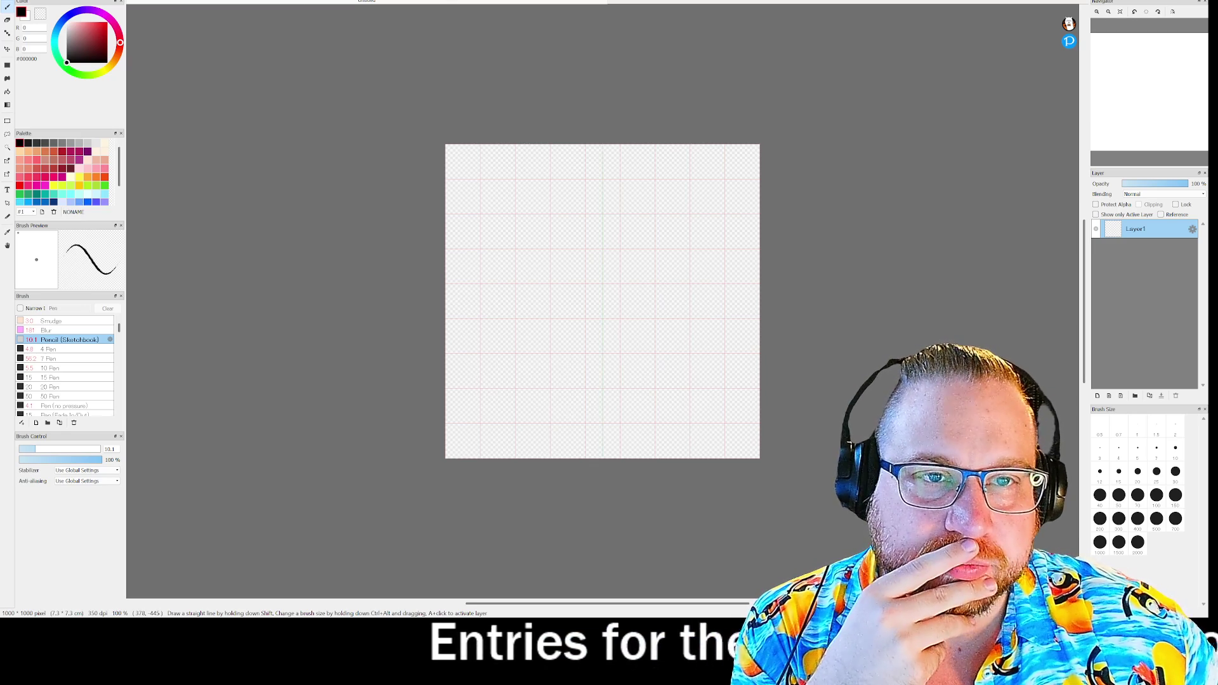
# - Open the Symmetry dropdown above the blank 1000 × 1000 canvas to list the tiling modes
pyautogui.click(409, 0)
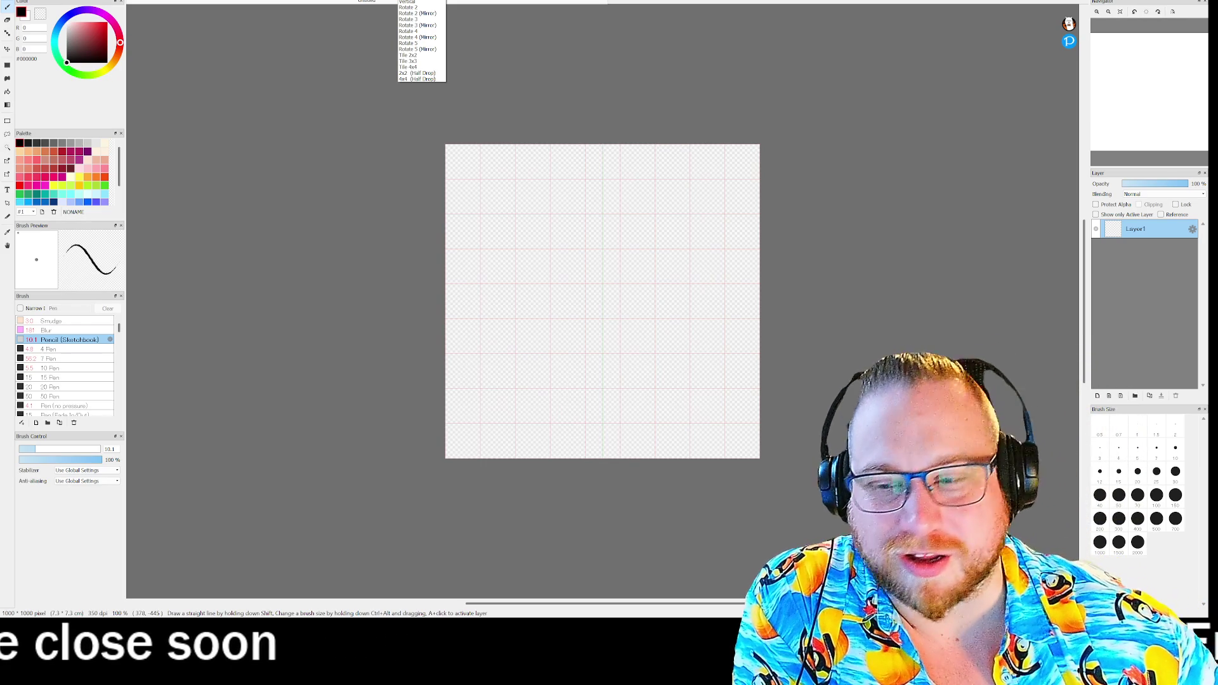
# - Set the canvas symmetry to 4x4 (Half Drop) and undo the test scribble
pyautogui.click(407, 79)
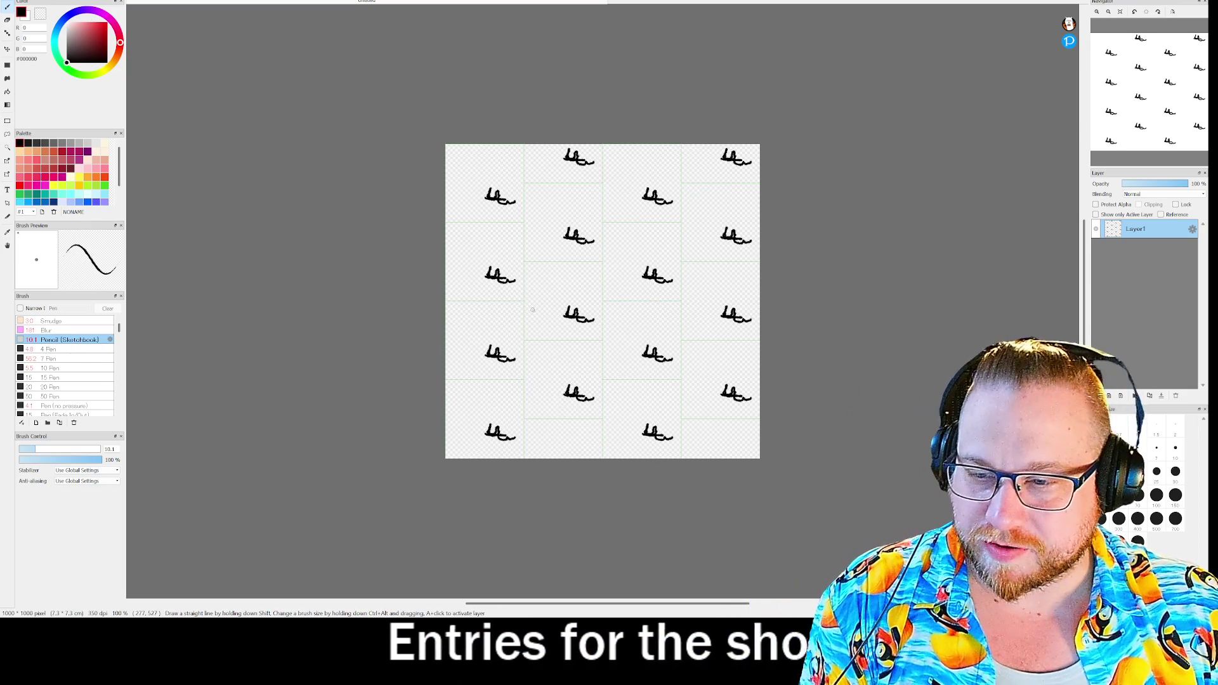
pyautogui.hotkey('ctrl', 'z')
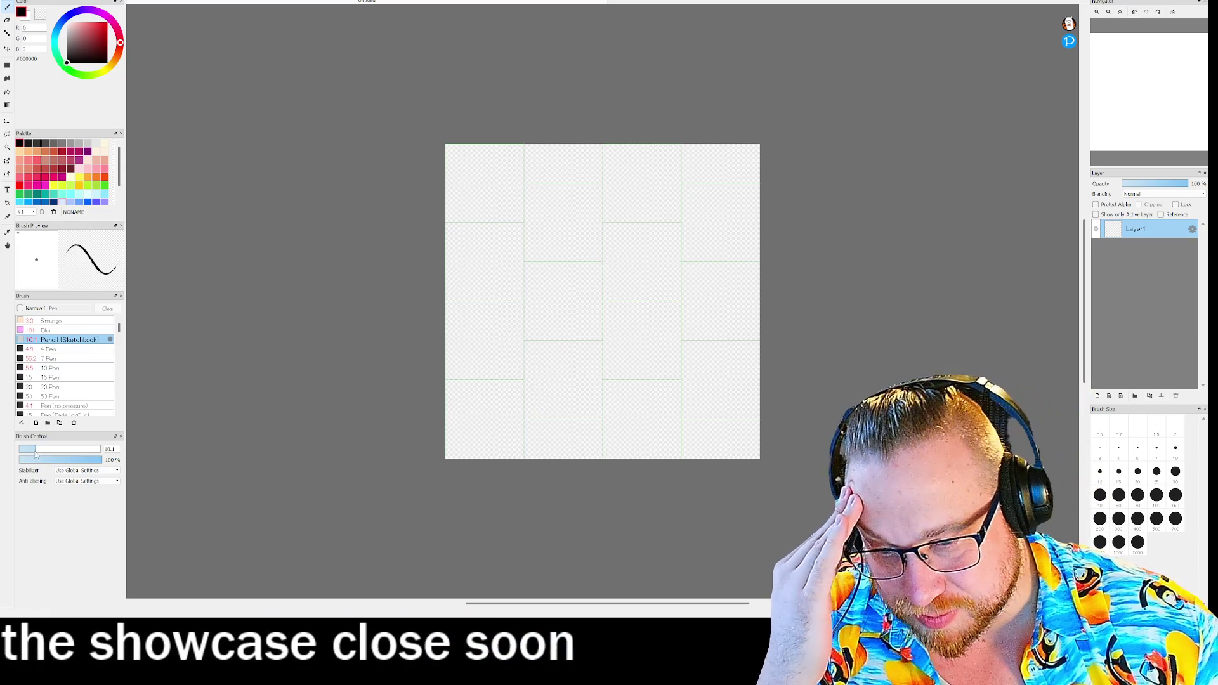
# - Enlarge the pencil to size 15 for the brick outlines, then select Layer1 and hide Layer2
pyautogui.moveTo(36, 452); pyautogui.dragTo(46, 455)
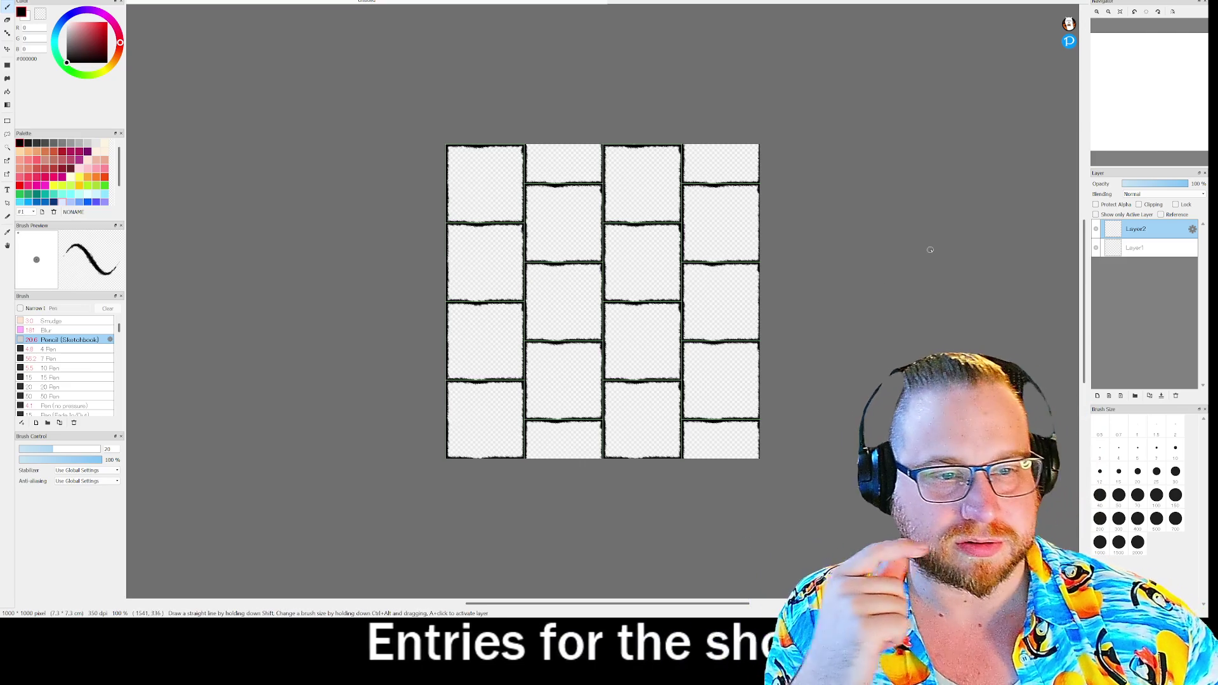
pyautogui.click(1142, 247)
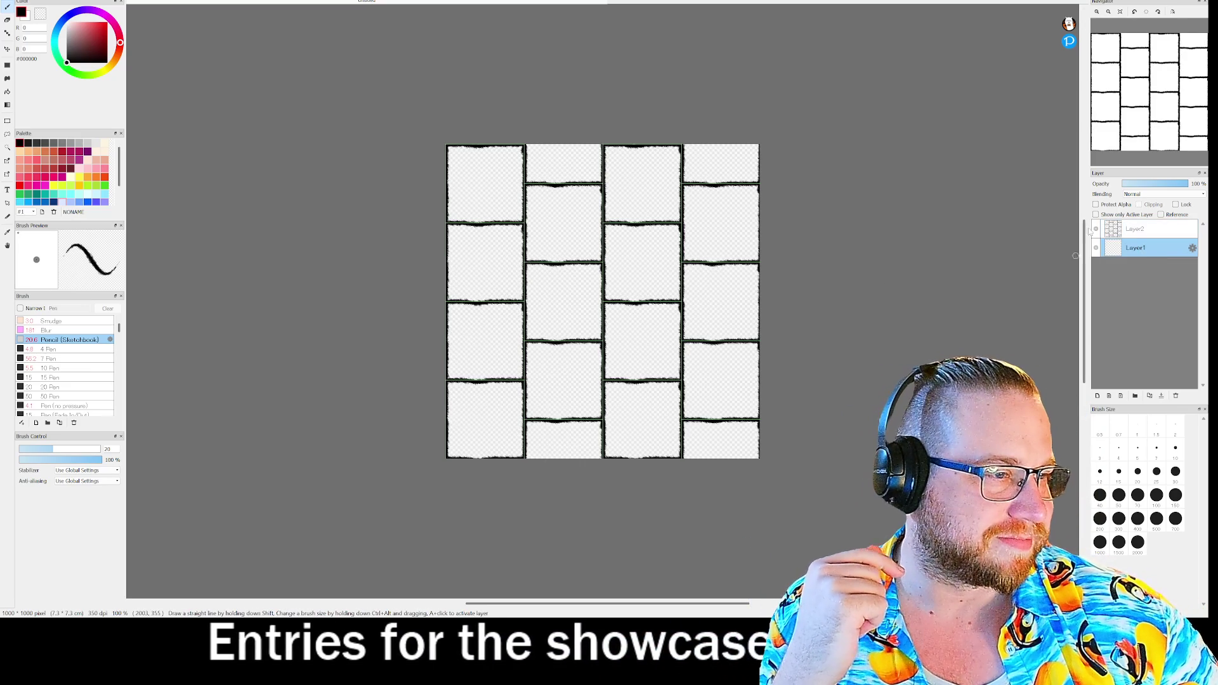
pyautogui.click(1095, 229)
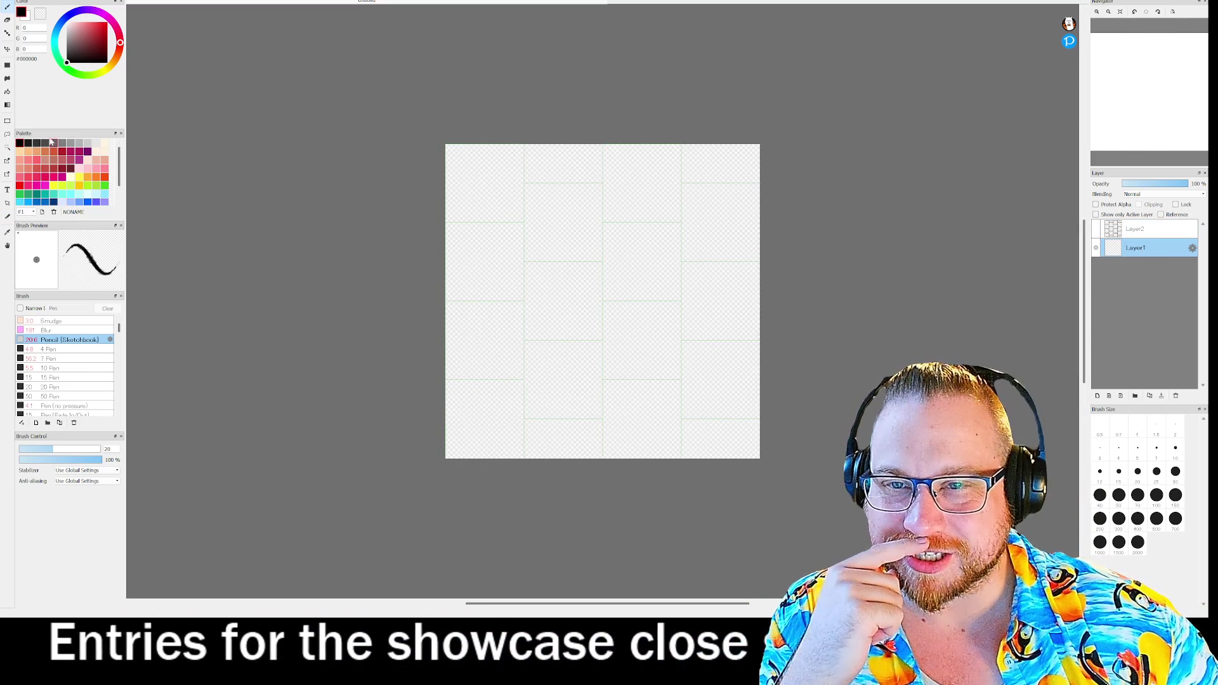
# - Bucket-fill Layer1 with mid grey, show Layer2 again, and add a new Layer3
pyautogui.click(71, 143)
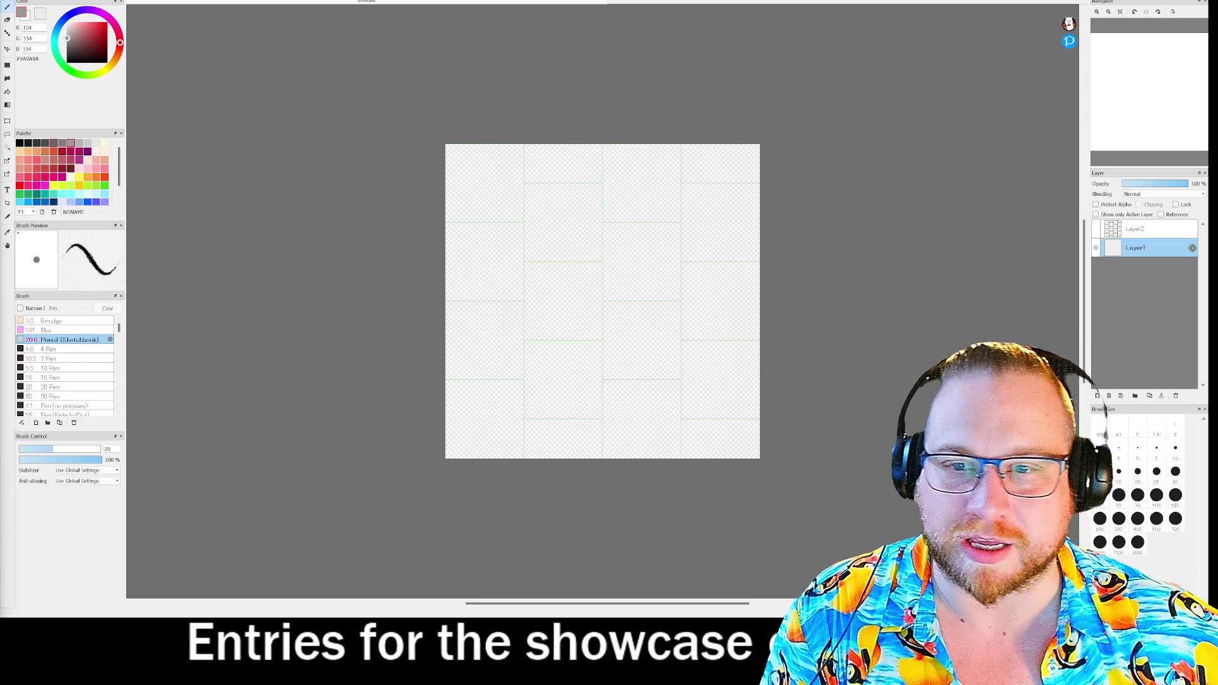
pyautogui.press('g')
pyautogui.click(521, 298)
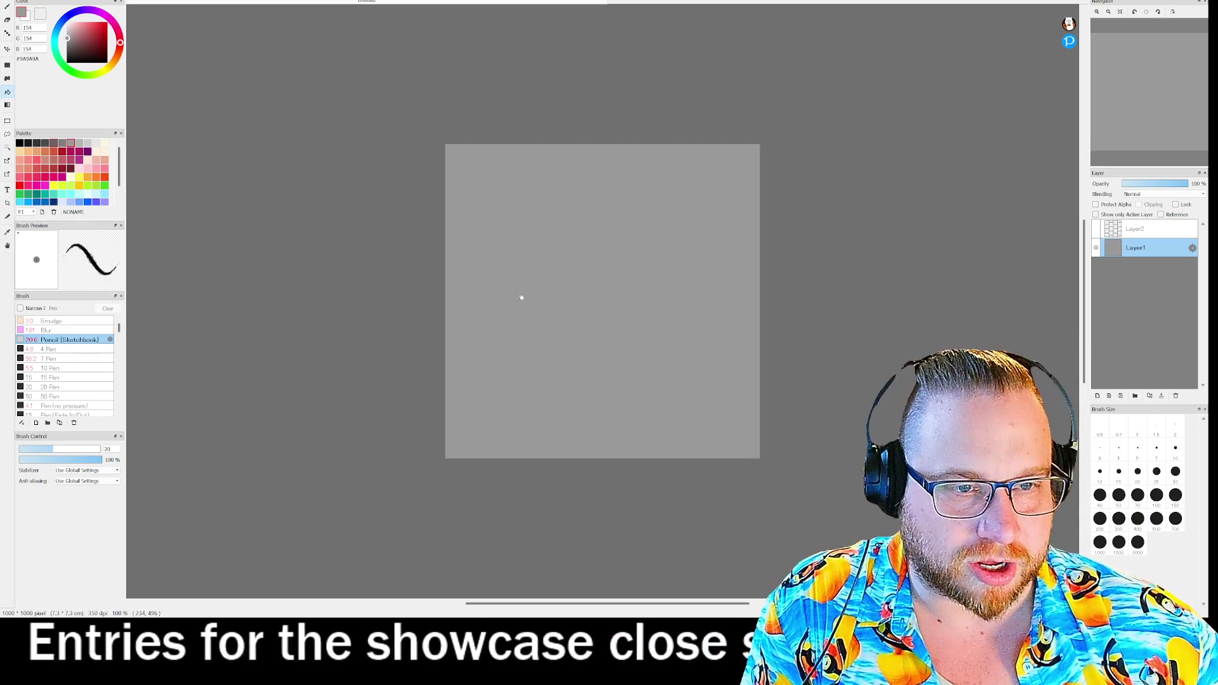
pyautogui.click(1096, 228)
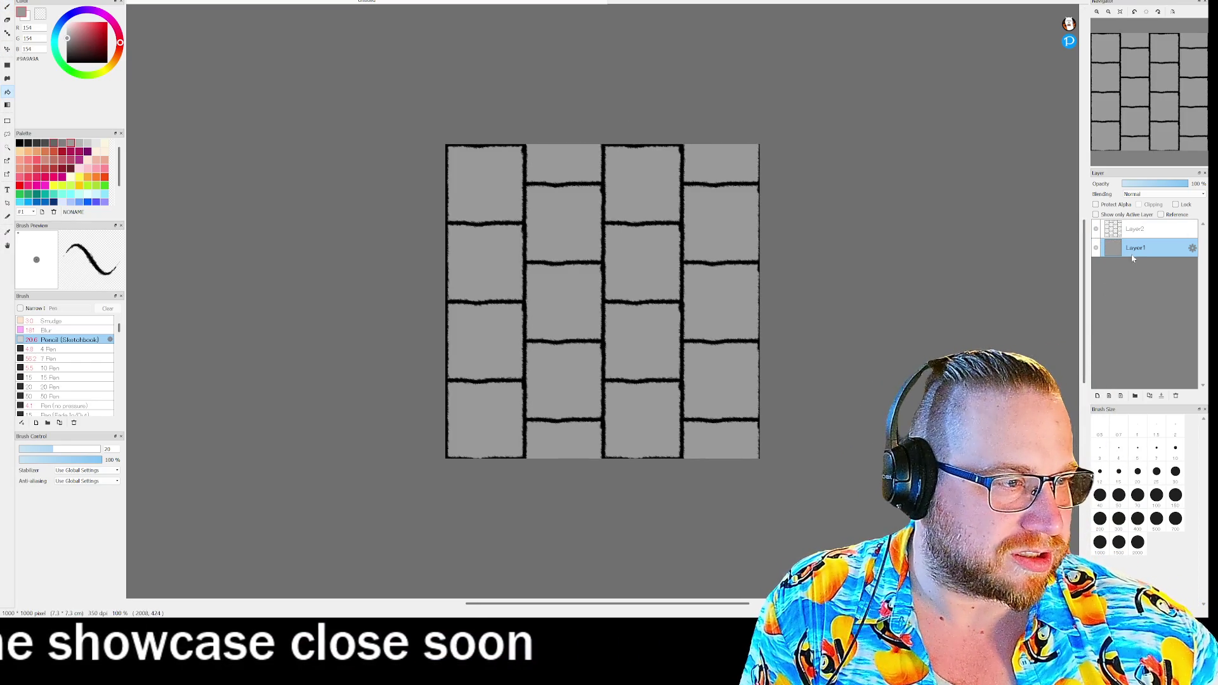
pyautogui.hotkey('ctrl', 'shift', 'n')
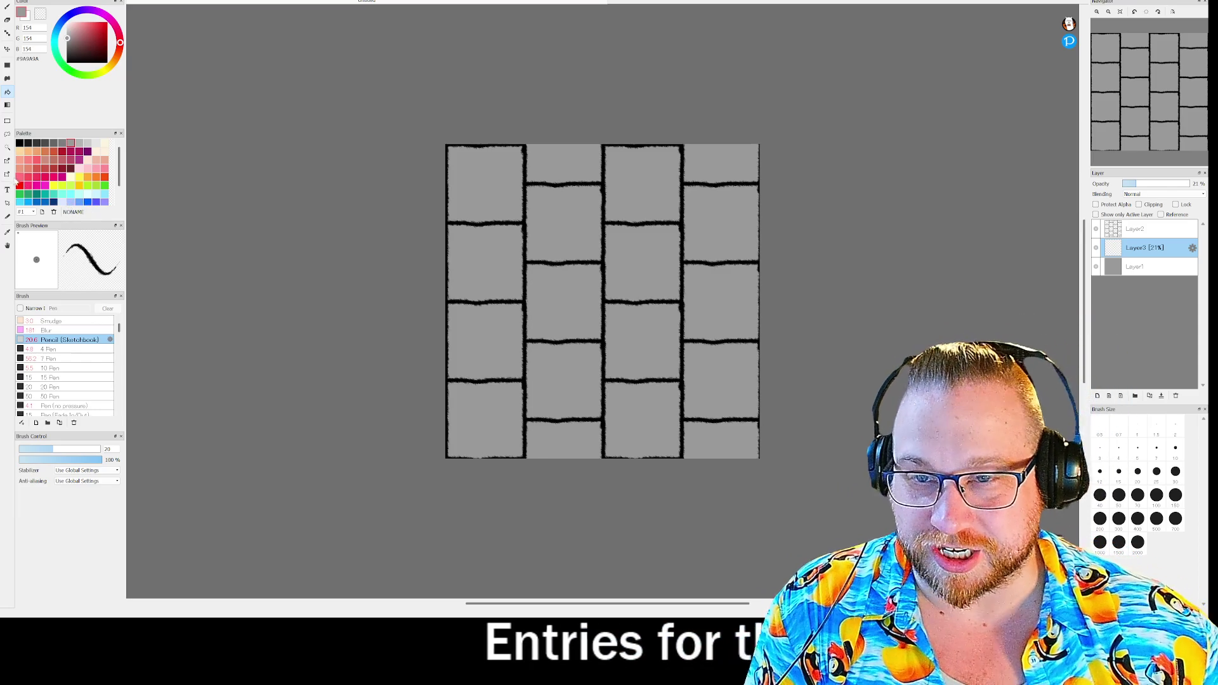
# - Choose near-black as the paint colour, undo the last change, and zoom into the canvas
pyautogui.click(20, 143)
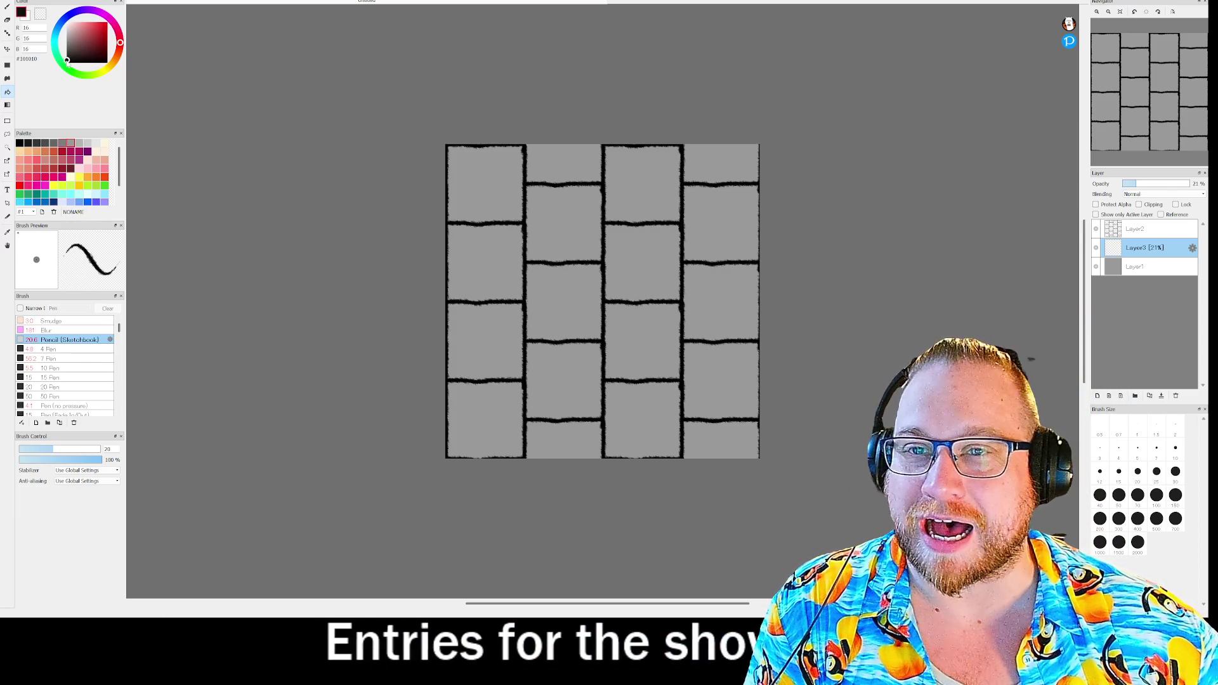
pyautogui.hotkey('ctrl', 'z')
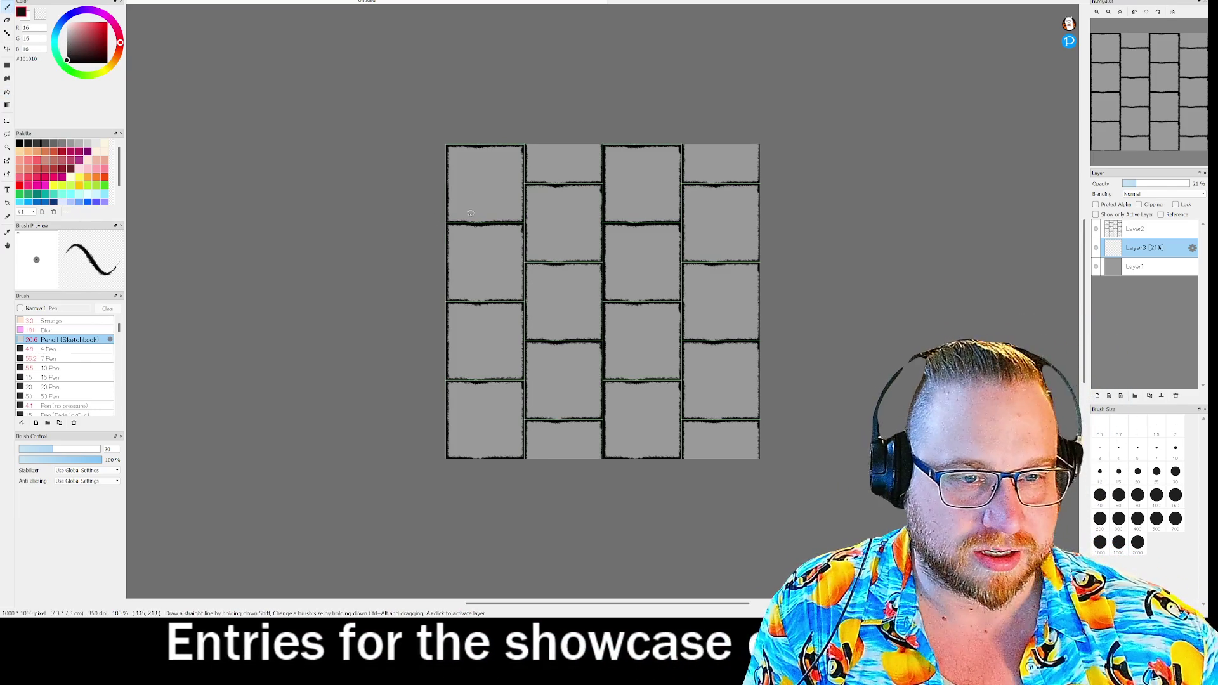
pyautogui.scroll(-1, 476, 208)
pyautogui.scroll(-1, 476, 209)
pyautogui.scroll(5, 623, 270)
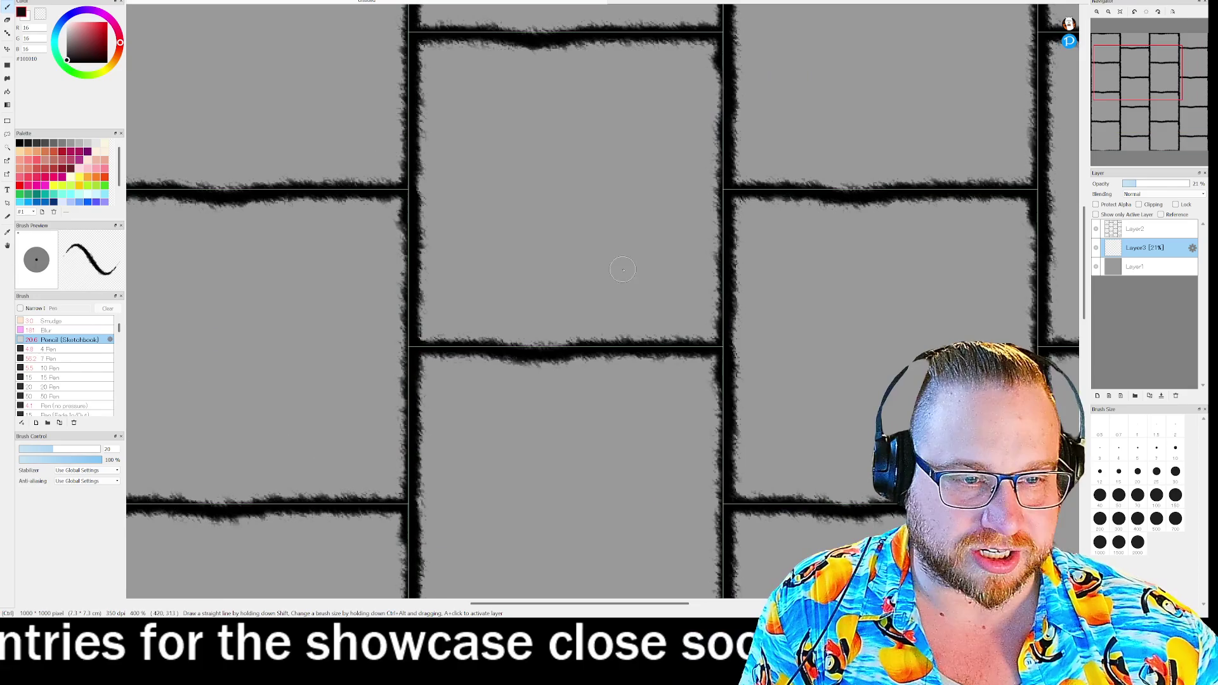
# - Paint soft dark shading along the inner brick edges on Layer3, undoing a stray grey dab
pyautogui.moveTo(748, 148); pyautogui.dragTo(746, 170)
pyautogui.moveTo(749, 466); pyautogui.dragTo(746, 490)
pyautogui.moveTo(1059, 298); pyautogui.dragTo(1060, 320)
pyautogui.moveTo(429, 9); pyautogui.dragTo(436, 18)
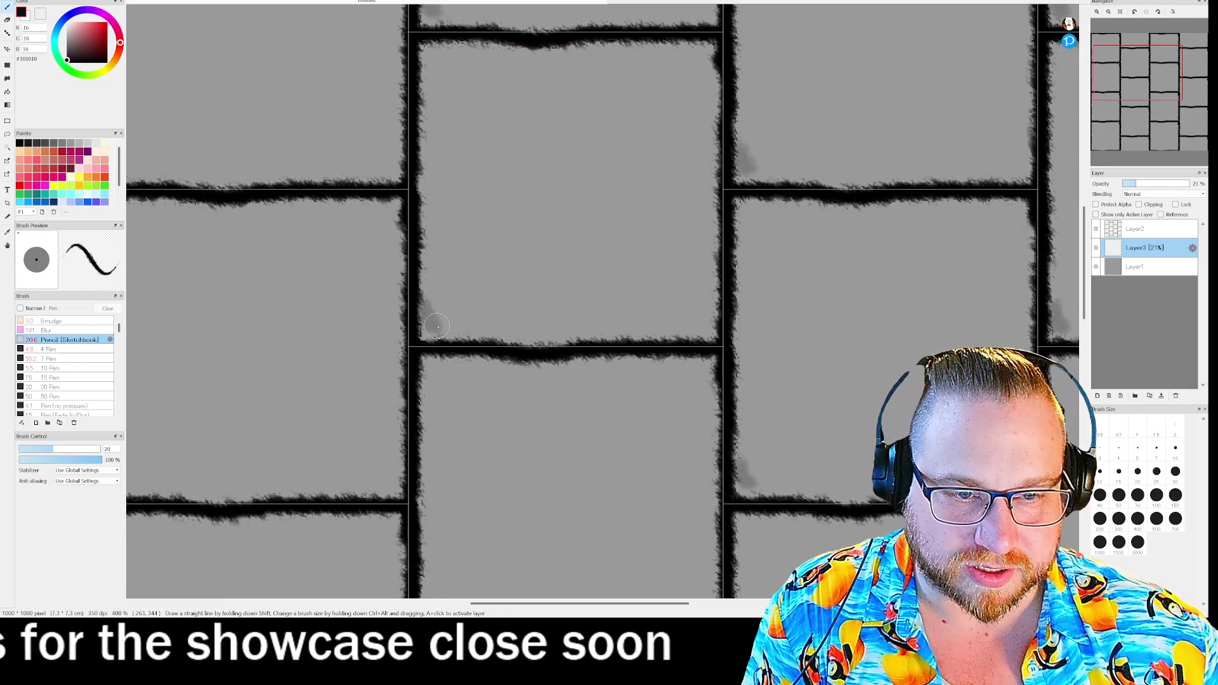
pyautogui.moveTo(422, 295)
pyautogui.mouseDown()
pyautogui.moveTo(437, 332)
pyautogui.moveTo(453, 338)
pyautogui.moveTo(552, 340)
pyautogui.moveTo(422, 266)
pyautogui.moveTo(435, 330)
pyautogui.moveTo(666, 334)
pyautogui.mouseUp()
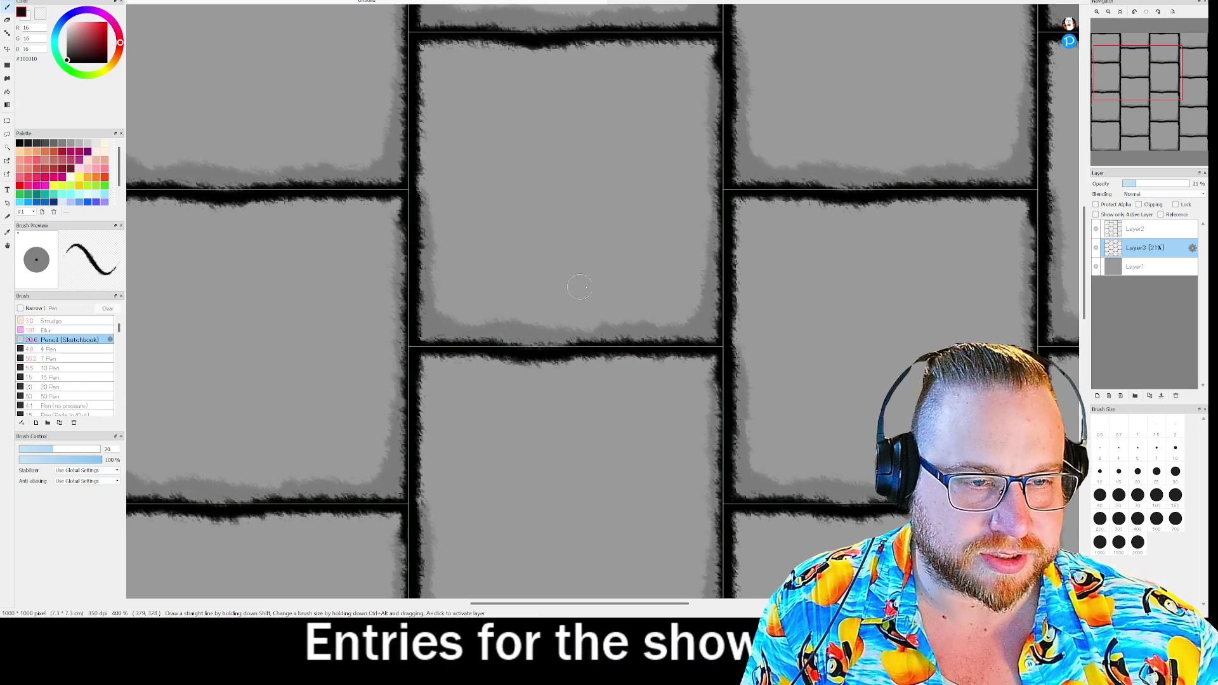
pyautogui.moveTo(562, 276)
pyautogui.mouseDown()
pyautogui.moveTo(547, 276)
pyautogui.moveTo(603, 272)
pyautogui.mouseUp()
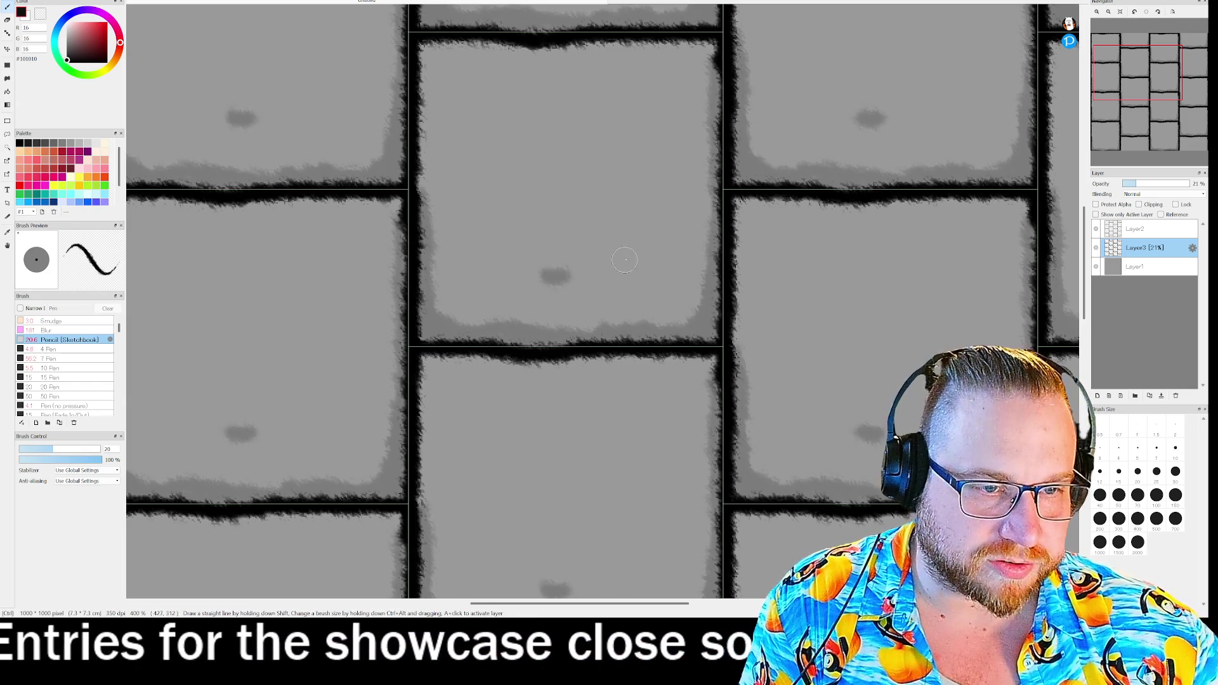
pyautogui.hotkey('ctrl', 'z')
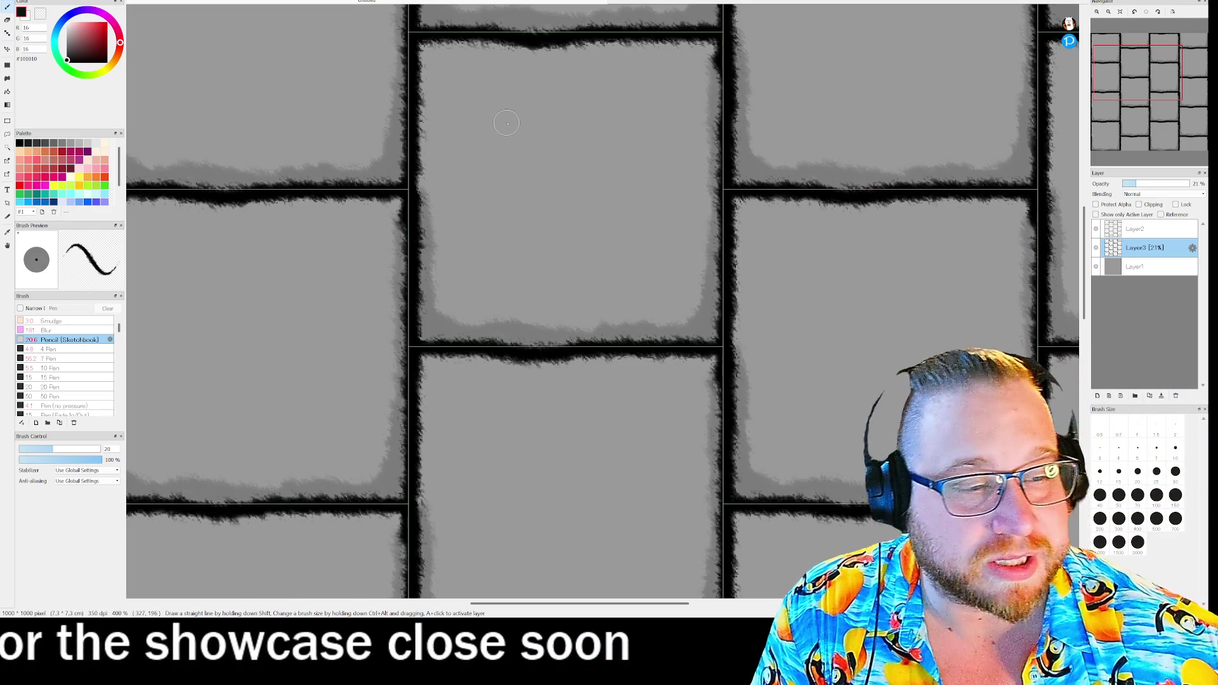
pyautogui.scroll(-5, 556, 225)
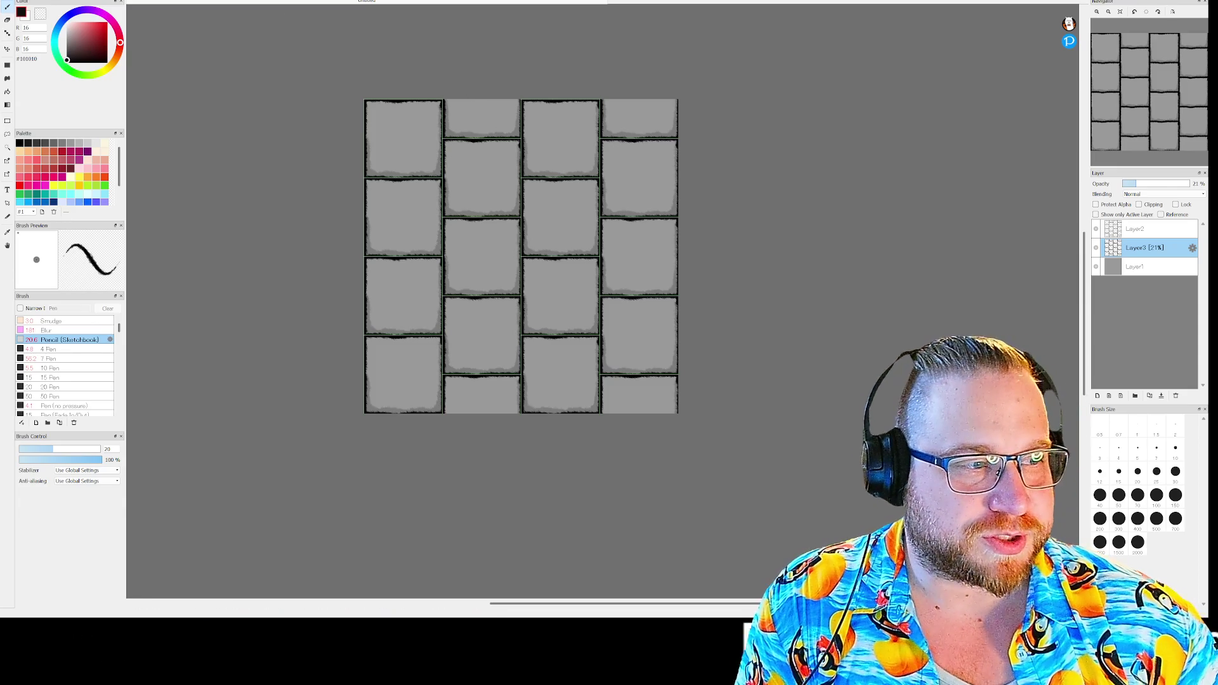
# - Export the brick texture through File > Export as a Transparent PNG named Walls
pyautogui.hotkey('alt', 'f')
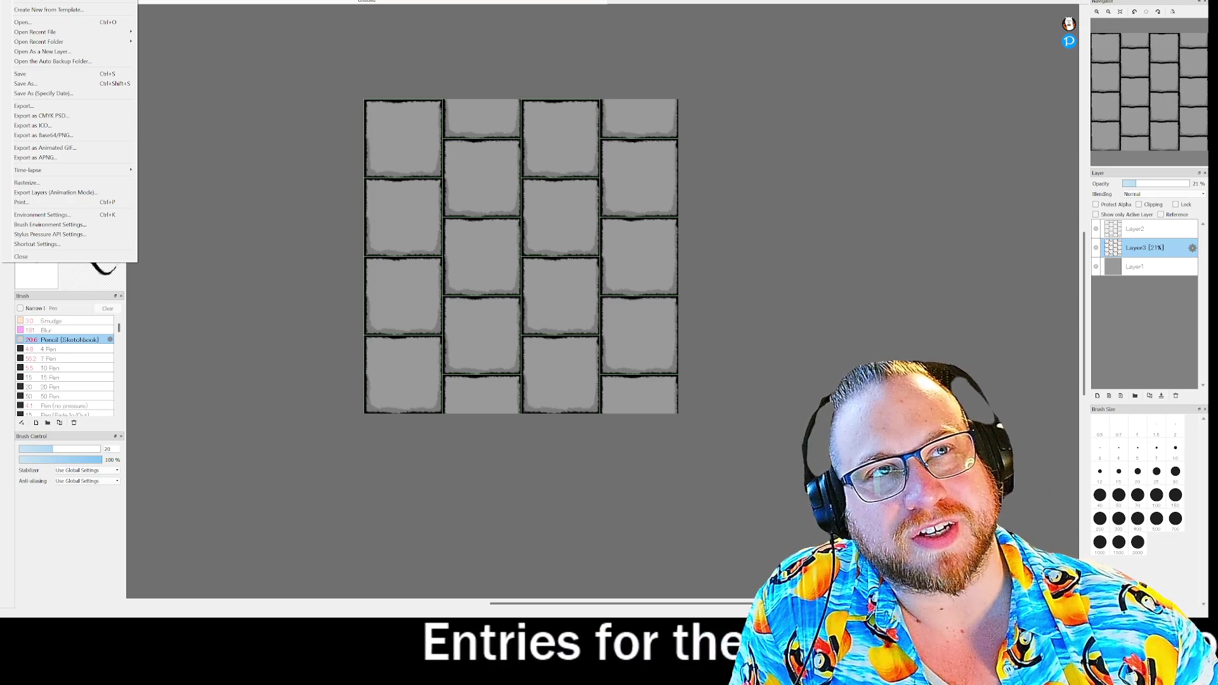
pyautogui.click(44, 135)
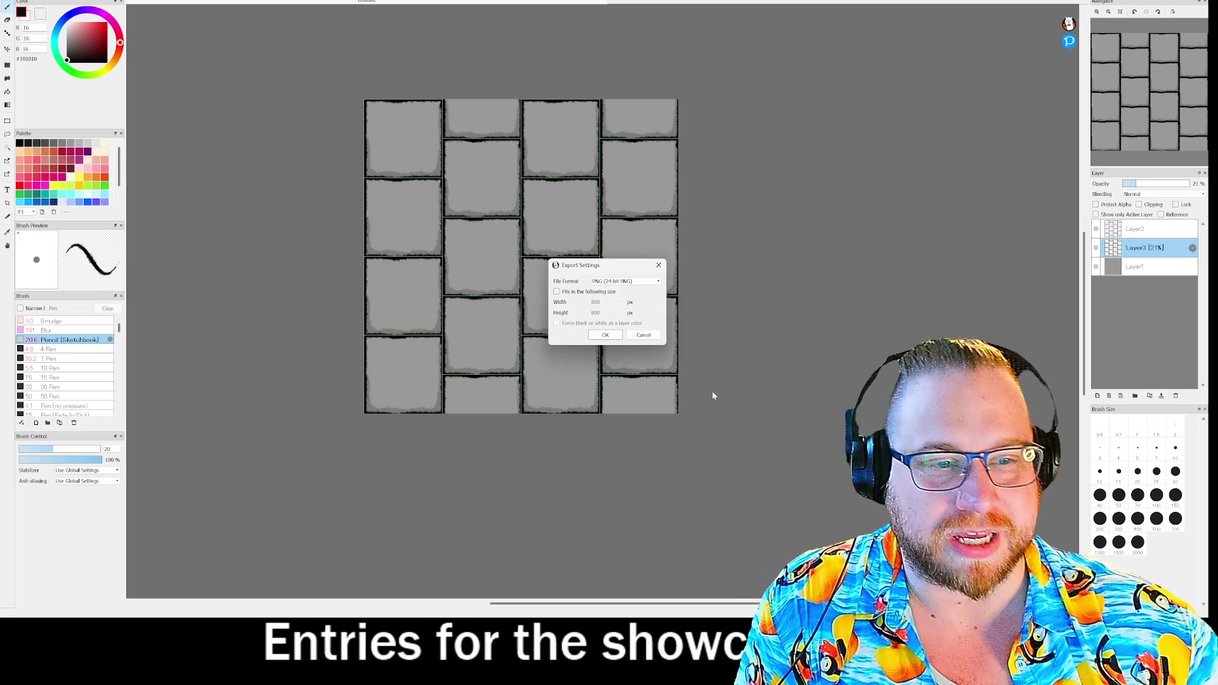
pyautogui.click(629, 281)
pyautogui.click(611, 297)
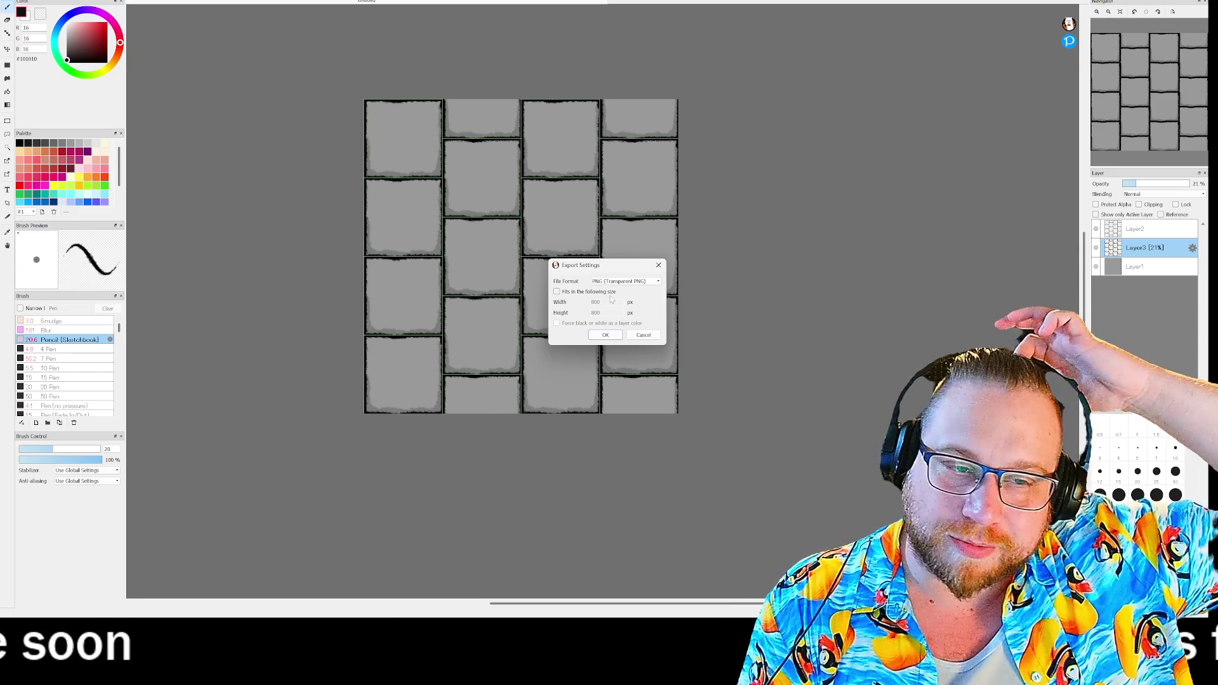
pyautogui.click(604, 338)
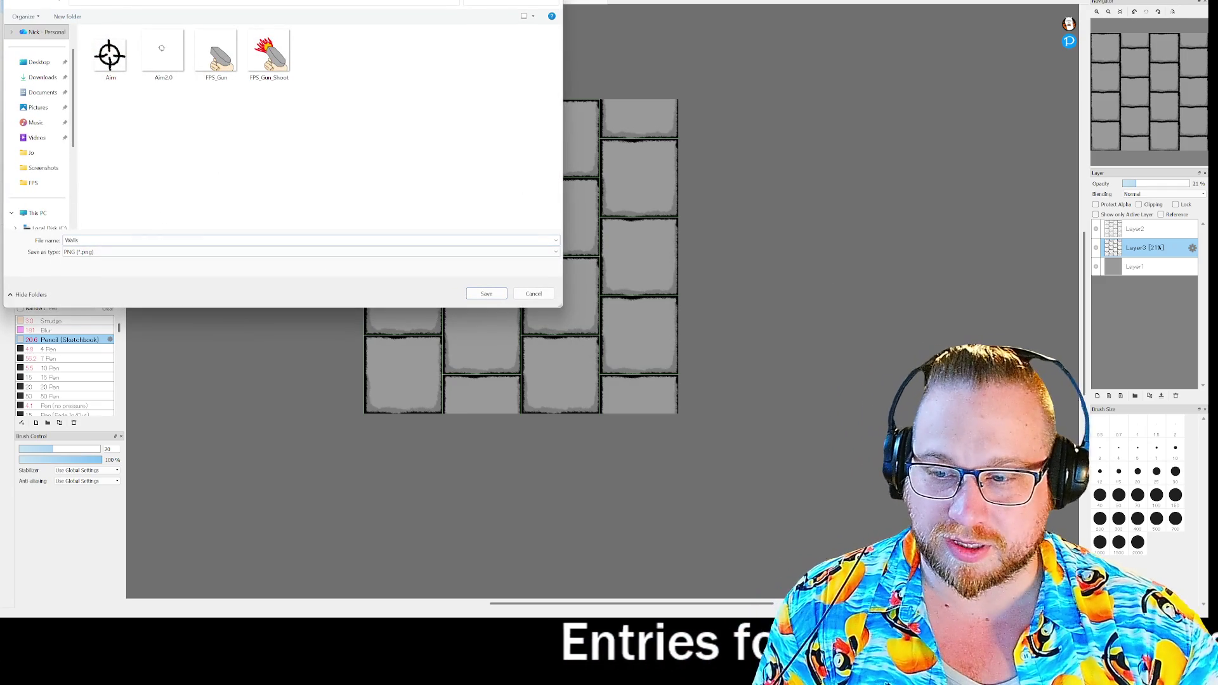
pyautogui.press('Return')
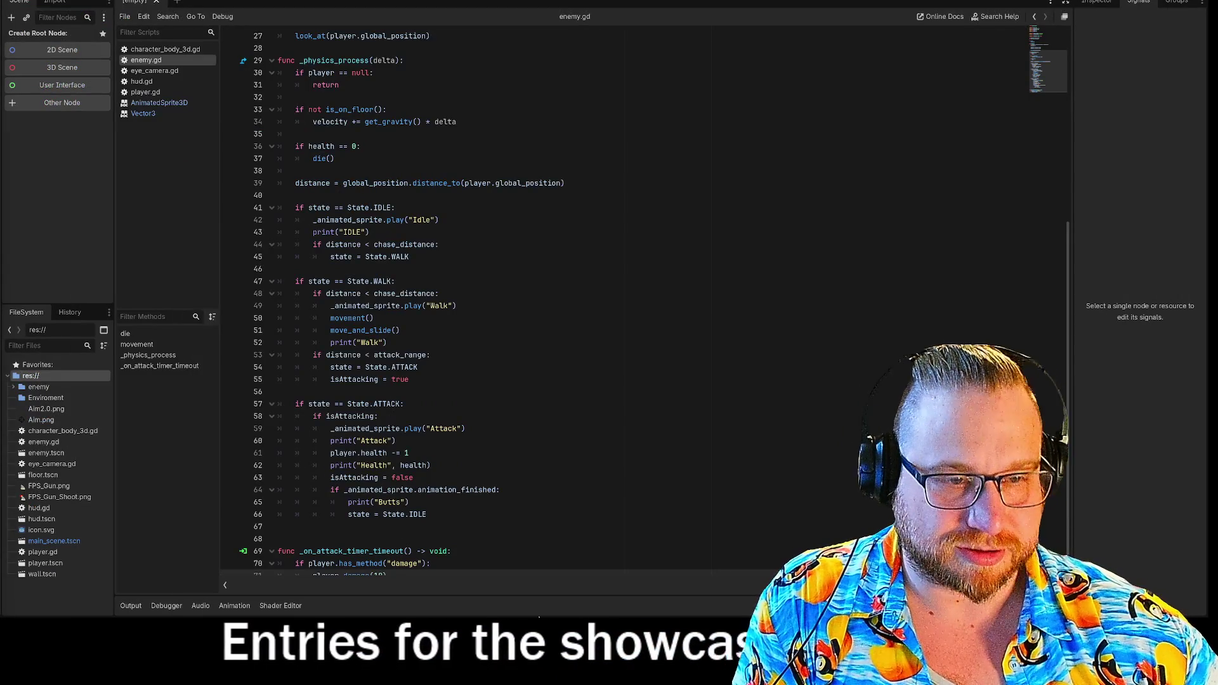
# - Drag Walls.png from File Explorer into the Enviroment folder and create a 3D Scene with a Node3D root
pyautogui.press('super+e')
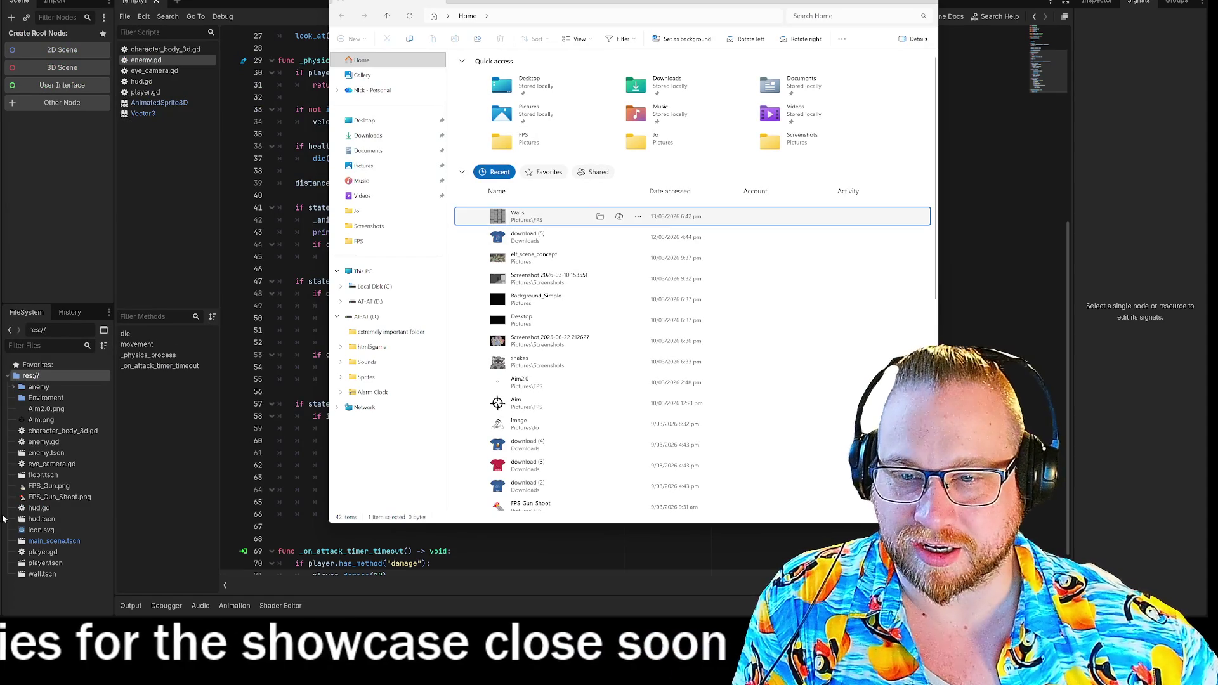
pyautogui.moveTo(3, 519)
pyautogui.mouseDown()
pyautogui.moveTo(32, 374)
pyautogui.moveTo(38, 400)
pyautogui.mouseUp()
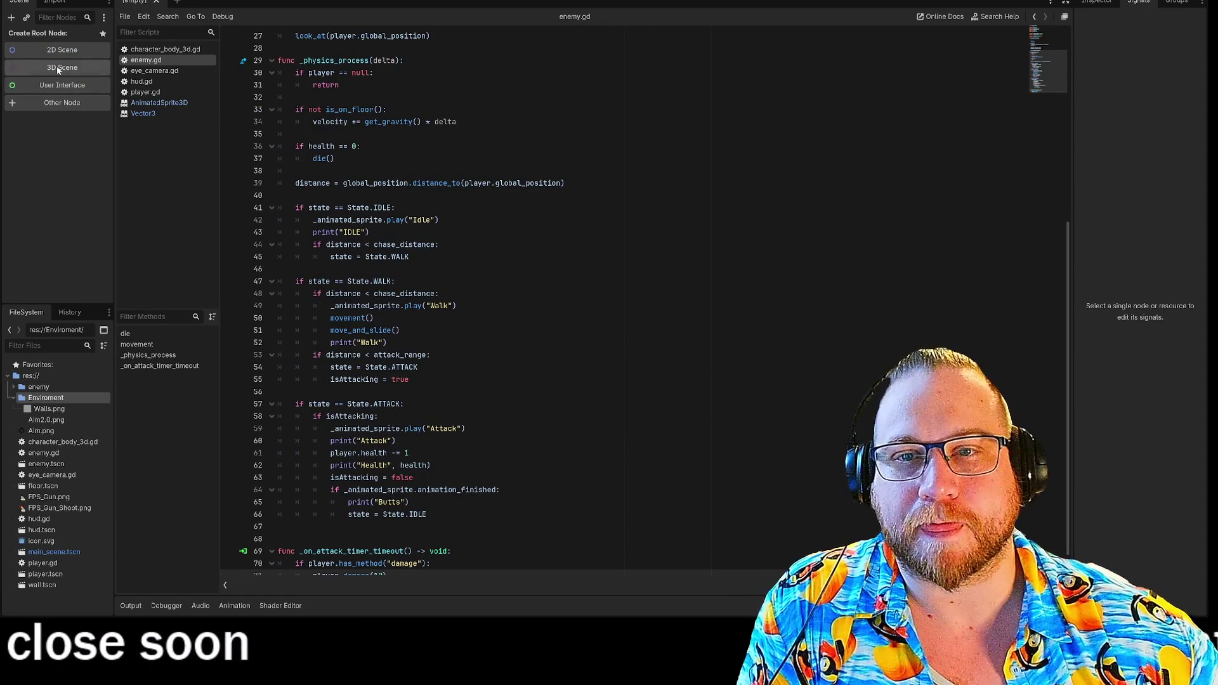
pyautogui.click(58, 70)
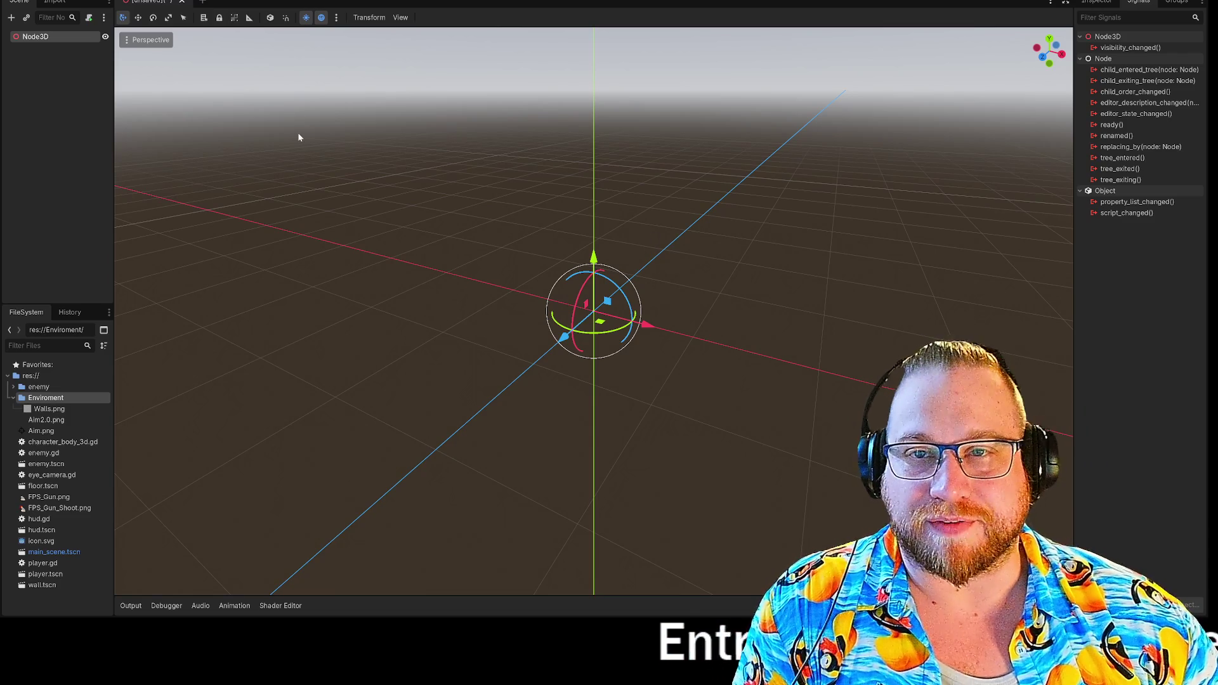
# - Rename the Node3D root to EnvWall
pyautogui.rightClick(29, 40)
pyautogui.rightClick(41, 39)
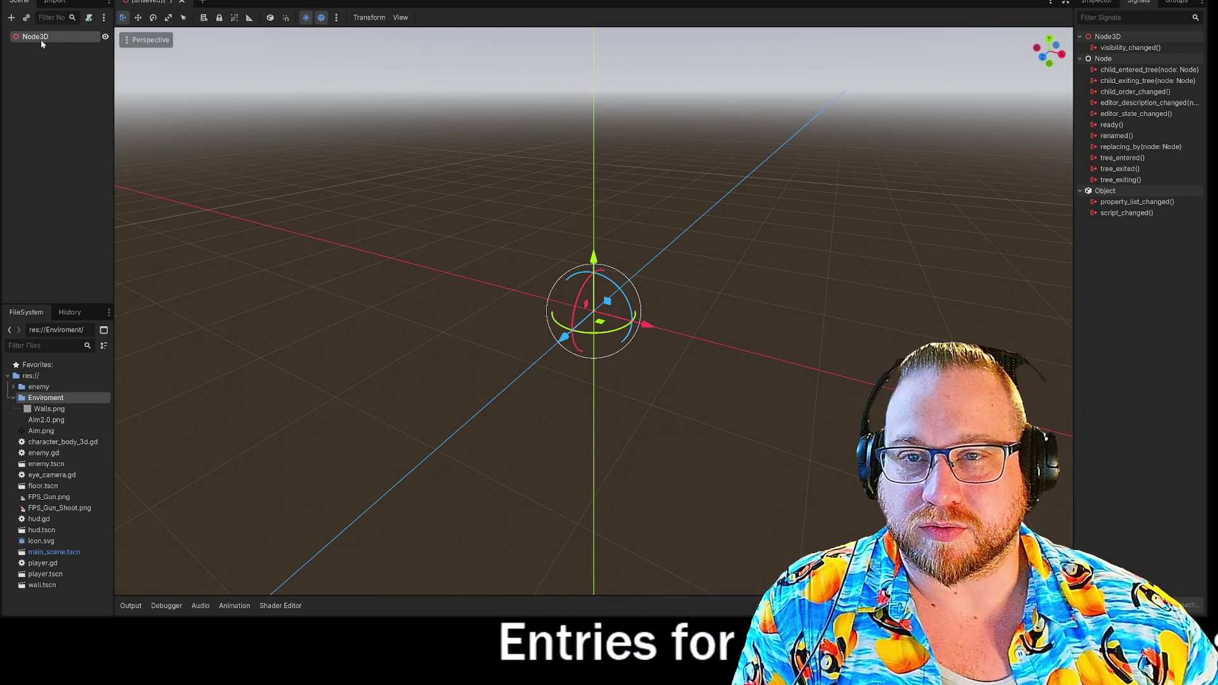
pyautogui.rightClick(40, 40)
pyautogui.click(83, 129)
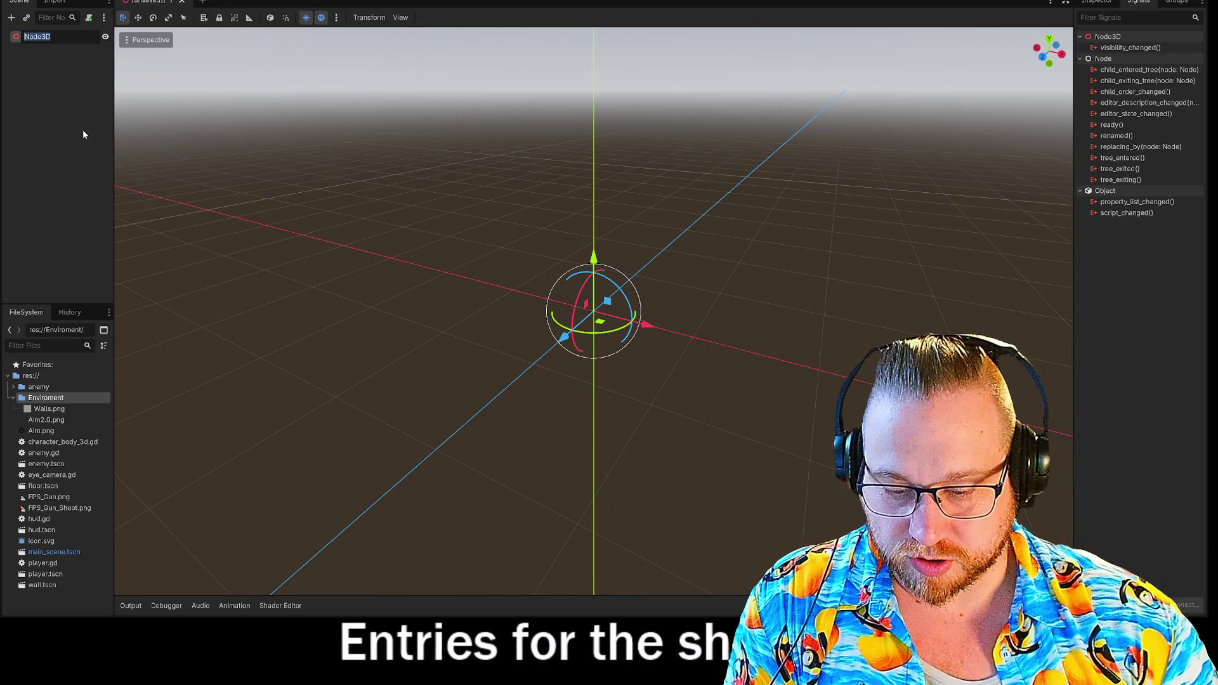
pyautogui.write('Wa')
pyautogui.press('BackSpace')
pyautogui.press('BackSpace')
pyautogui.write('En')
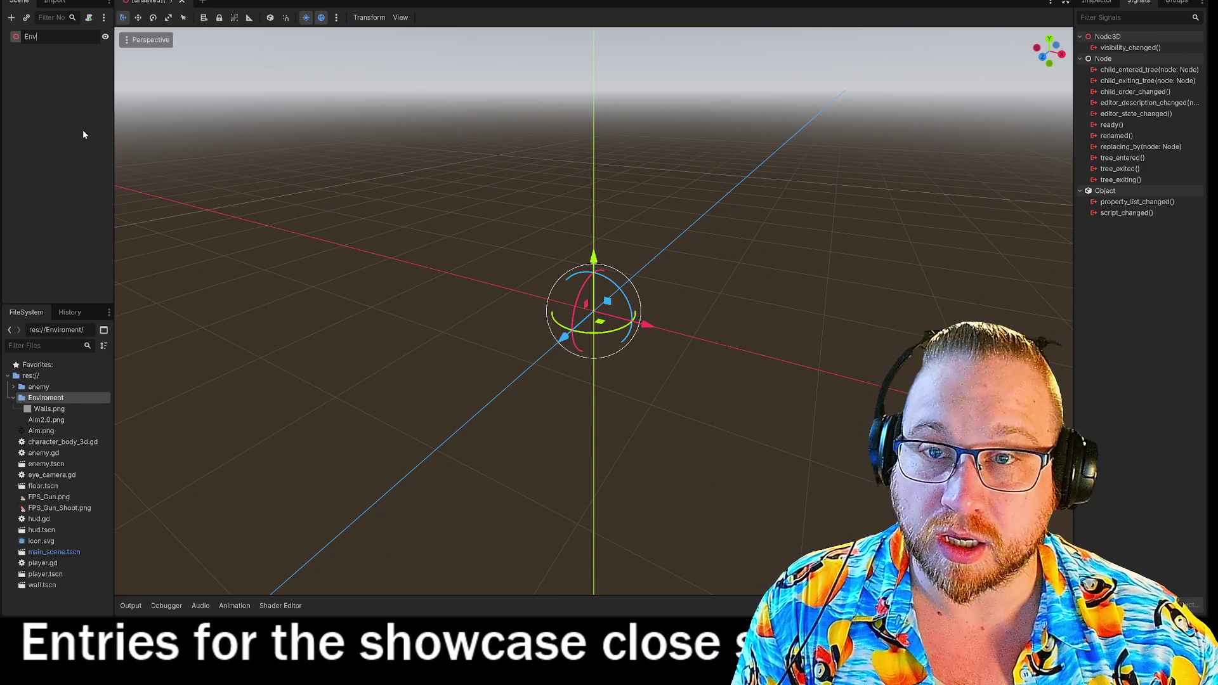
pyautogui.write('vWall')
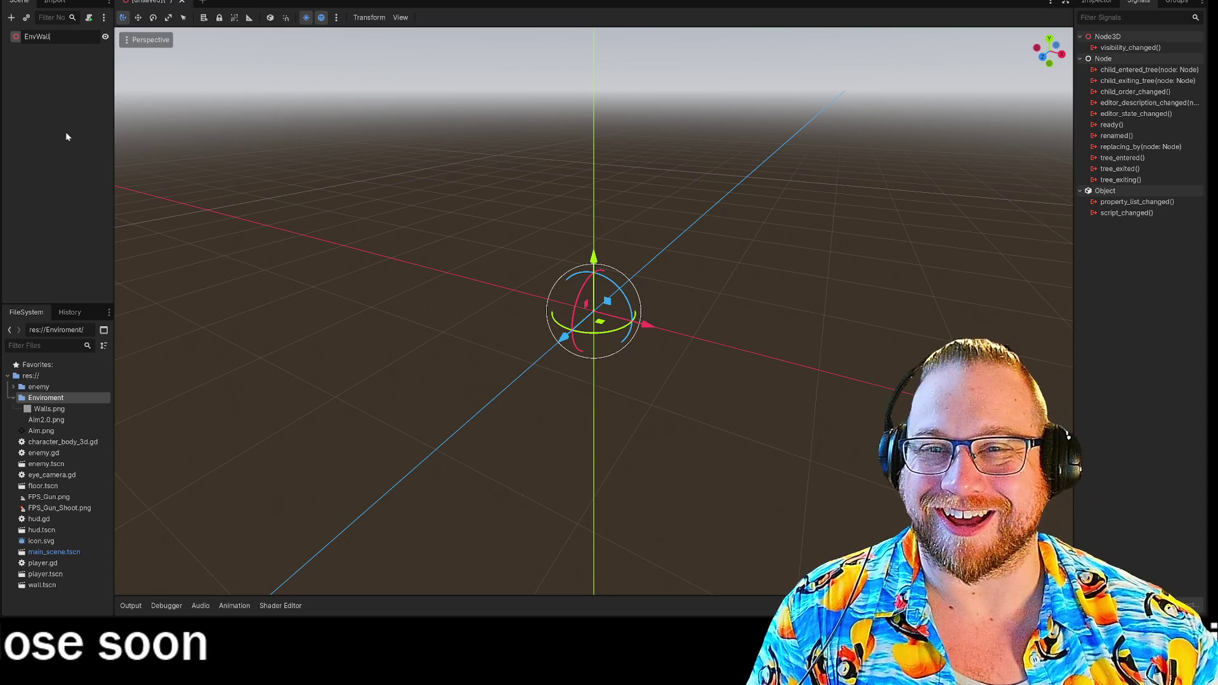
pyautogui.press('Return')
# - Save the scene as env_wall.tscn
pyautogui.rightClick(156, 3)
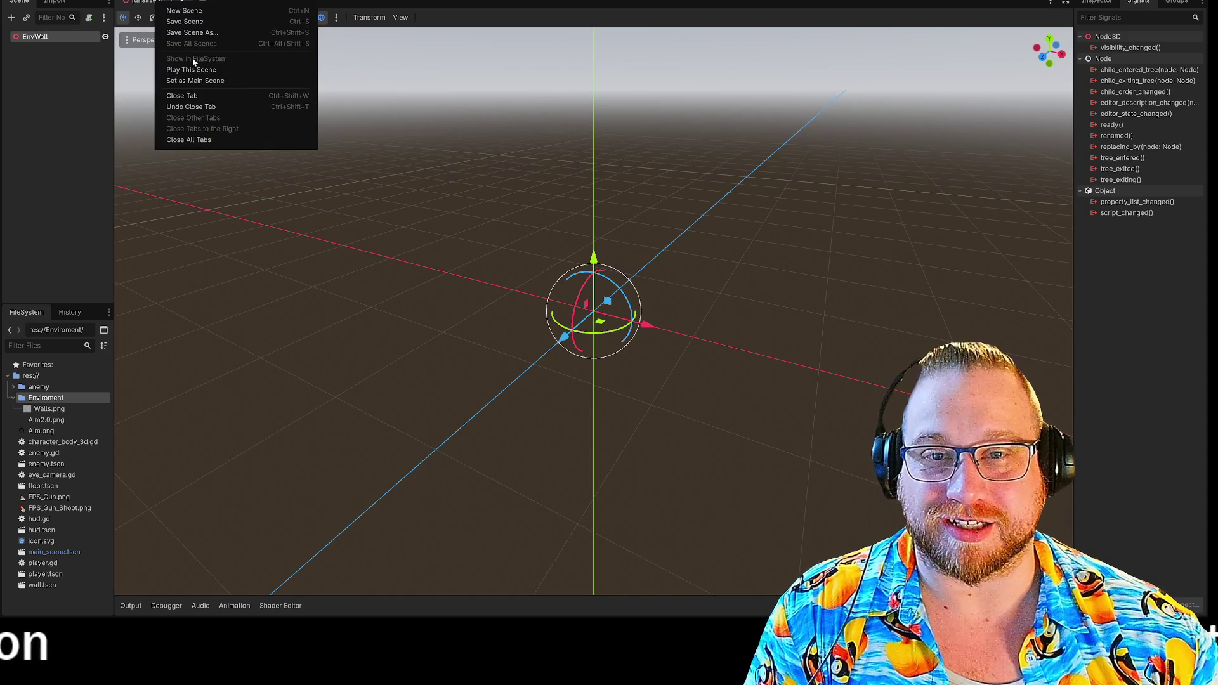
pyautogui.click(213, 24)
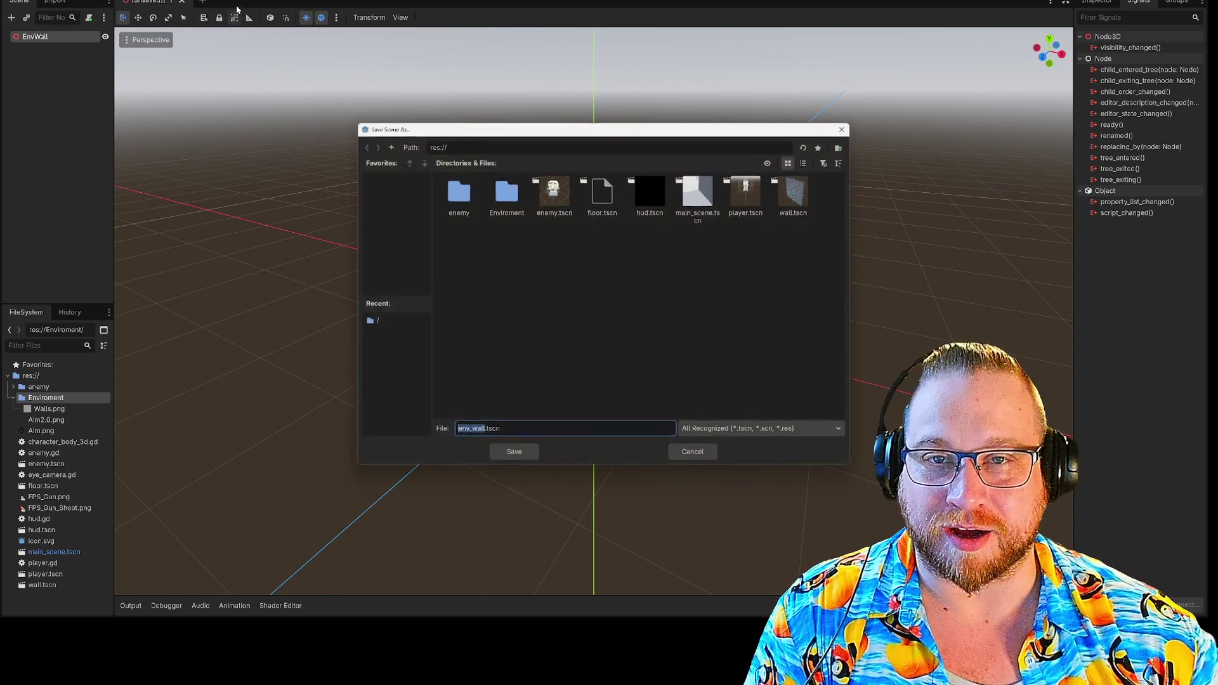
pyautogui.click(513, 453)
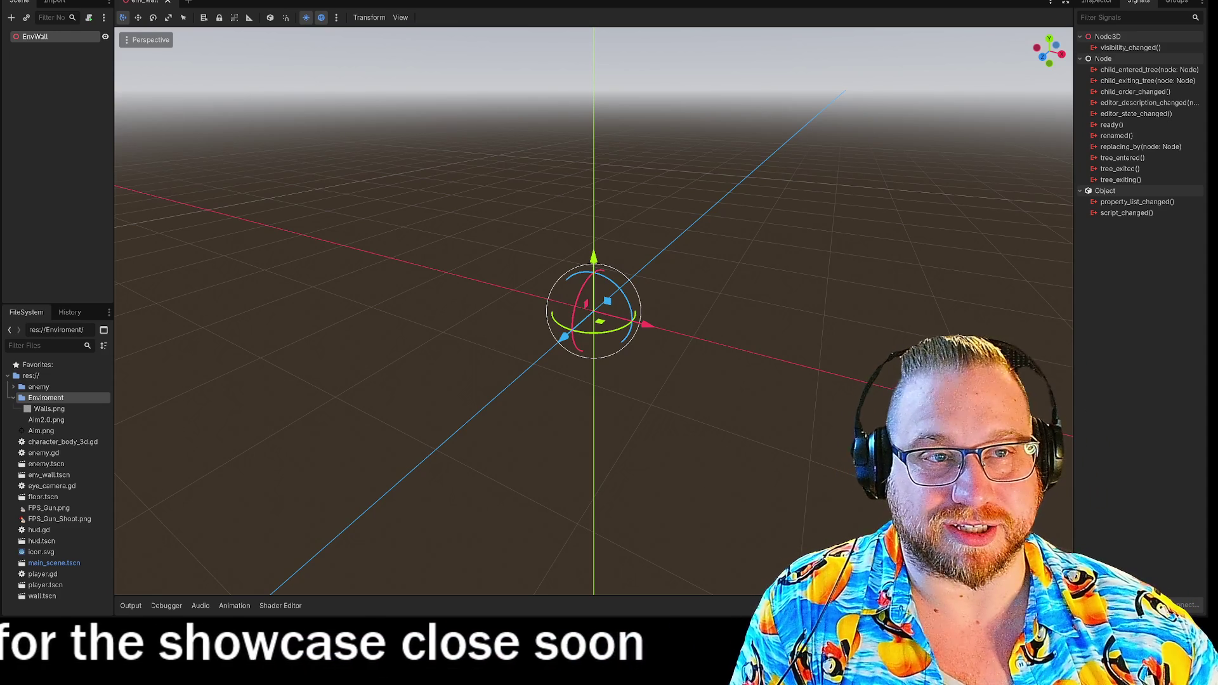
# - Add a MeshInstance3D as a child of EnvWall
pyautogui.rightClick(49, 36)
pyautogui.click(105, 48)
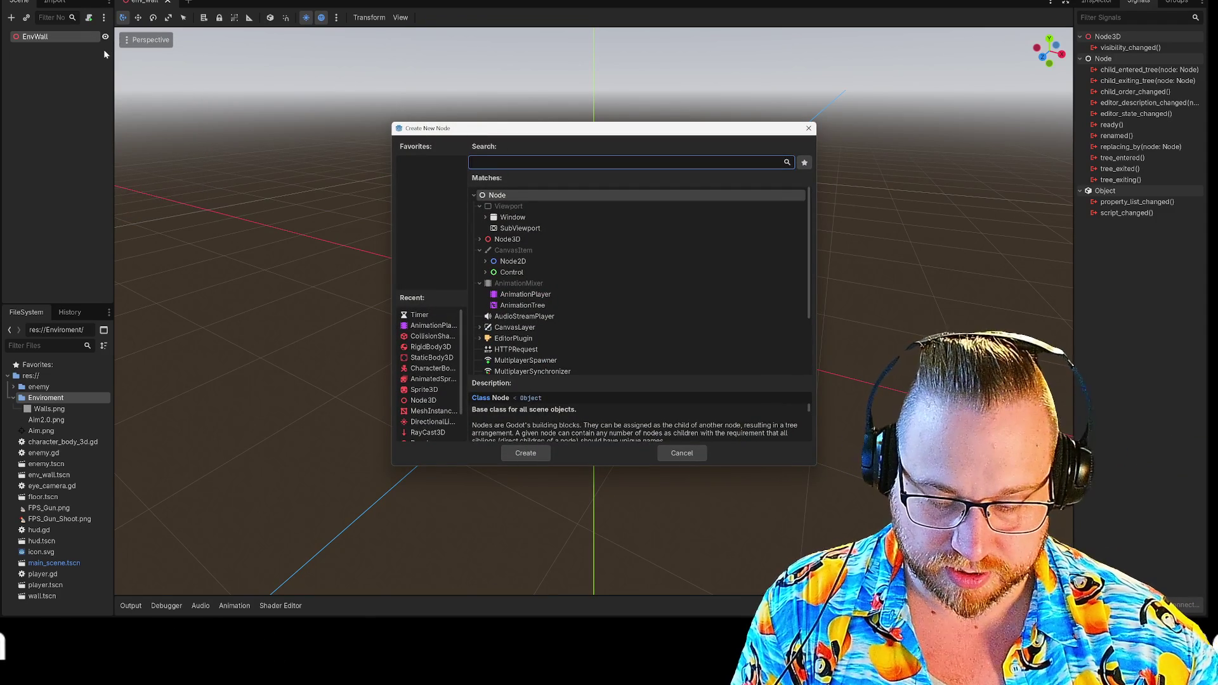
pyautogui.write('mesh')
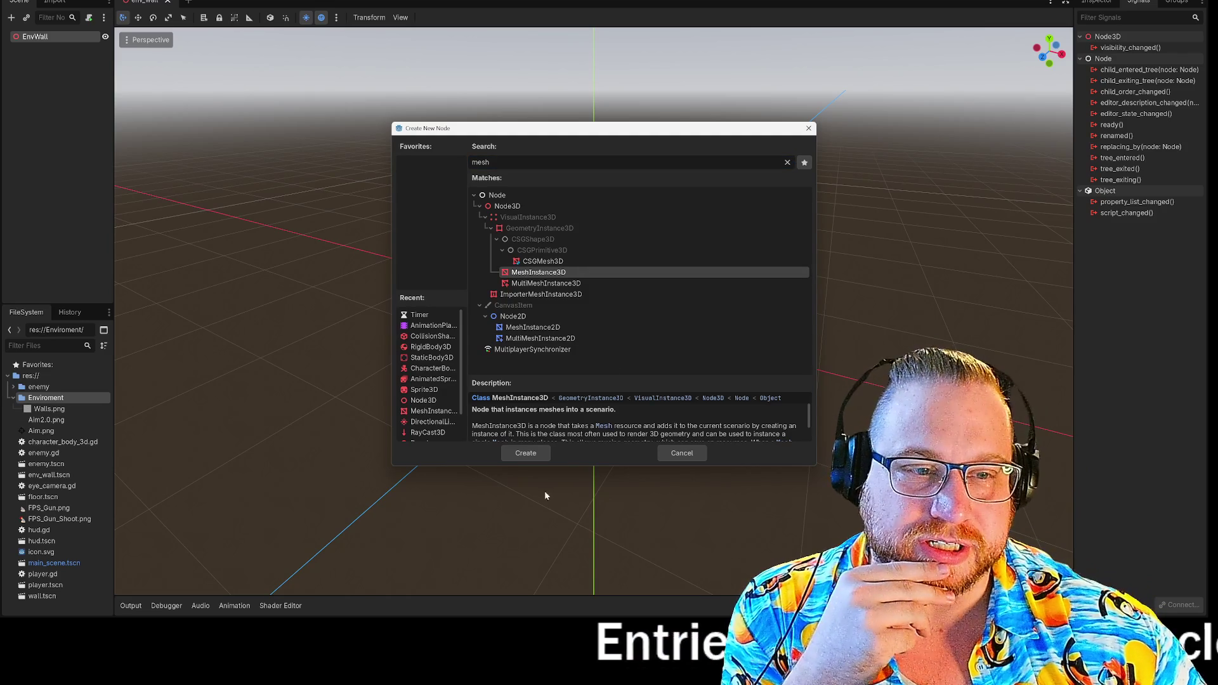
pyautogui.click(529, 453)
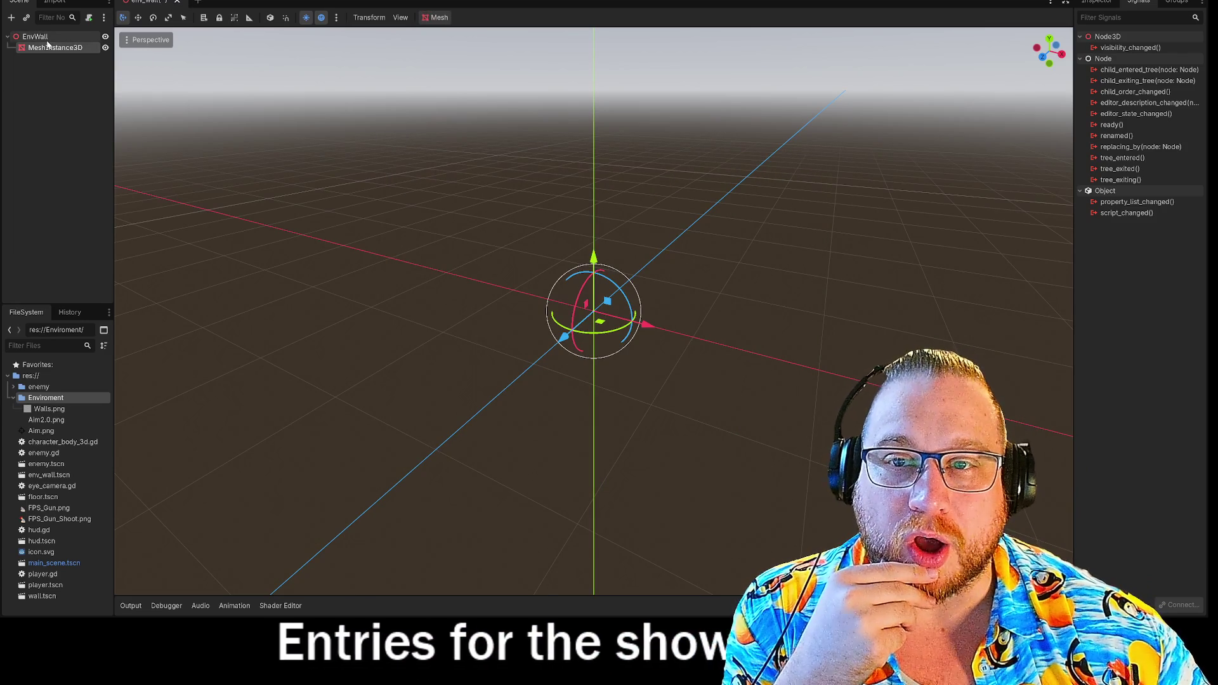
# - Search the Add Child Node list for collision and area types, reading the CollisionObject3D description
pyautogui.rightClick(49, 38)
pyautogui.click(62, 52)
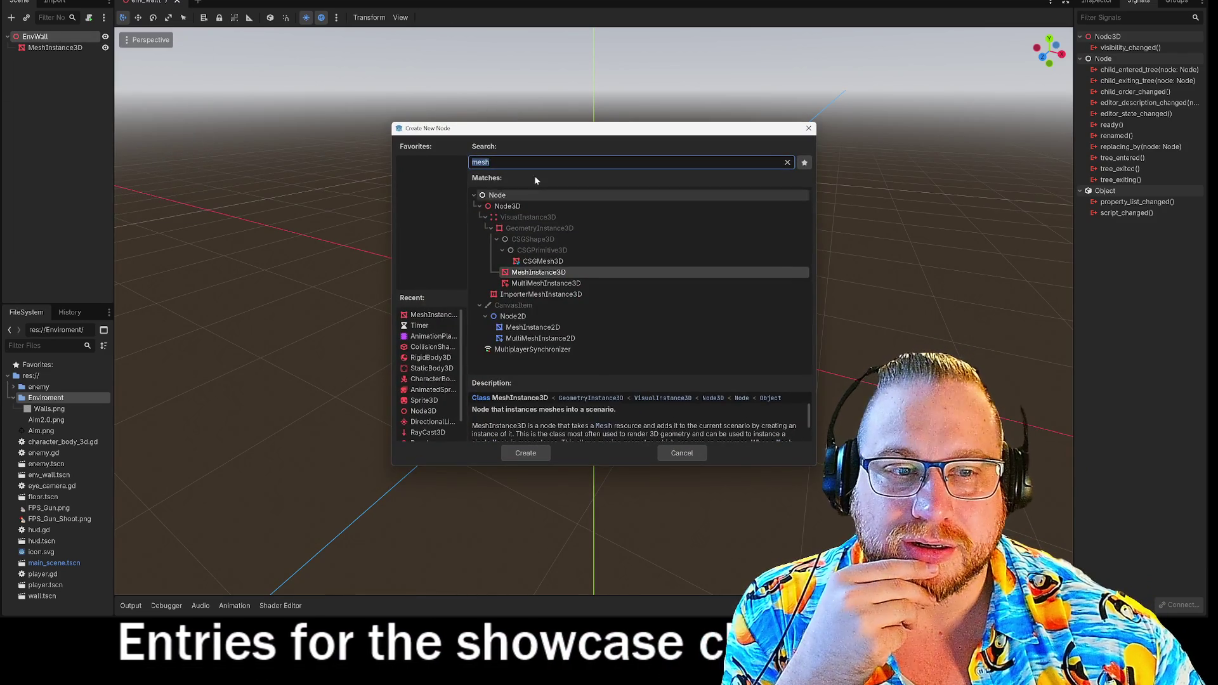
pyautogui.write('coll')
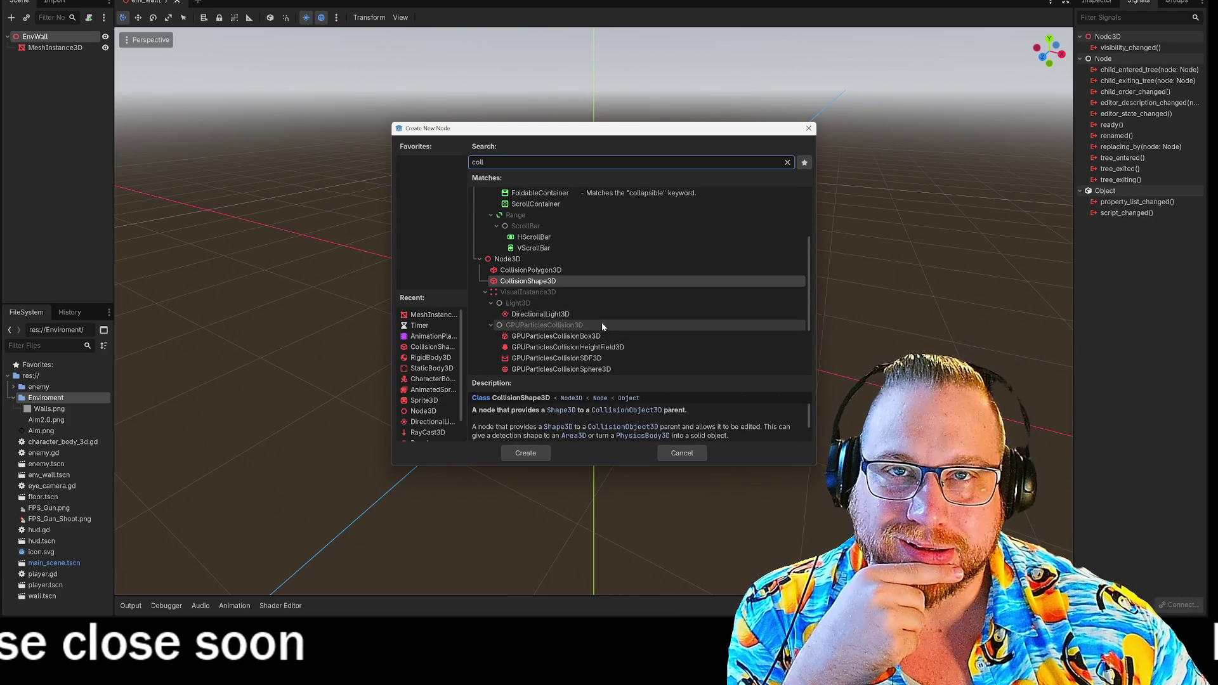
pyautogui.scroll(-1, 601, 322)
pyautogui.scroll(-2, 602, 322)
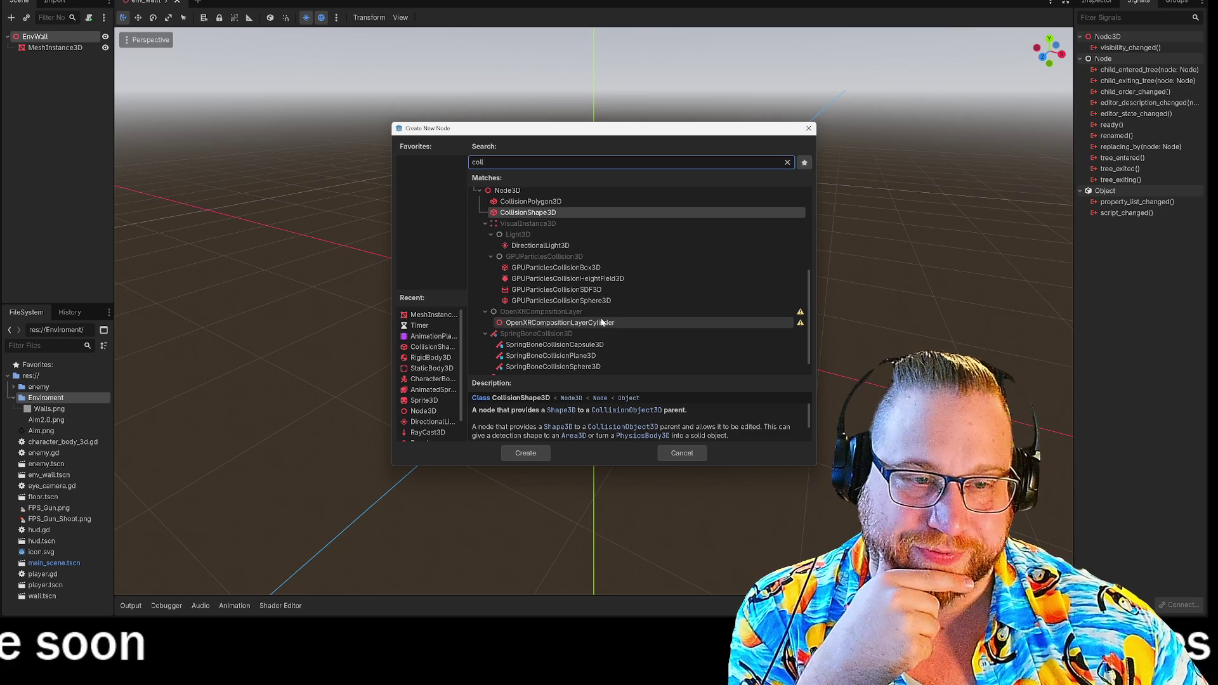
pyautogui.scroll(-1, 683, 298)
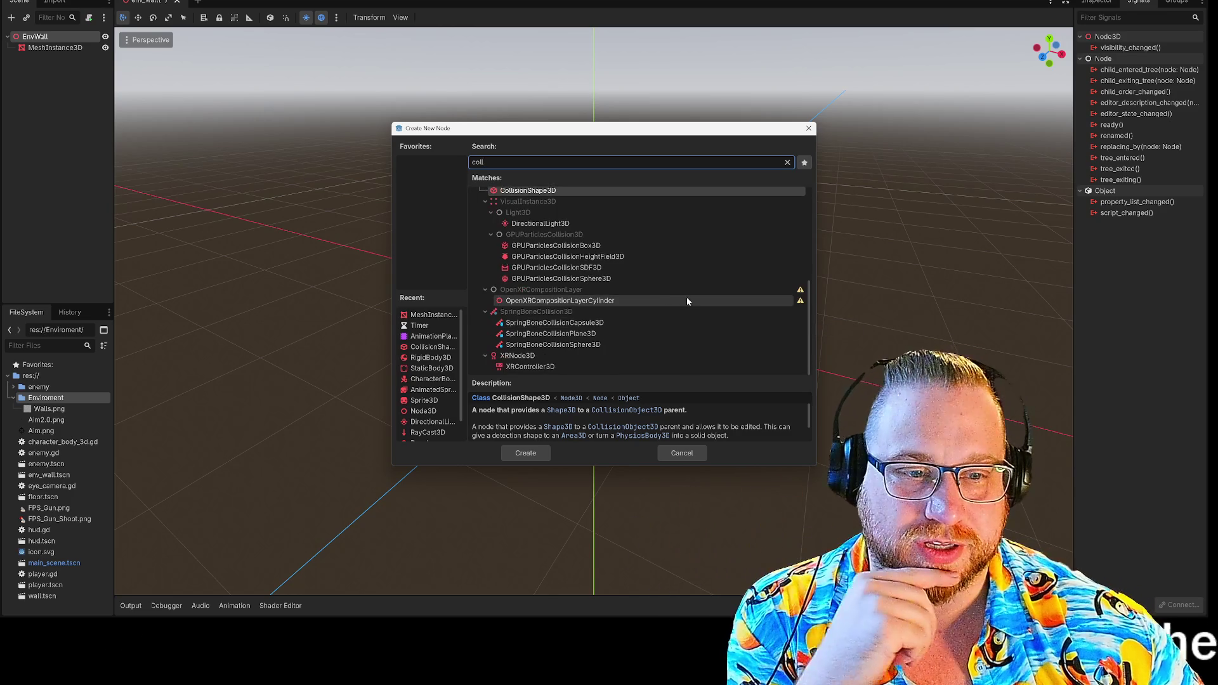
pyautogui.scroll(5, 686, 303)
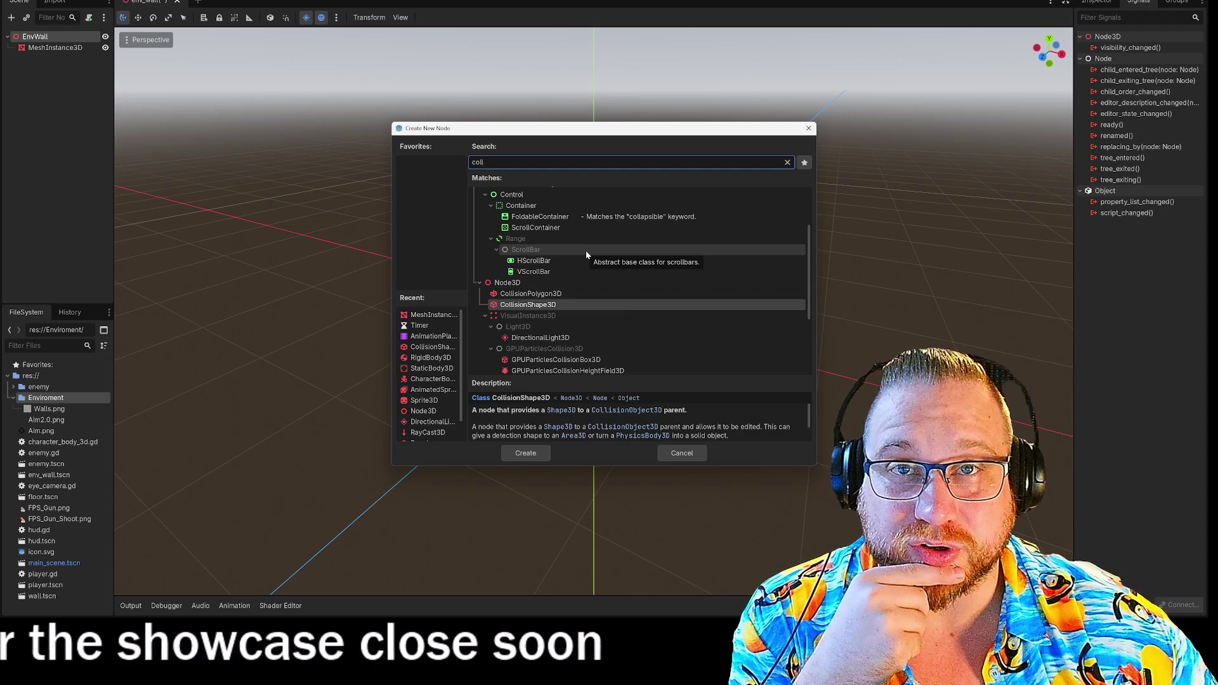
pyautogui.scroll(-3, 586, 255)
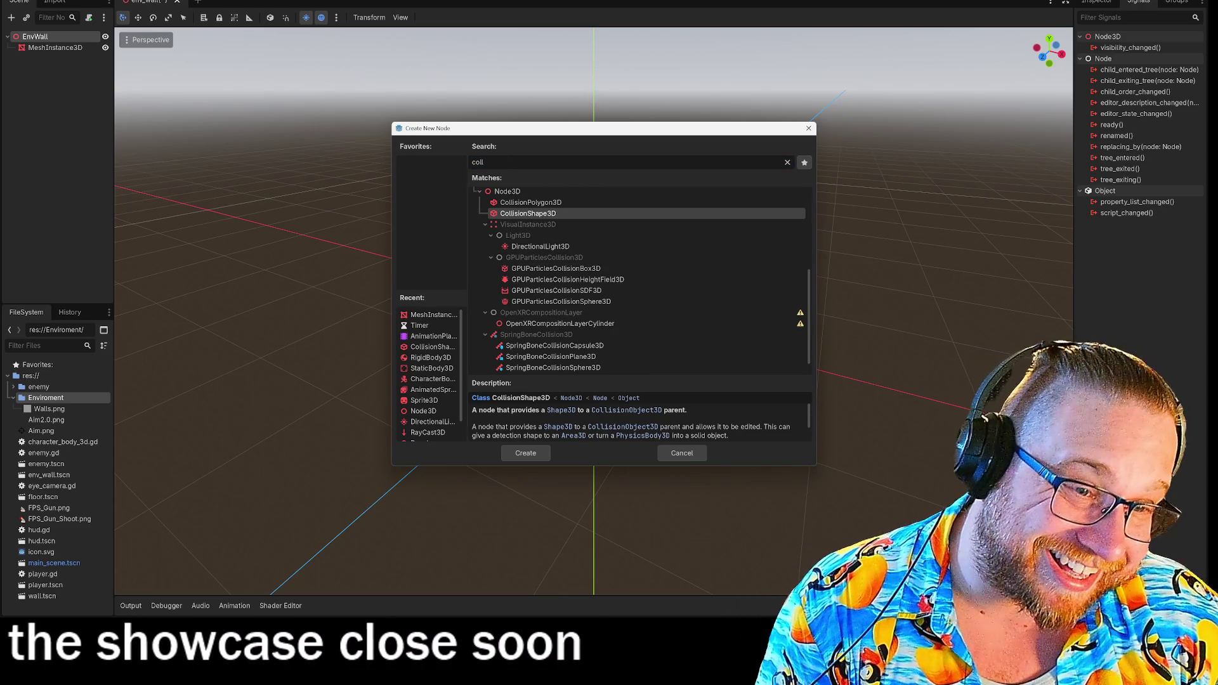
pyautogui.scroll(5, 550, 205)
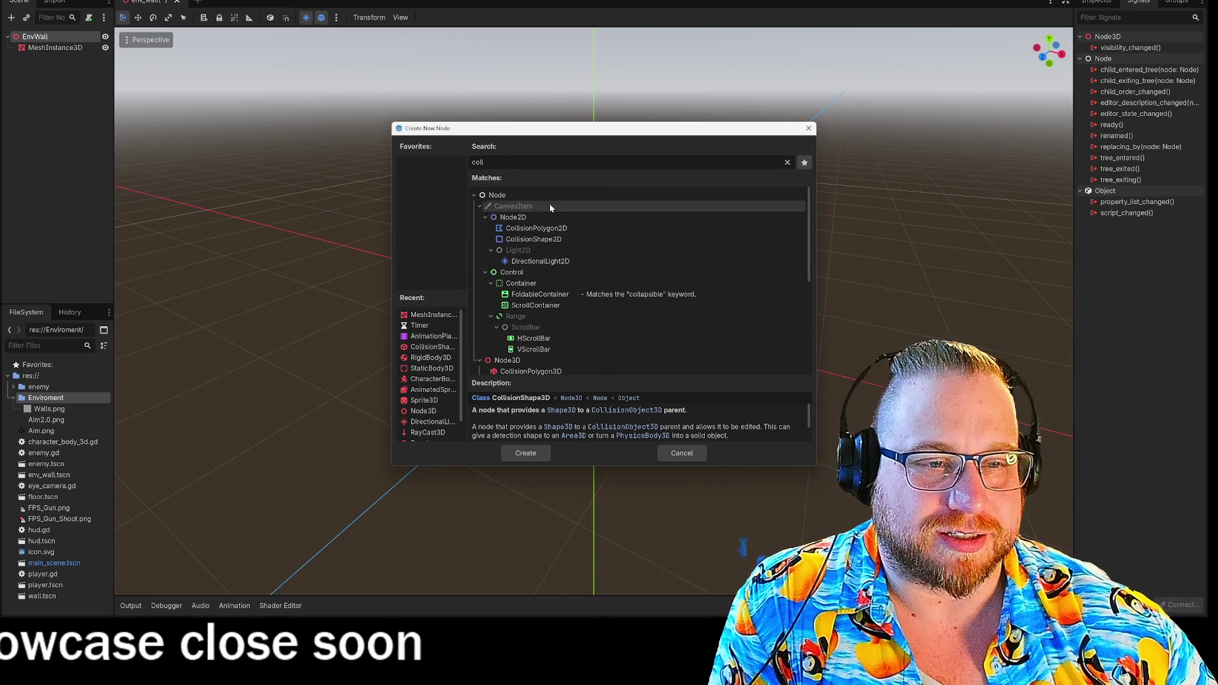
pyautogui.scroll(-5, 550, 204)
pyautogui.hotkey('ctrl', 'a')
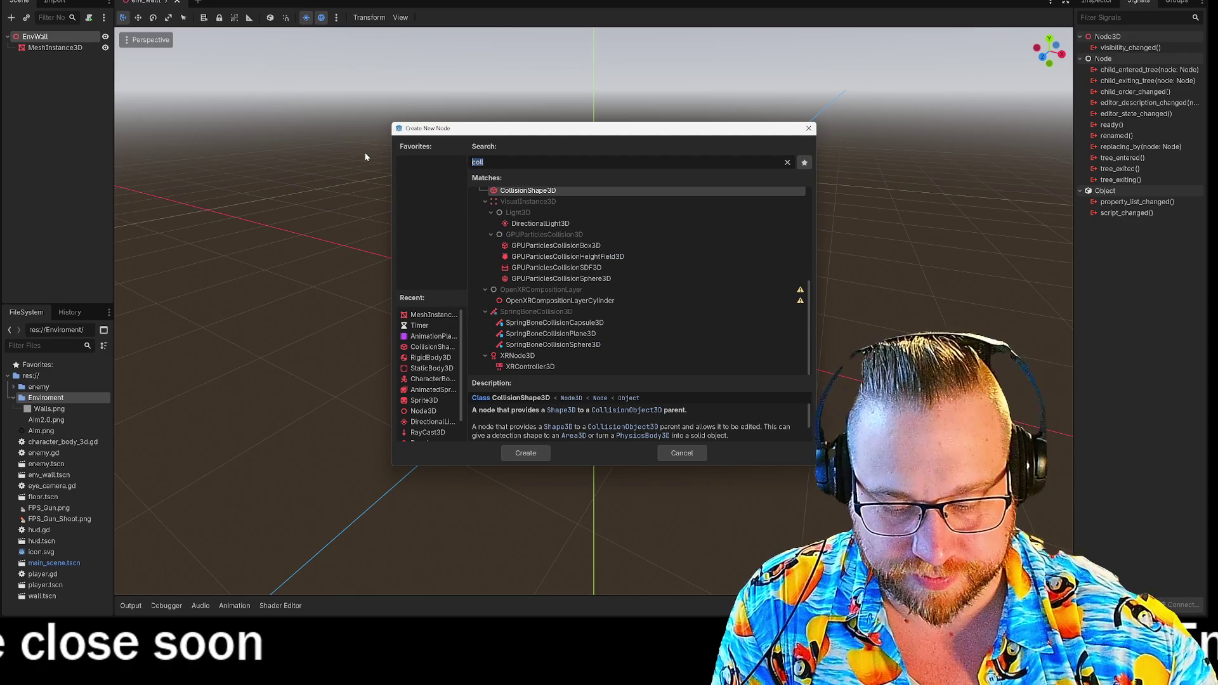
pyautogui.write('area')
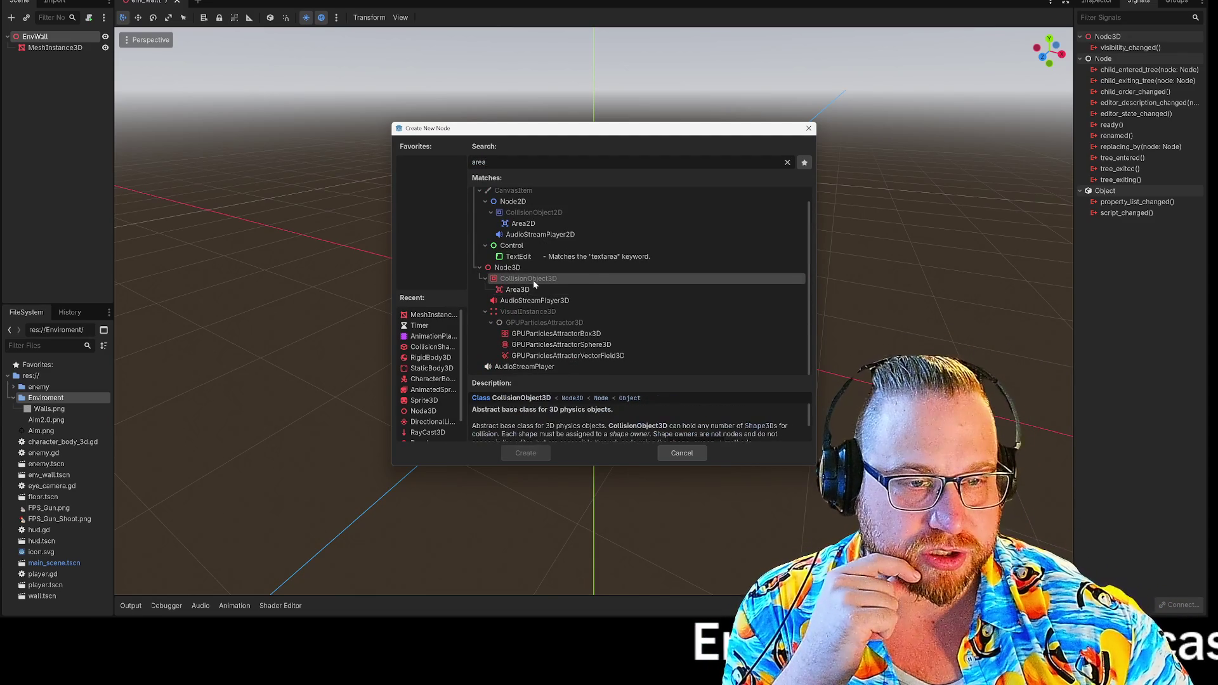
pyautogui.click(487, 280)
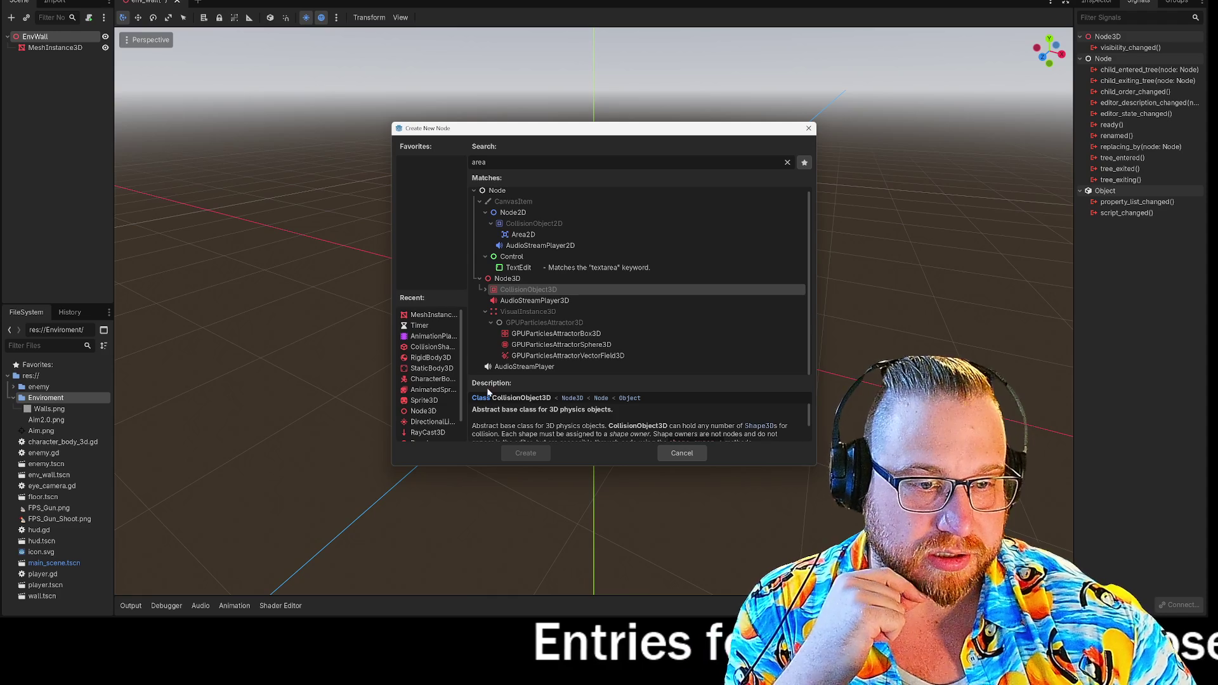
# - Add a StaticBody3D from PhysicsBody3D and nest MeshInstance3D under it
pyautogui.press('BackSpace')
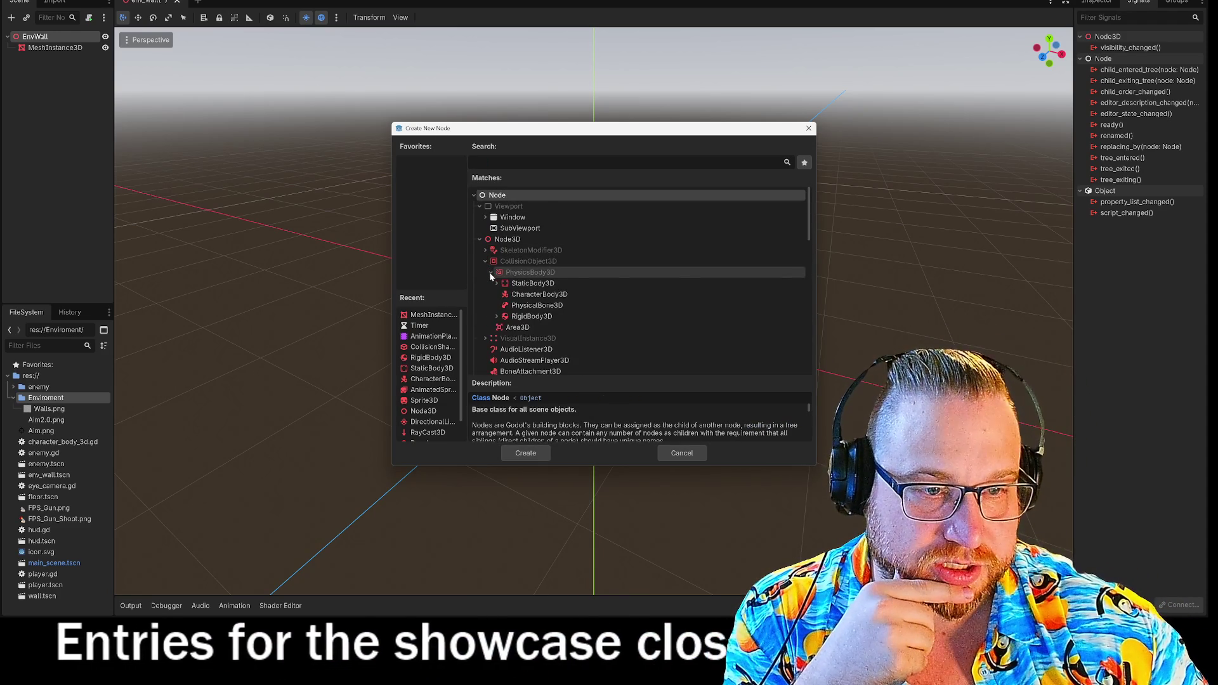
pyautogui.click(490, 272)
pyautogui.click(538, 283)
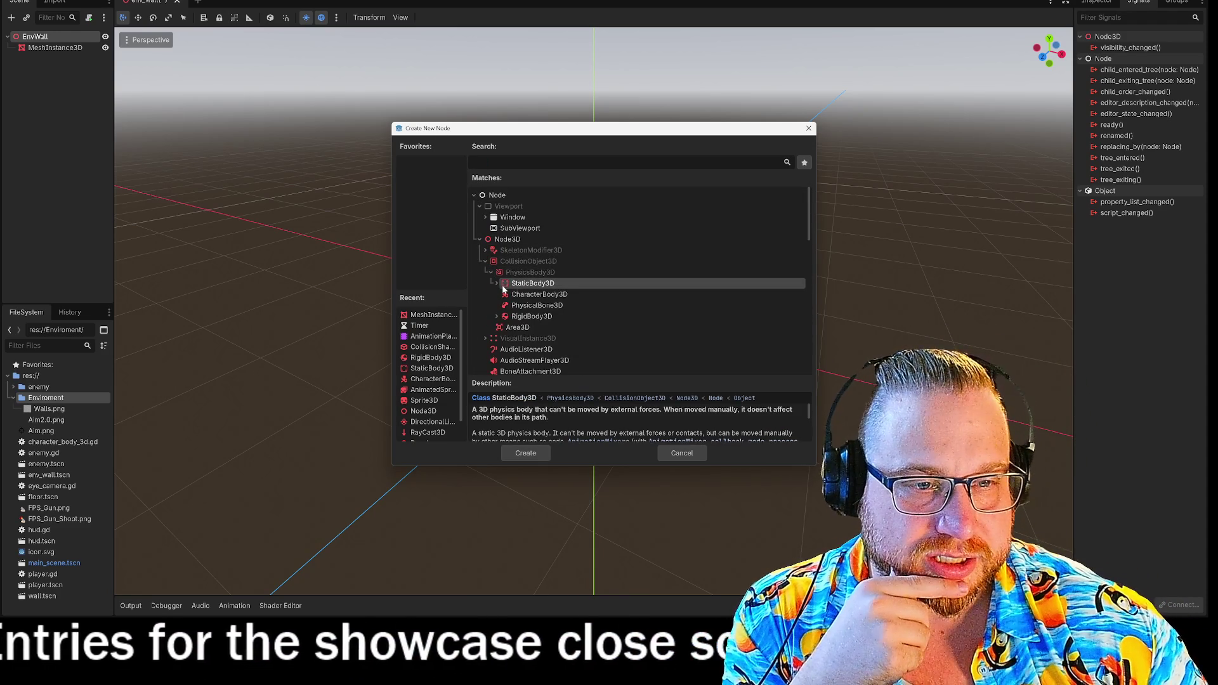
pyautogui.click(536, 453)
pyautogui.moveTo(54, 47); pyautogui.dragTo(41, 57)
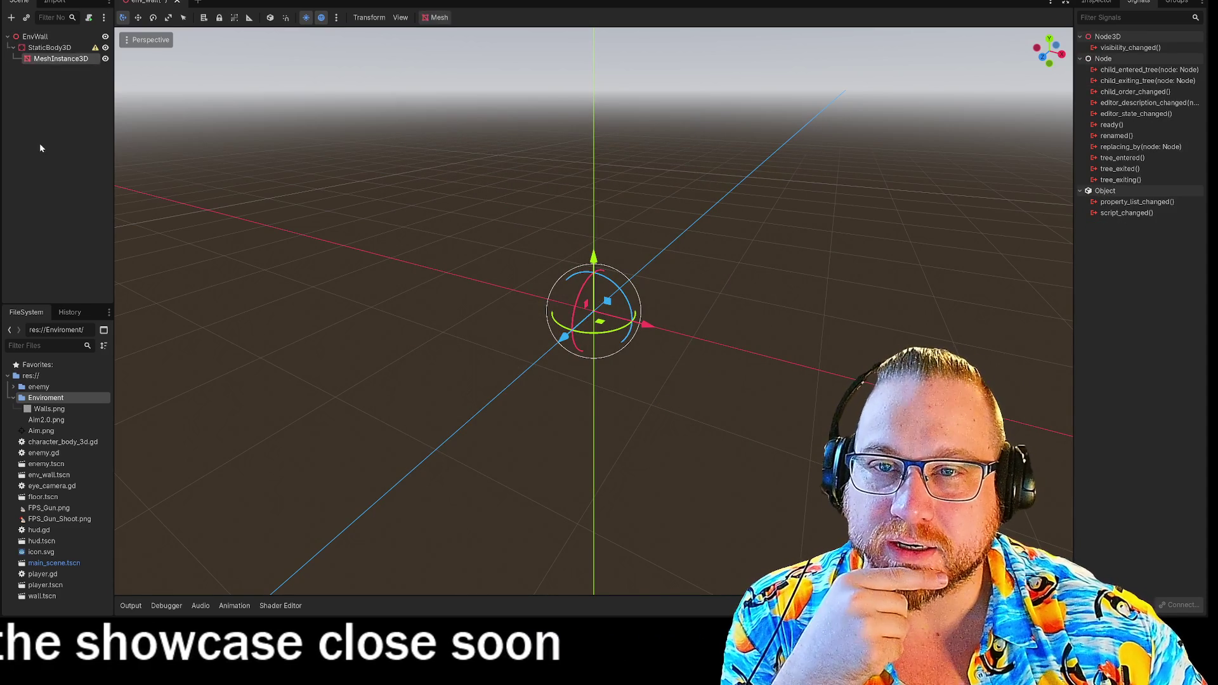
# - Move MeshInstance3D back directly under EnvWall and inspect the StaticBody3D's properties
pyautogui.press('Up')
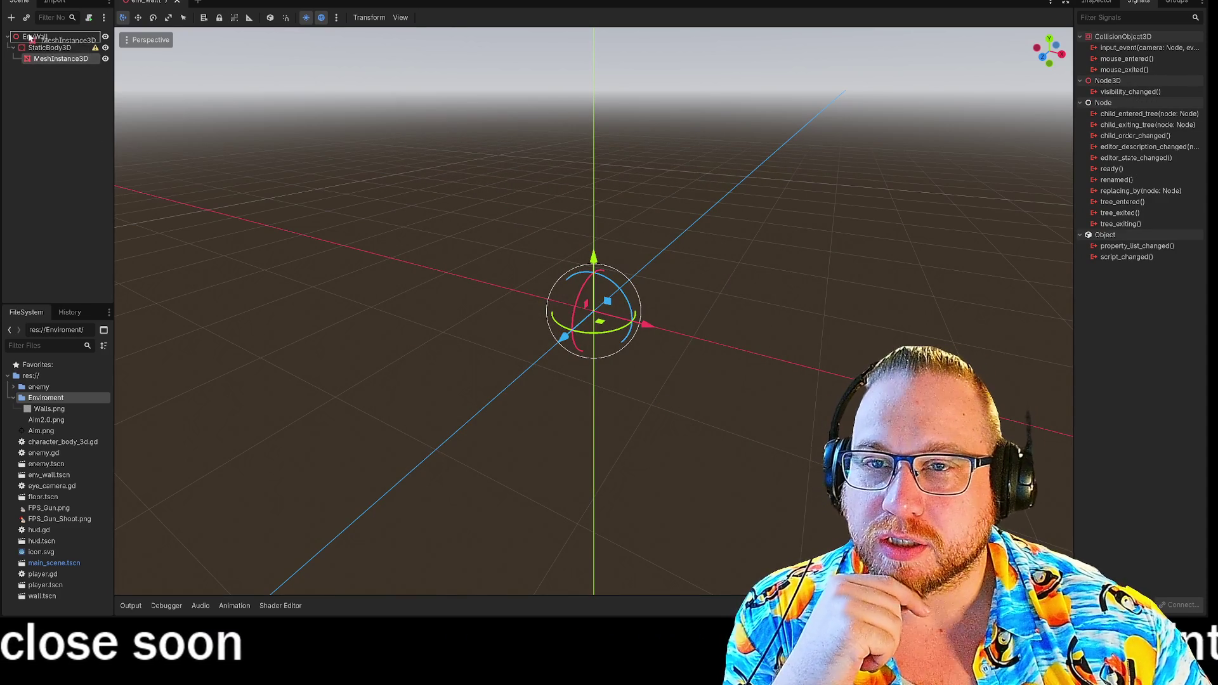
pyautogui.moveTo(30, 38); pyautogui.dragTo(30, 38)
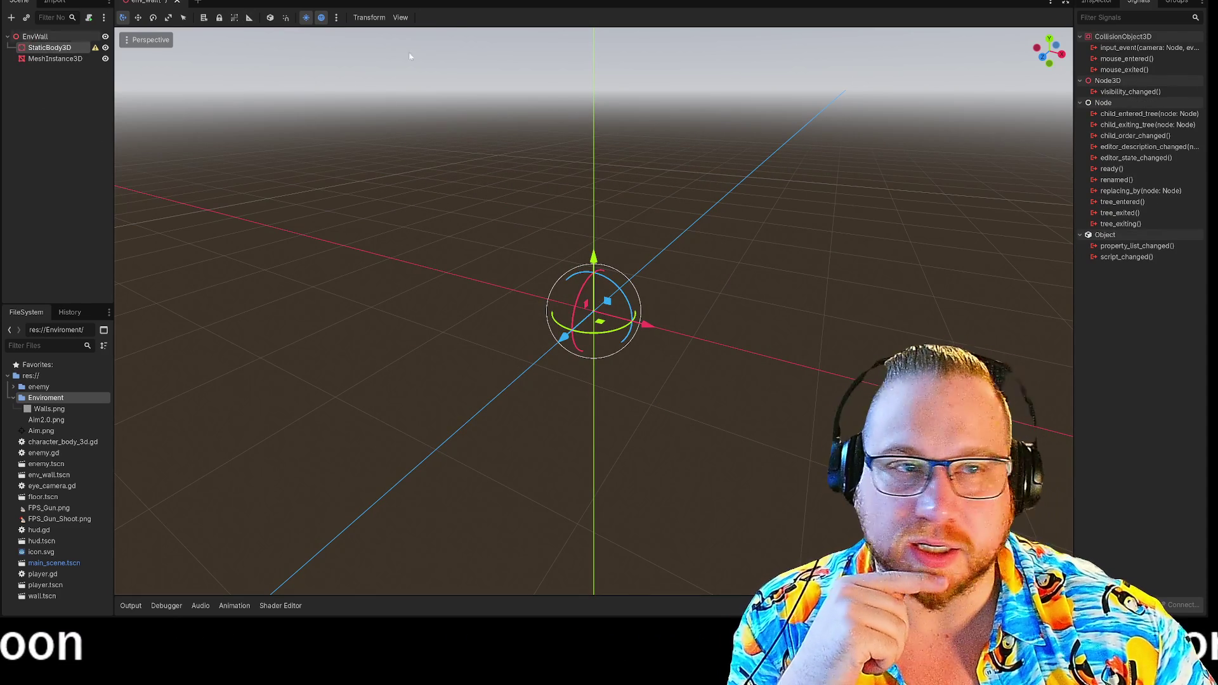
pyautogui.click(1097, 2)
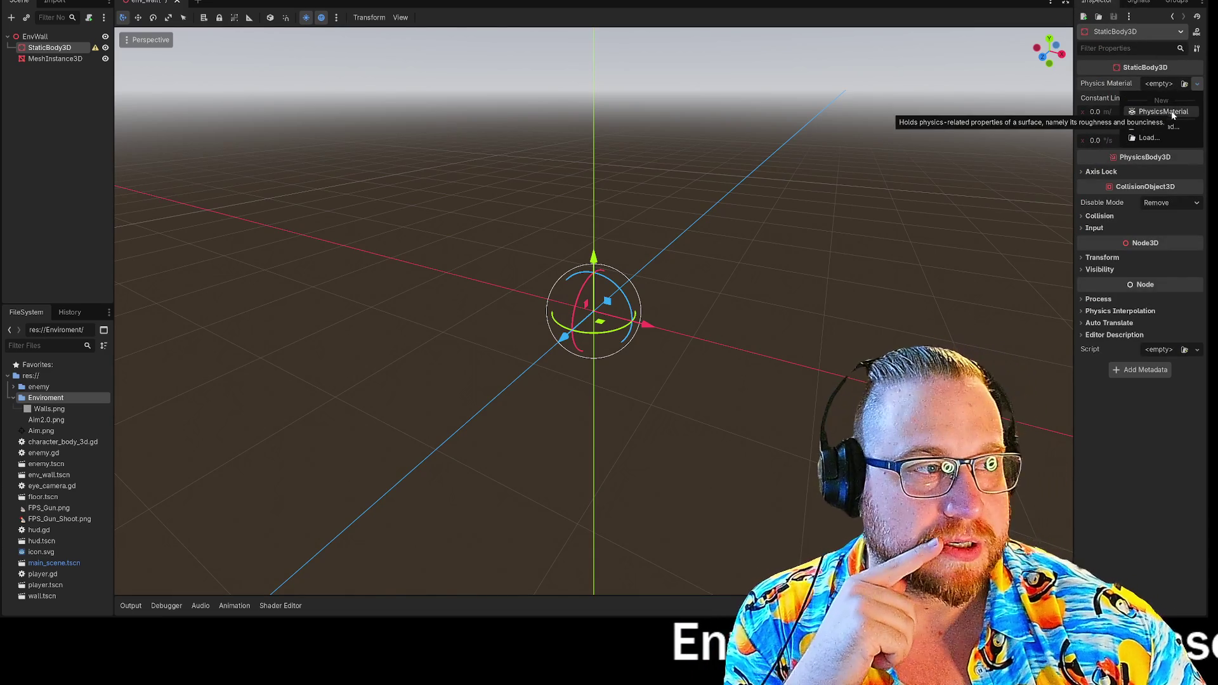
pyautogui.click(1102, 83)
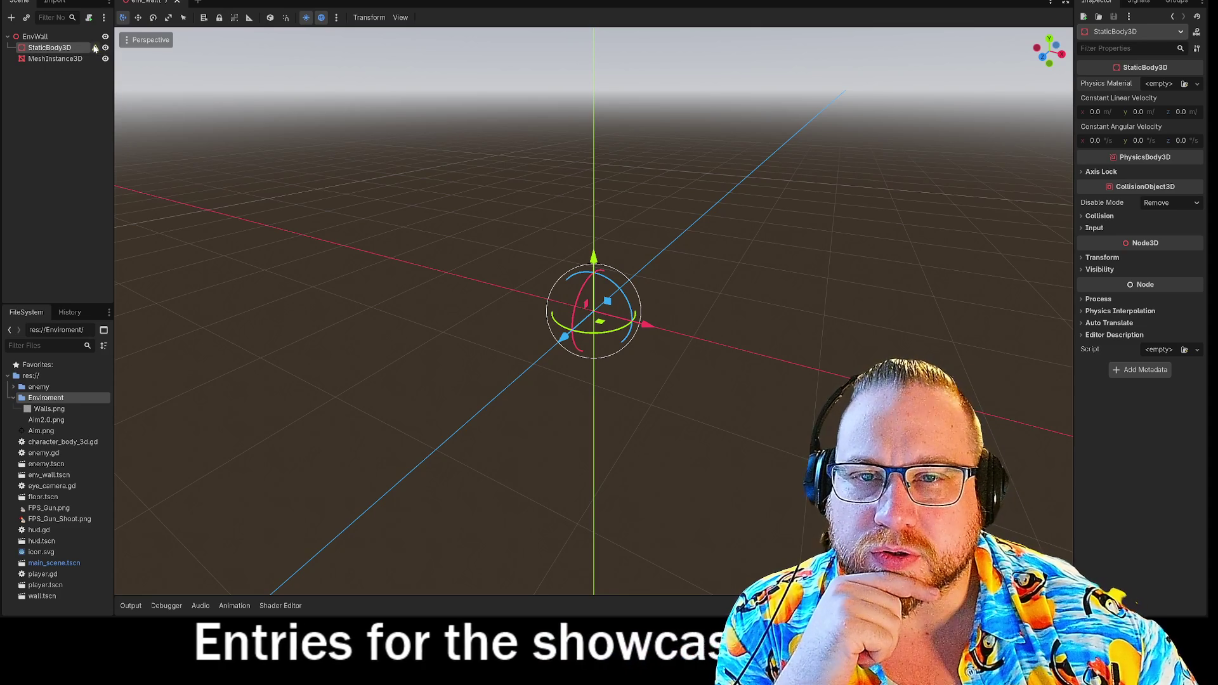
# - Delete the StaticBody3D node and confirm the removal
pyautogui.moveTo(95, 49)
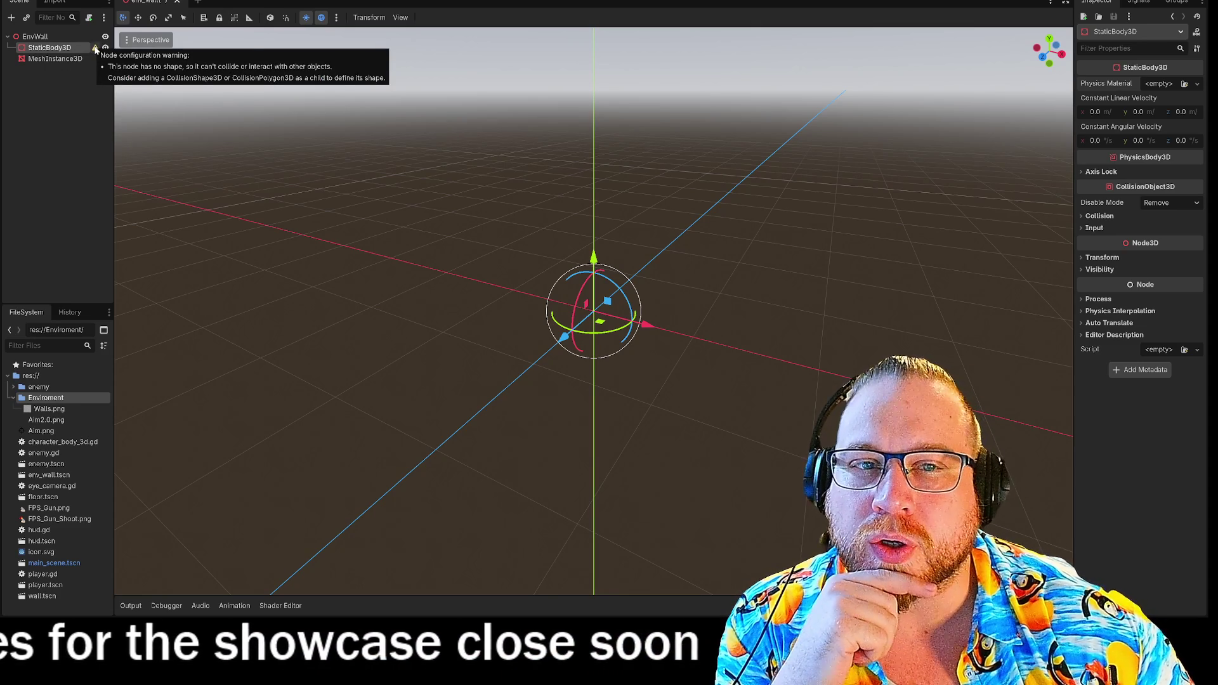
pyautogui.press('Delete')
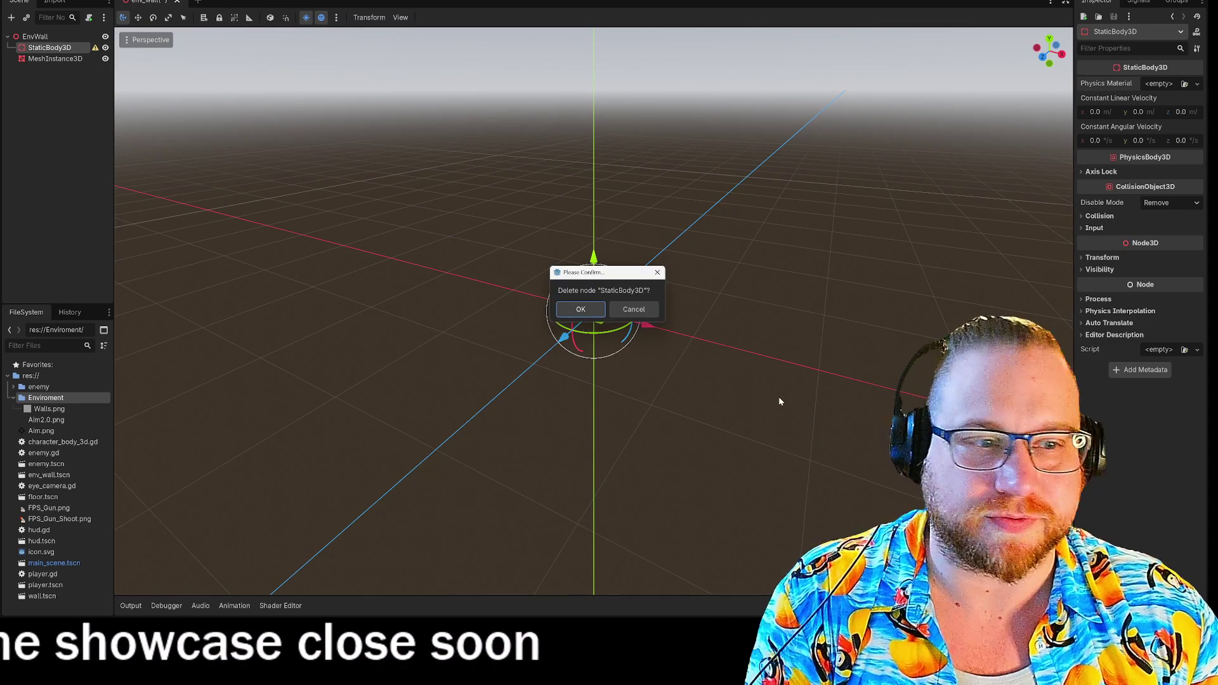
pyautogui.press('Return')
pyautogui.rightClick(37, 36)
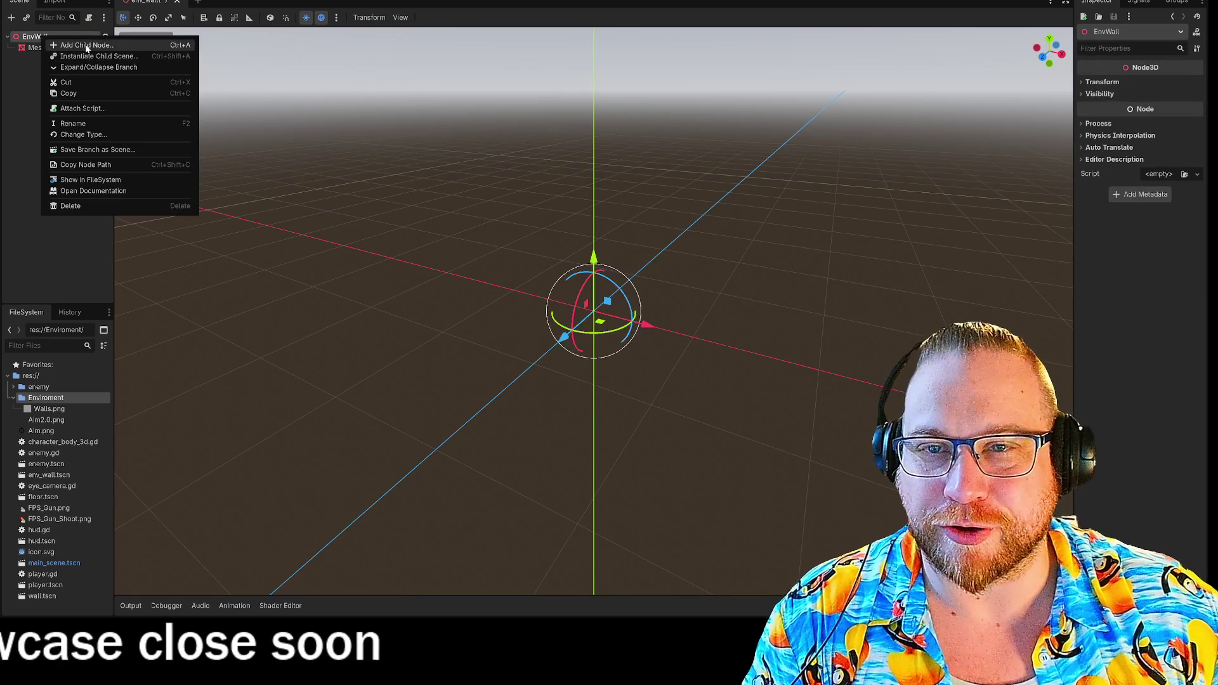
# - Add a CollisionShape3D child to EnvWall, dismiss its warning, and give it a new BoxShape3D
pyautogui.click(69, 43)
pyautogui.write('colli')
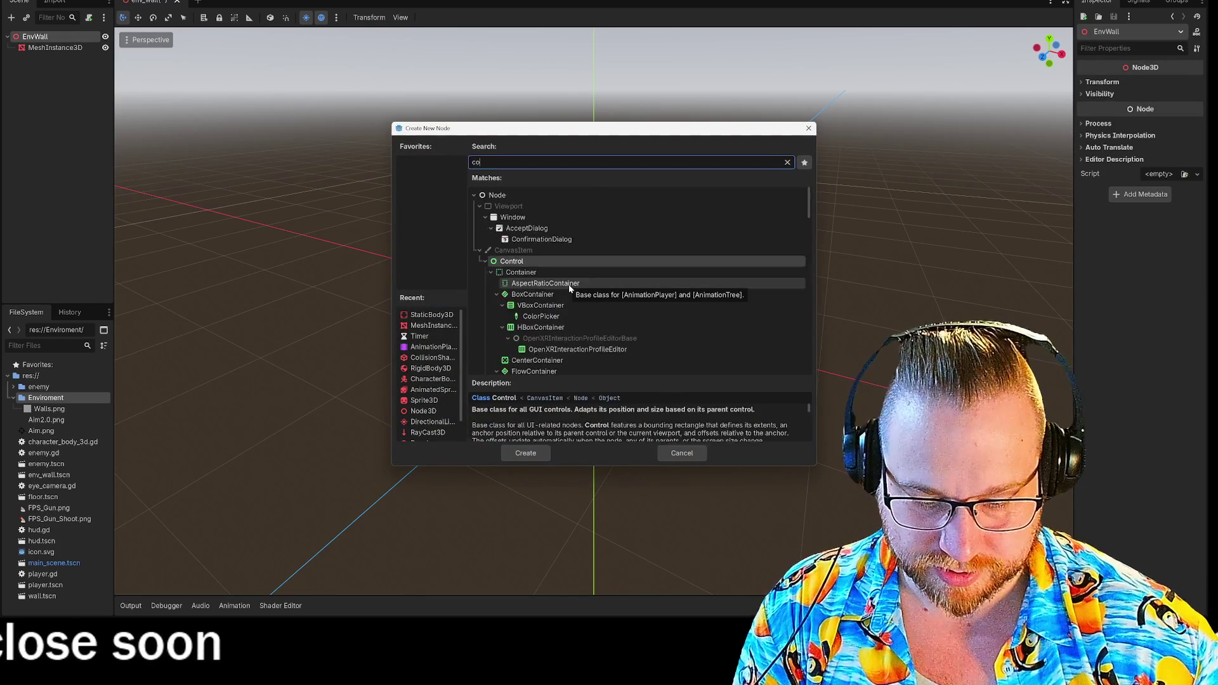
pyautogui.click(537, 453)
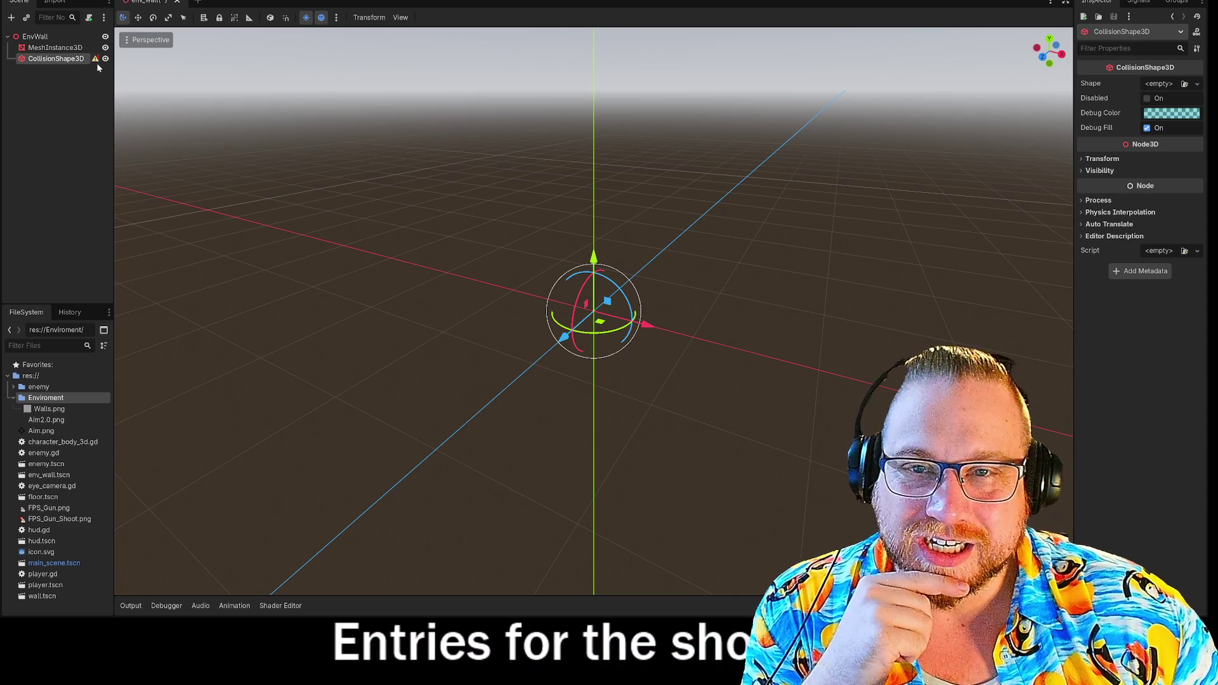
pyautogui.click(96, 60)
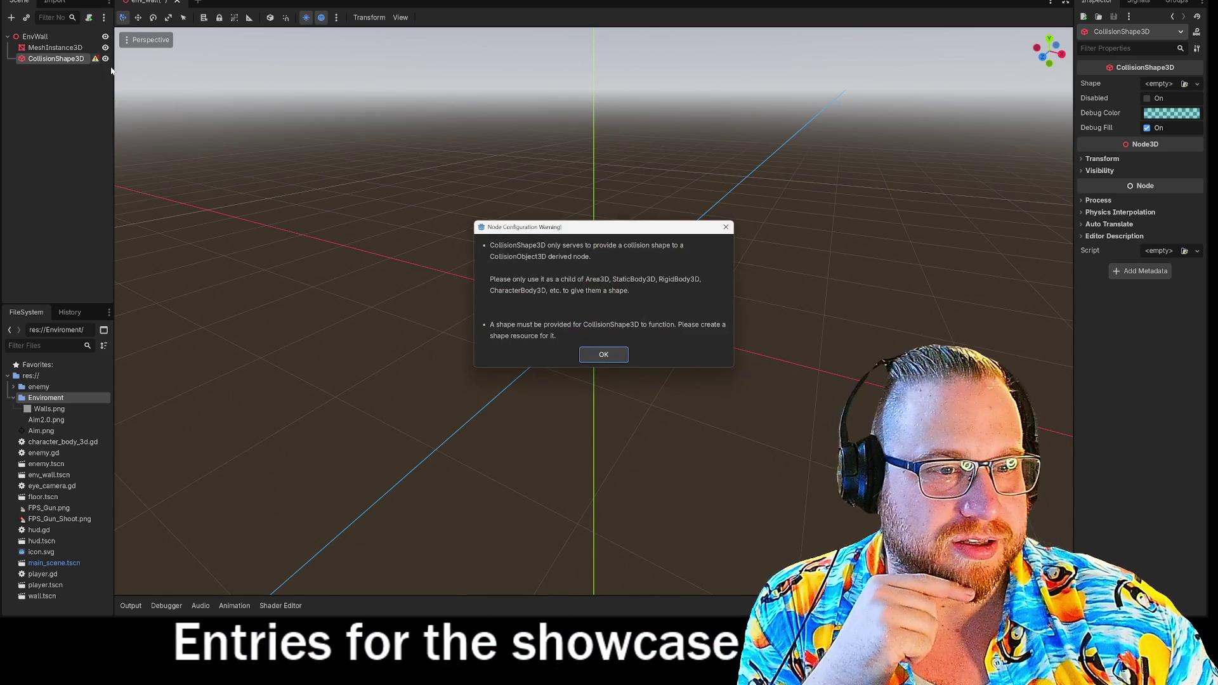
pyautogui.click(604, 356)
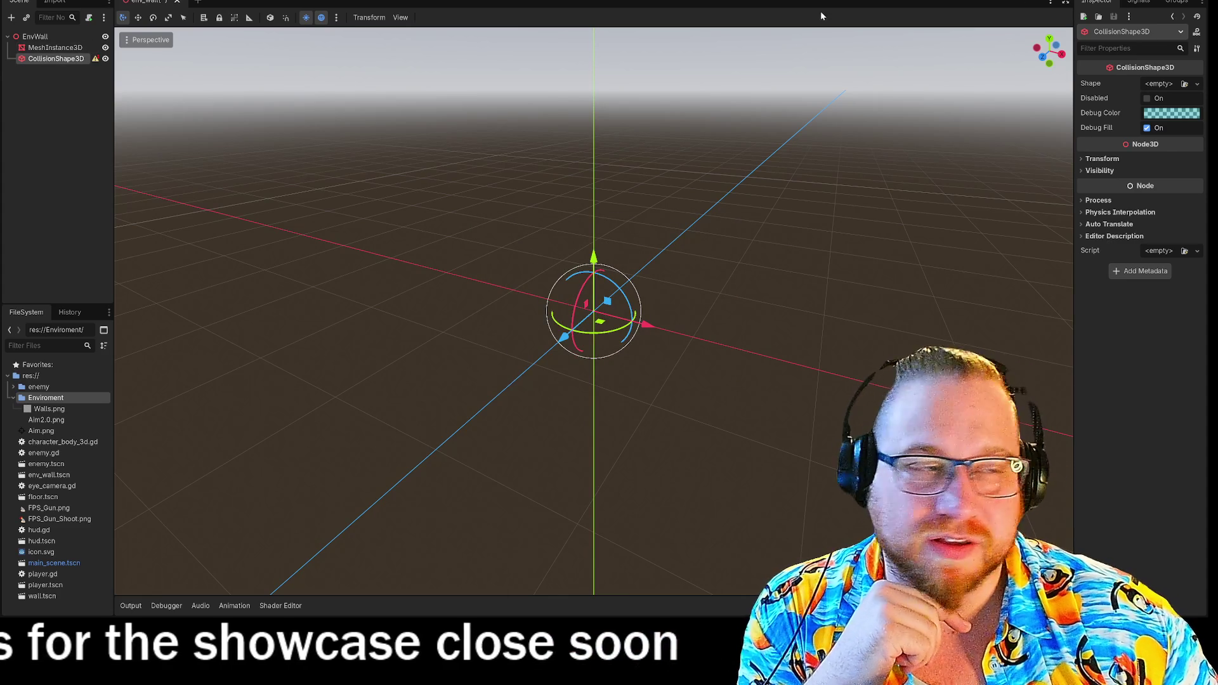
pyautogui.click(1197, 84)
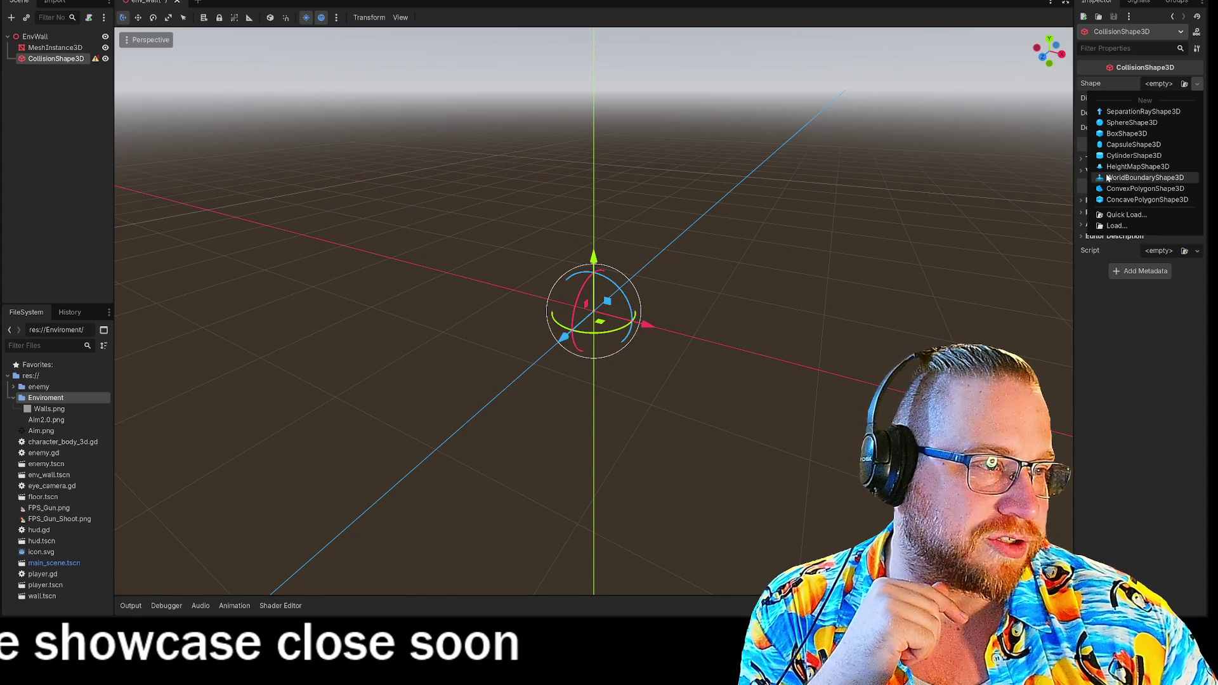
pyautogui.click(1127, 134)
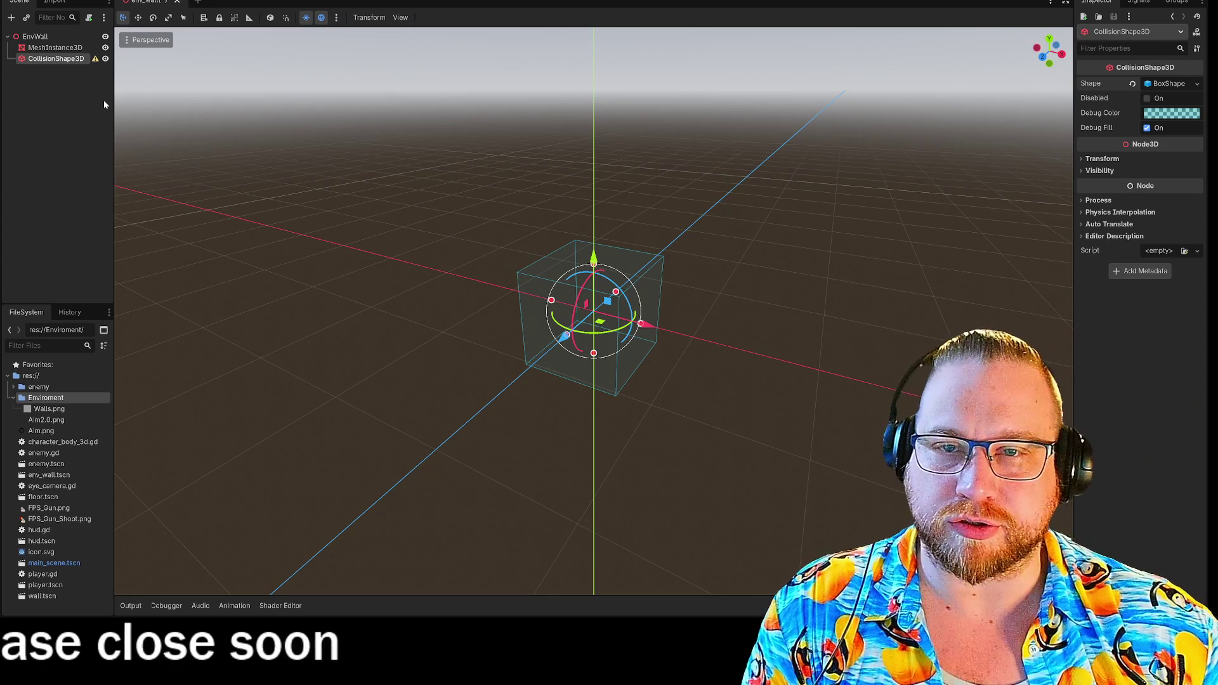
pyautogui.moveTo(96, 61)
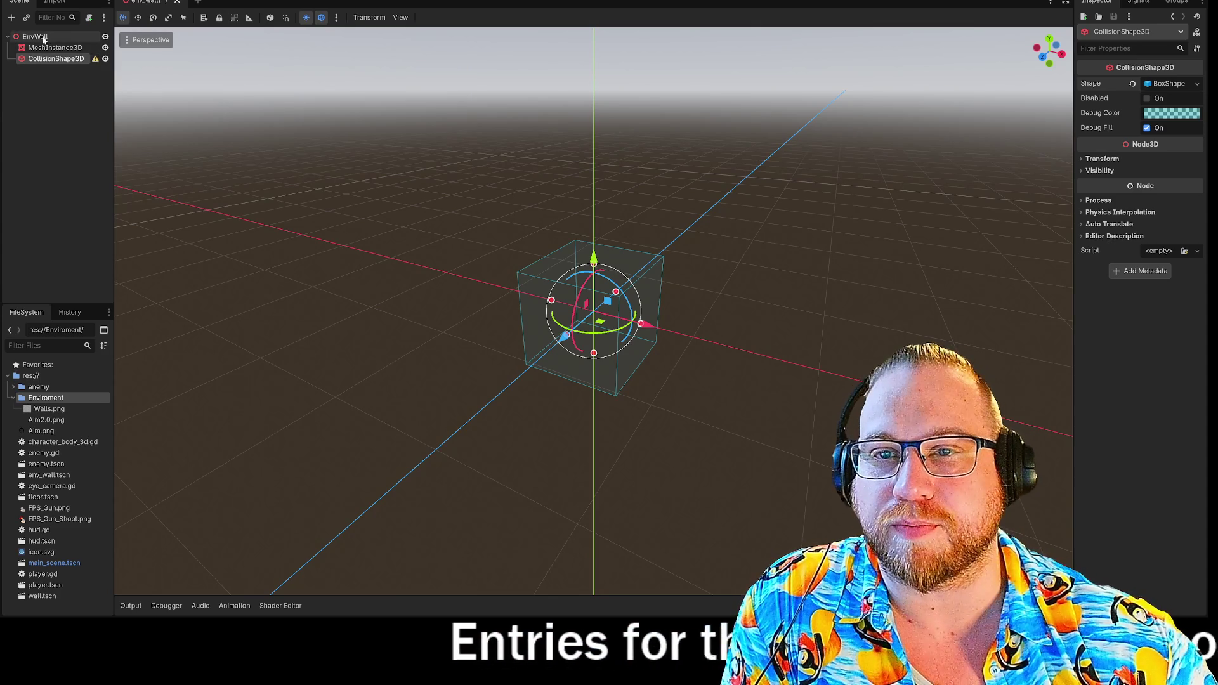
# - Add a StaticBody3D under EnvWall and nest the CollisionShape3D inside it
pyautogui.rightClick(44, 39)
pyautogui.click(69, 46)
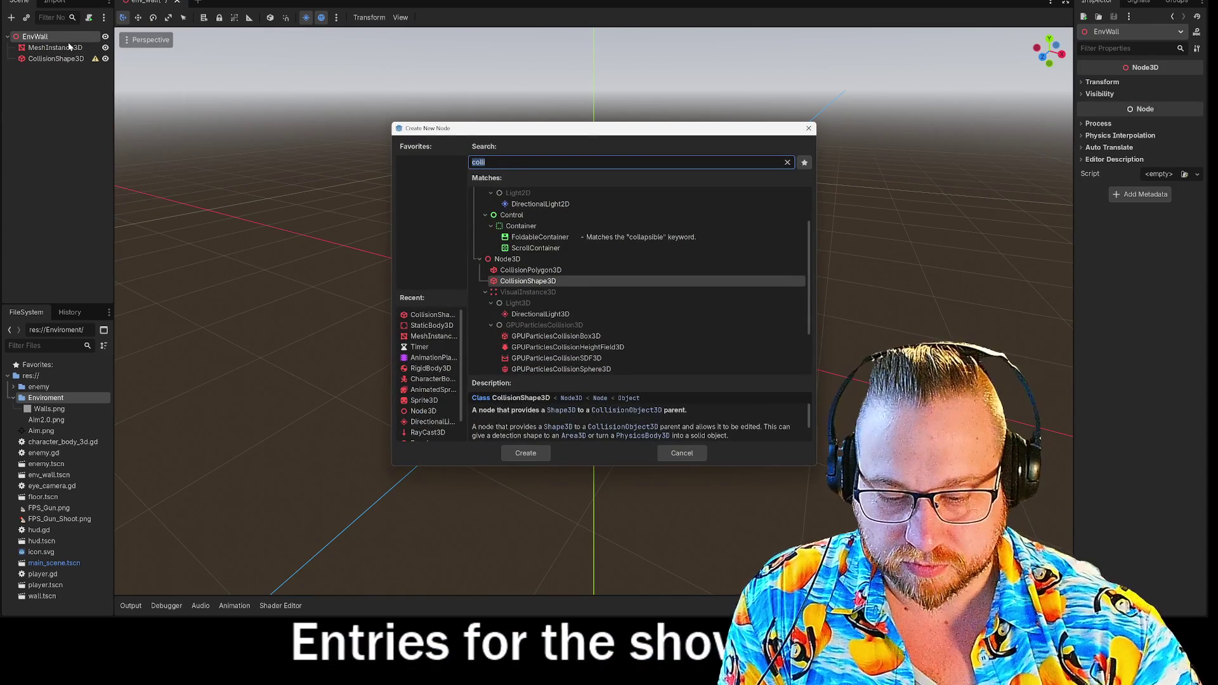
pyautogui.write('static')
pyautogui.press('Return')
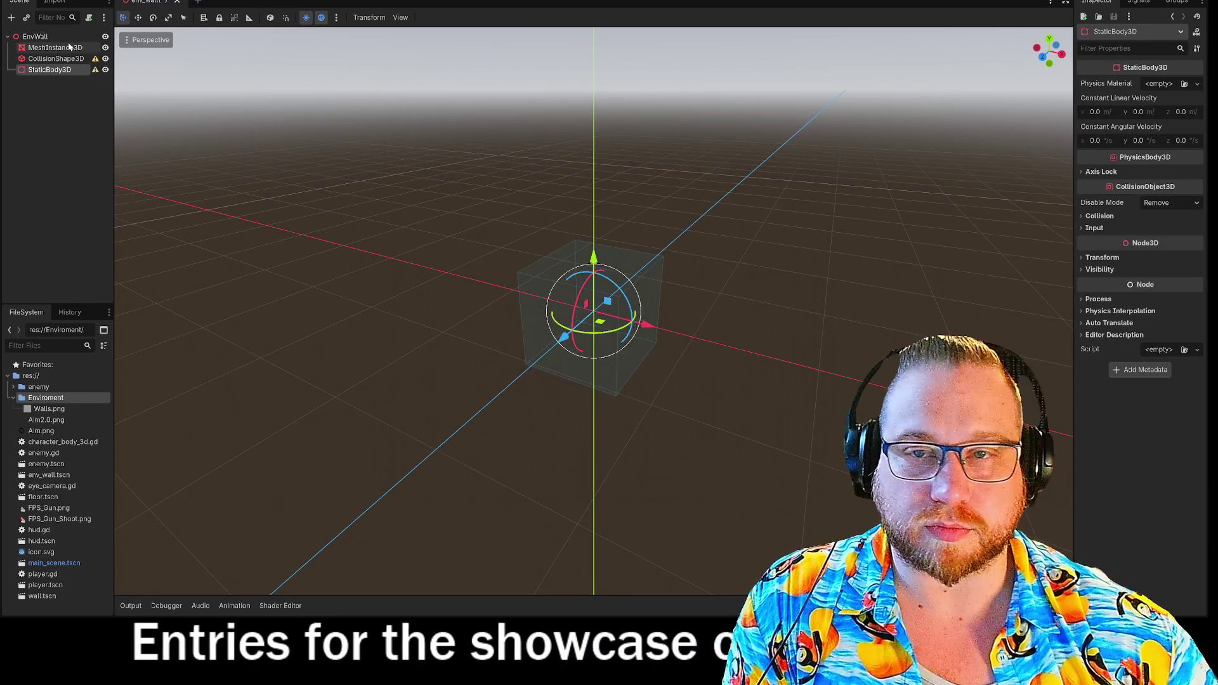
pyautogui.moveTo(56, 58); pyautogui.dragTo(55, 71)
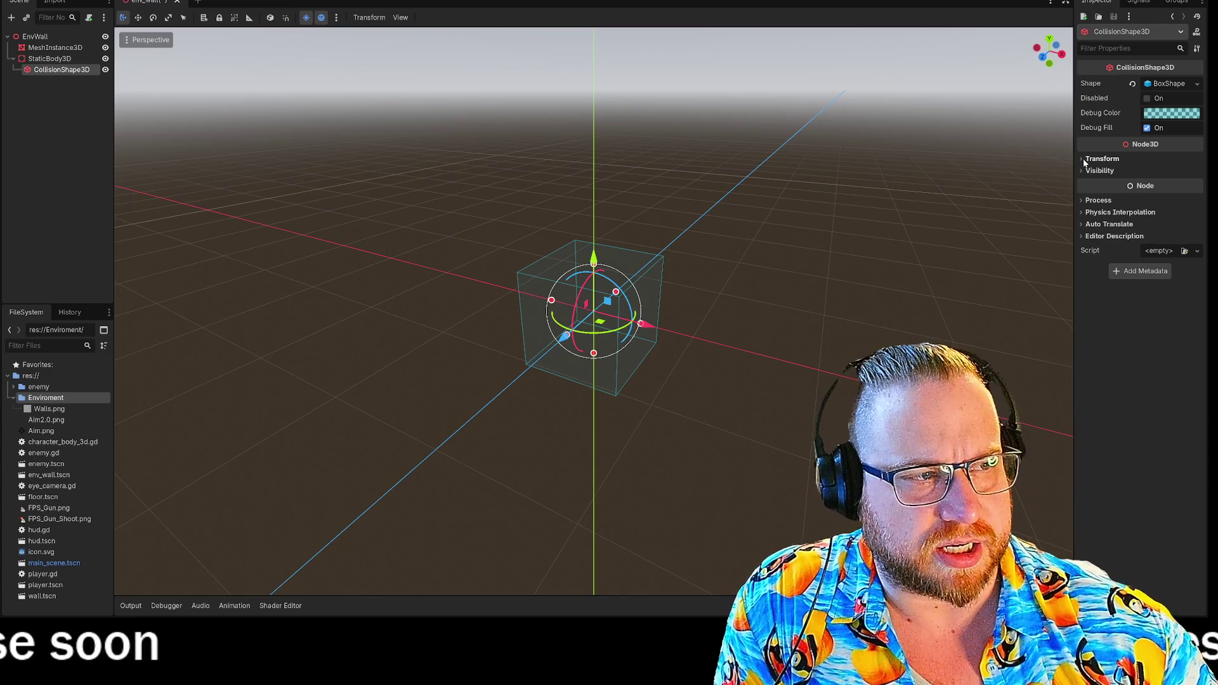
pyautogui.click(1084, 160)
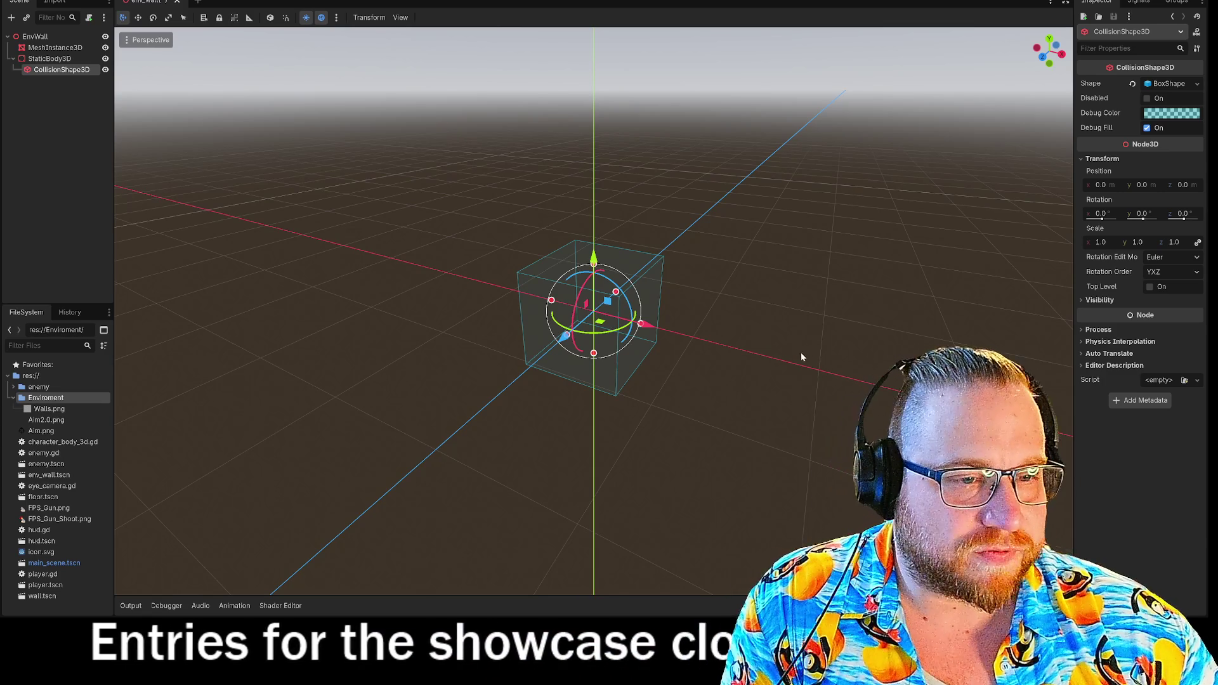
# - In Front view, resize the collision box to about 2 units wide and 1.66 tall
pyautogui.moveTo(801, 352)
pyautogui.mouseDown()
pyautogui.moveTo(799, 334)
pyautogui.moveTo(805, 348)
pyautogui.mouseUp()
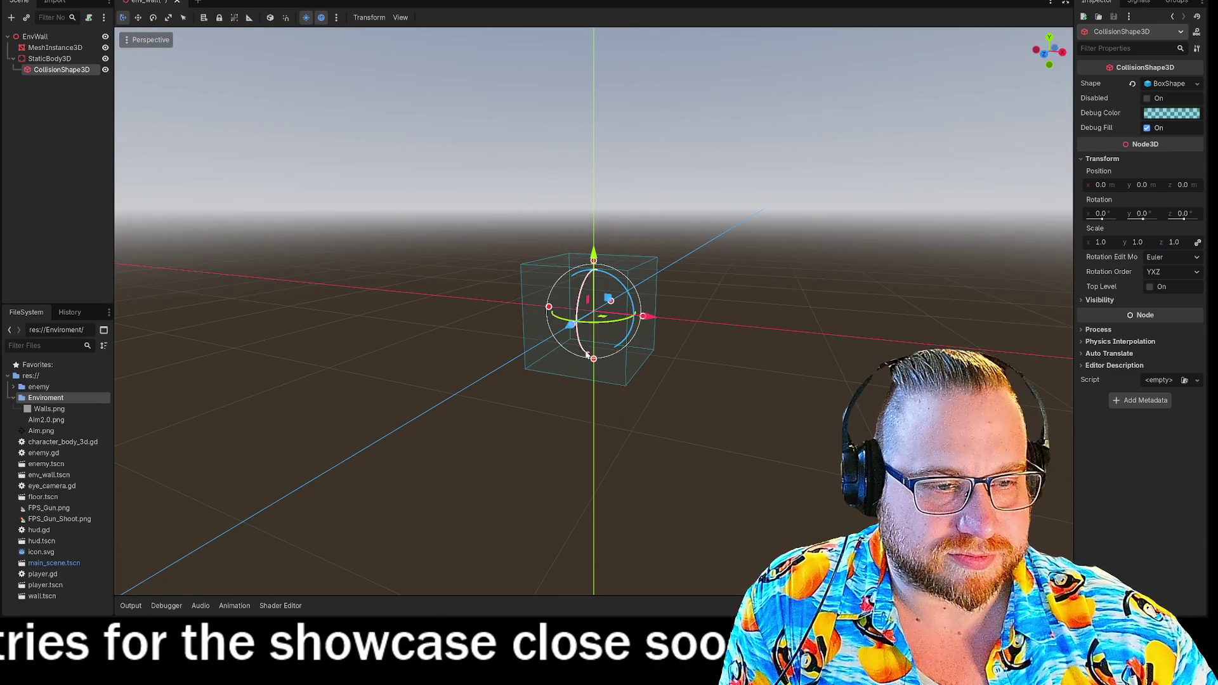
pyautogui.moveTo(594, 360)
pyautogui.mouseDown()
pyautogui.moveTo(594, 310)
pyautogui.moveTo(647, 374)
pyautogui.mouseUp()
pyautogui.press('KP_1')
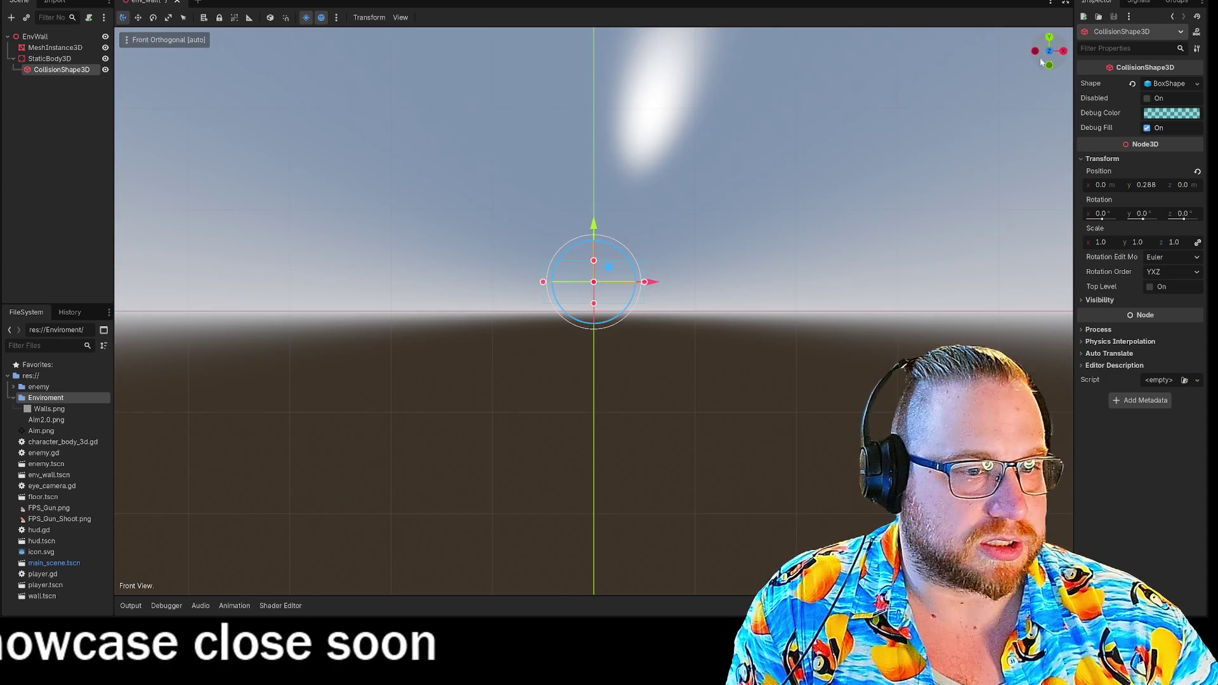
pyautogui.moveTo(594, 303); pyautogui.dragTo(594, 312)
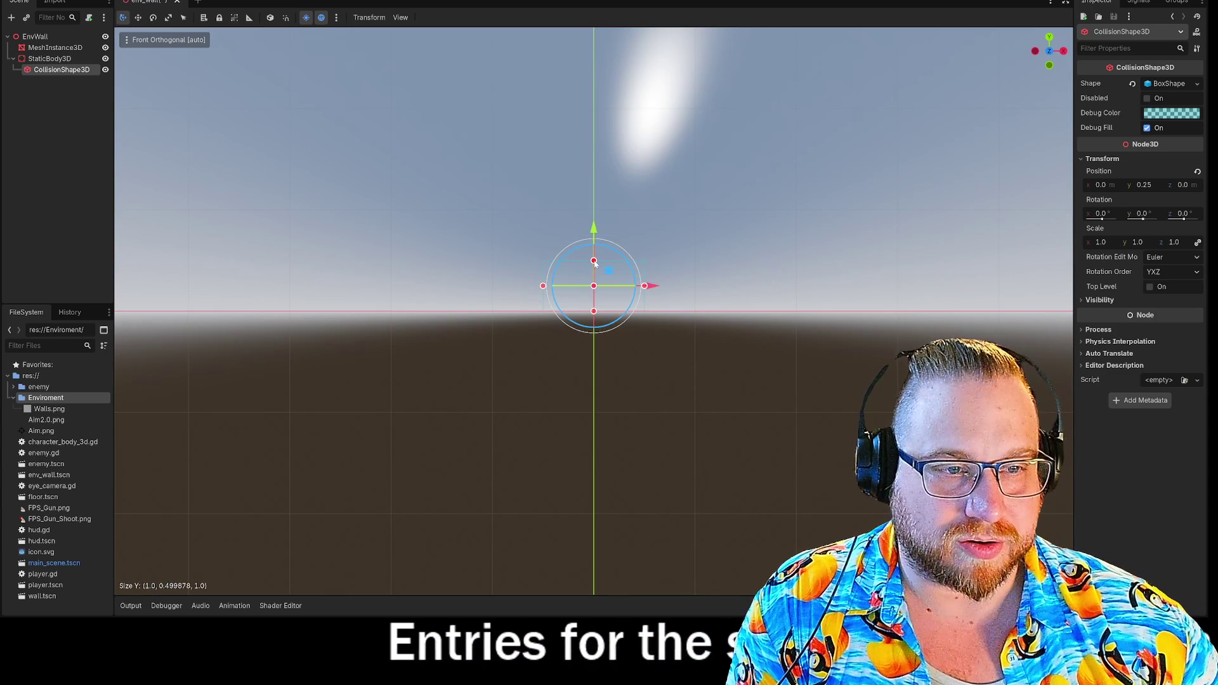
pyautogui.moveTo(594, 263); pyautogui.dragTo(605, 146)
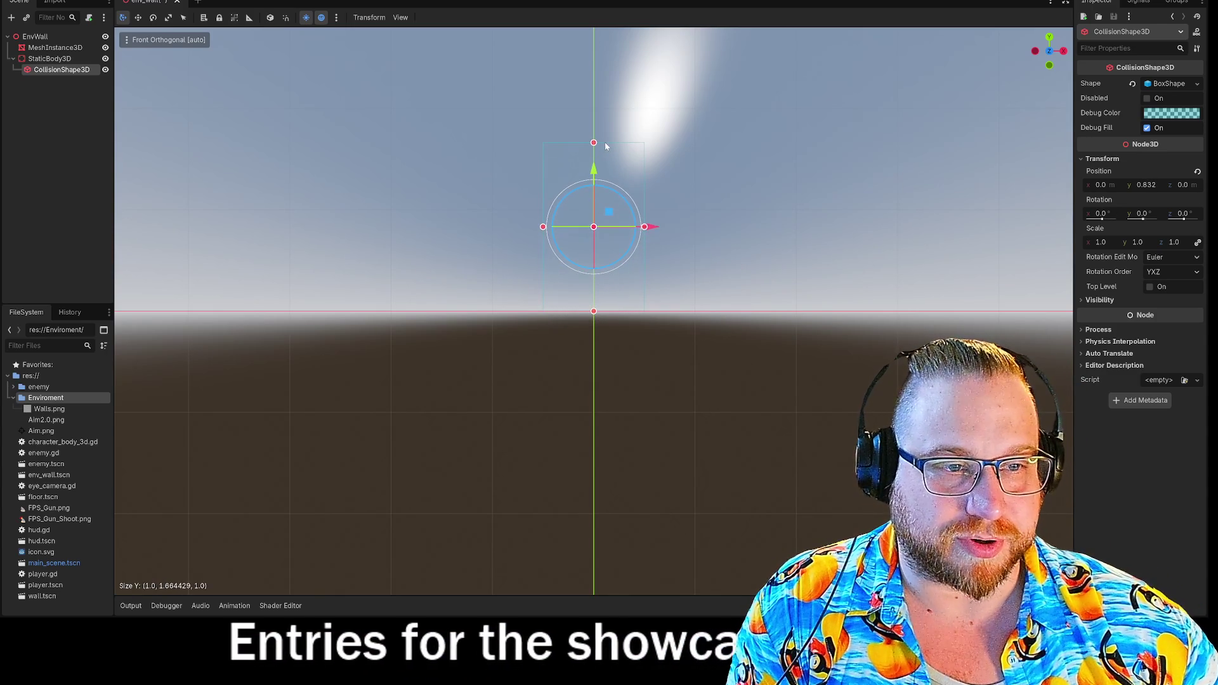
pyautogui.moveTo(644, 227); pyautogui.dragTo(695, 240)
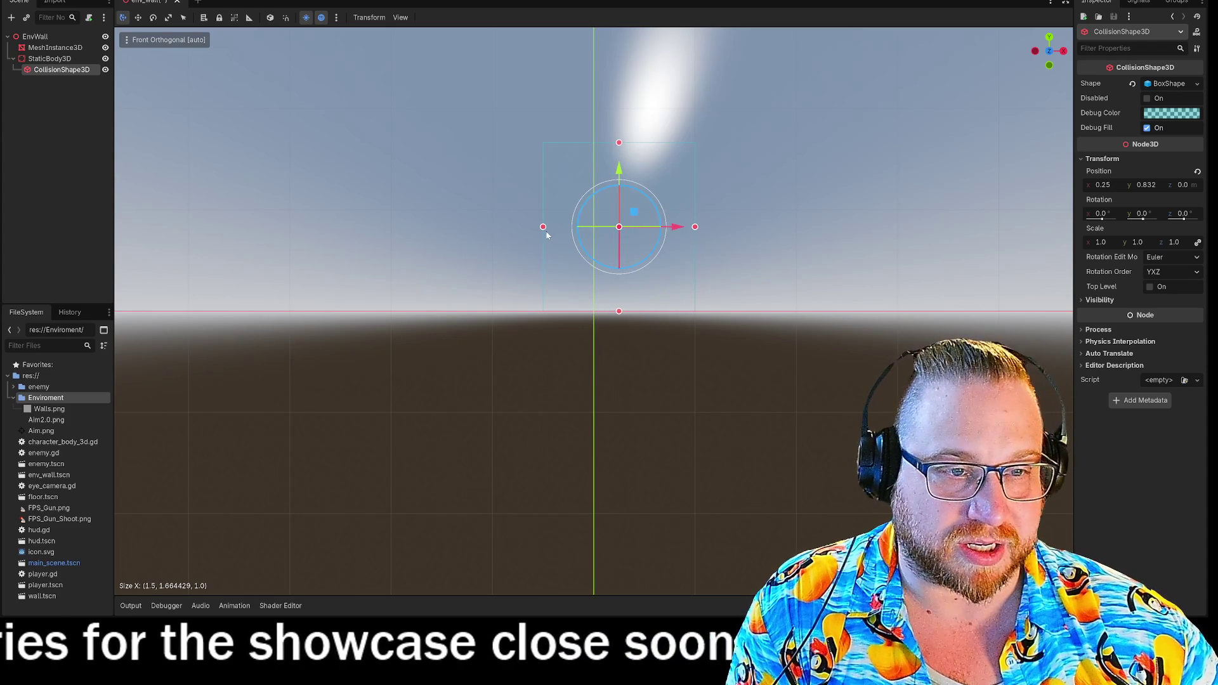
pyautogui.moveTo(546, 235)
pyautogui.mouseDown()
pyautogui.moveTo(493, 236)
pyautogui.moveTo(828, 189)
pyautogui.moveTo(764, 212)
pyautogui.moveTo(734, 242)
pyautogui.moveTo(549, 261)
pyautogui.moveTo(510, 280)
pyautogui.mouseUp()
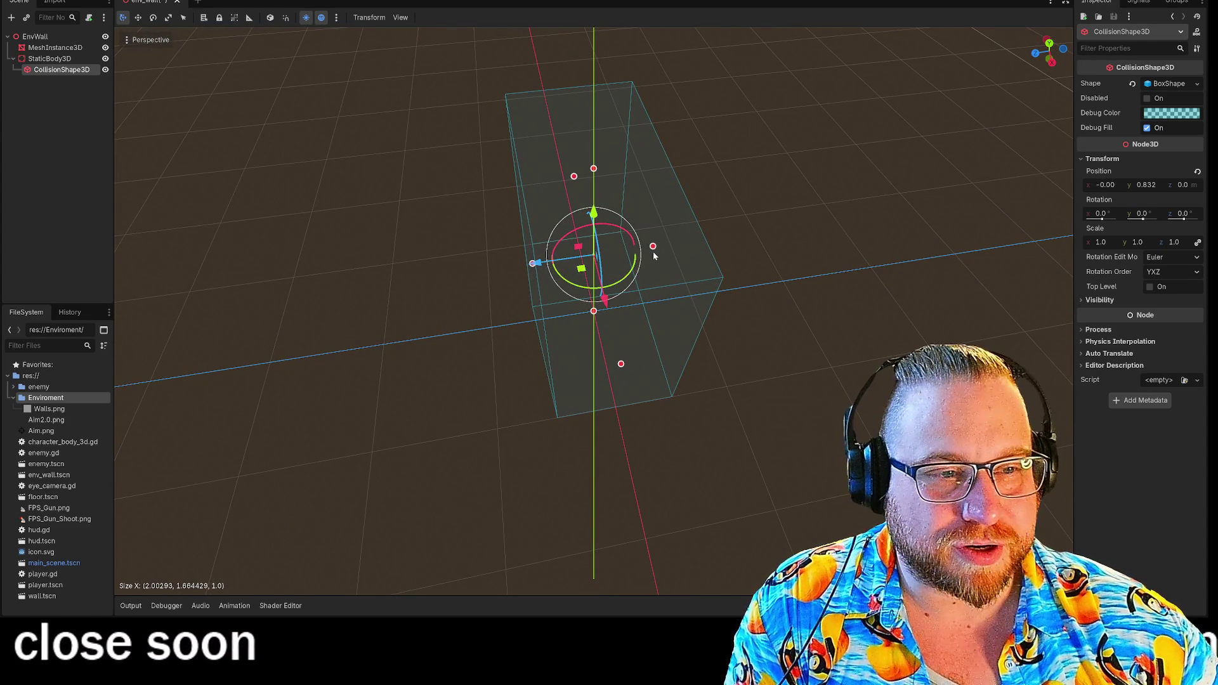
# - Thin the collision box to about half a unit deep, then check it from the right side
pyautogui.moveTo(652, 246); pyautogui.dragTo(593, 247)
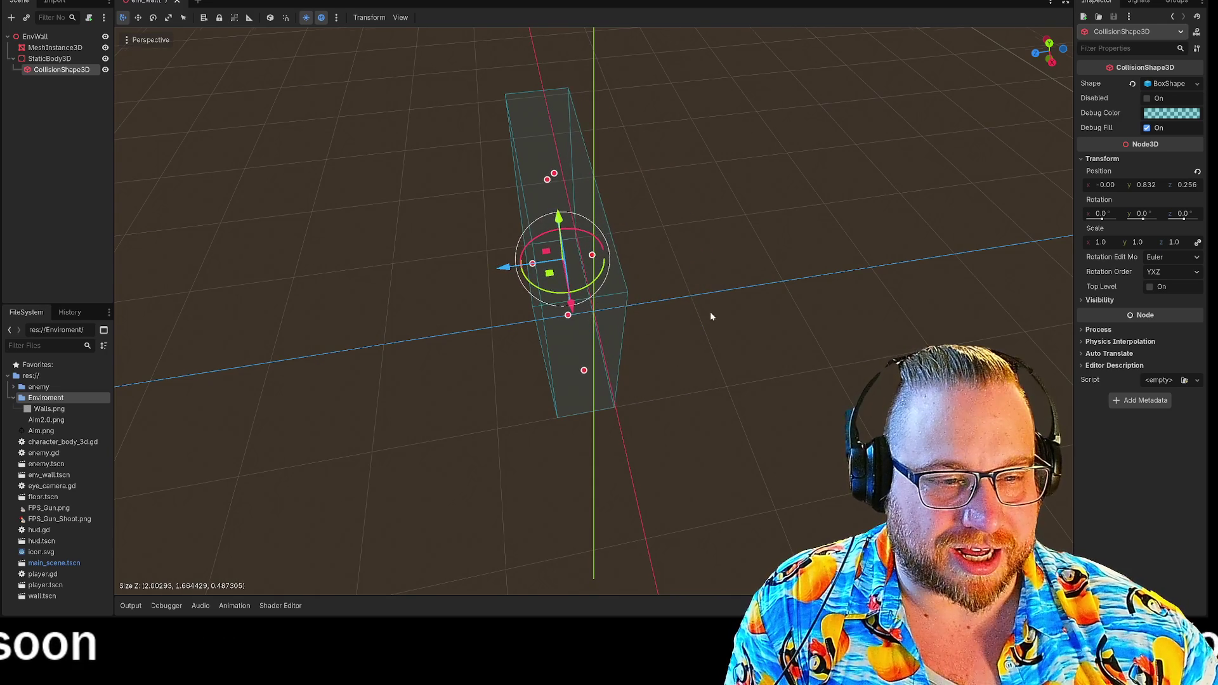
pyautogui.click(1053, 63)
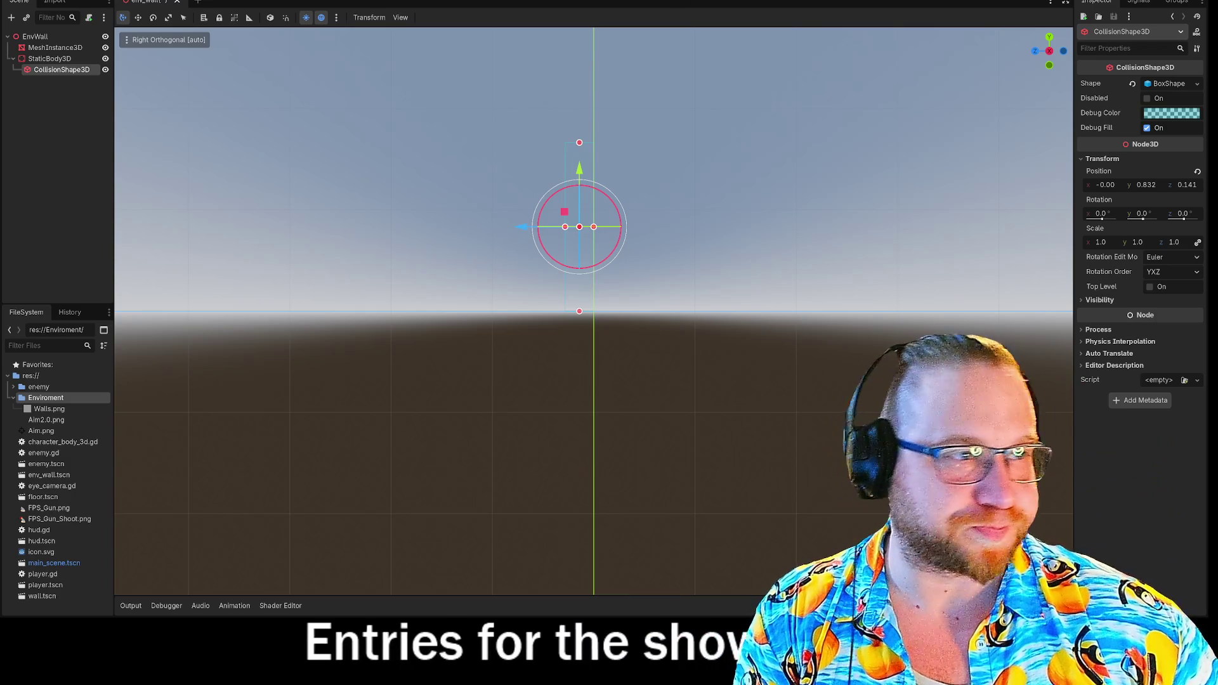
pyautogui.press('F5')
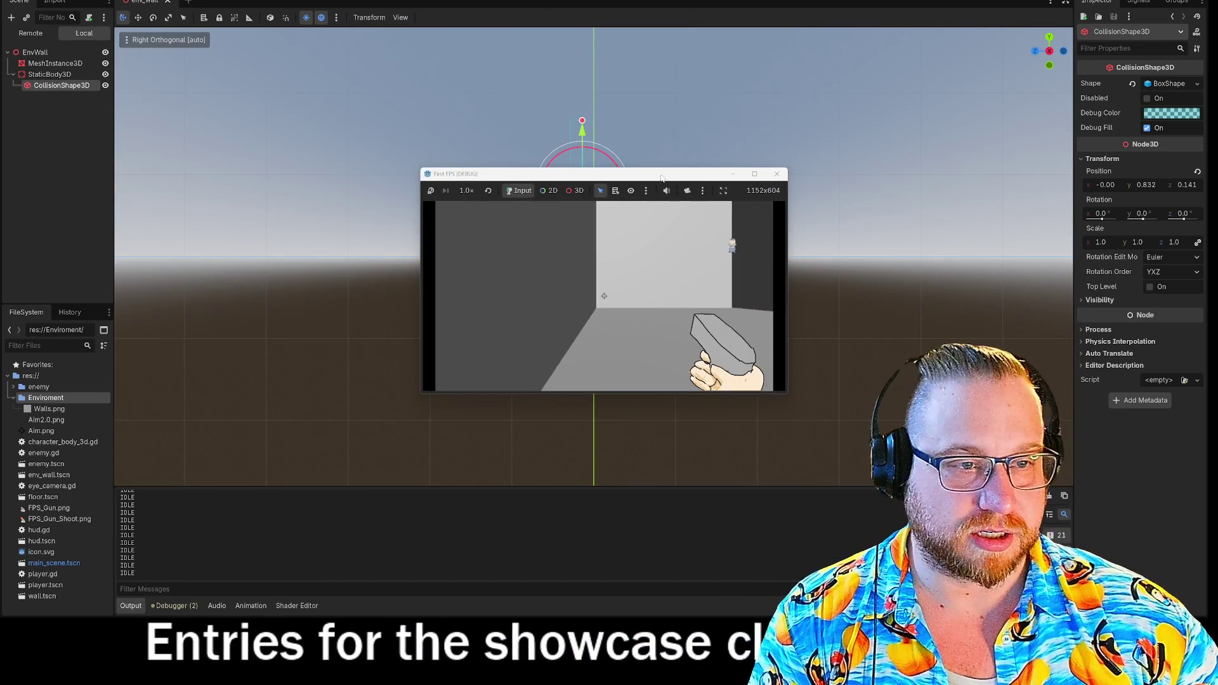
pyautogui.moveTo(656, 171); pyautogui.dragTo(257, 3)
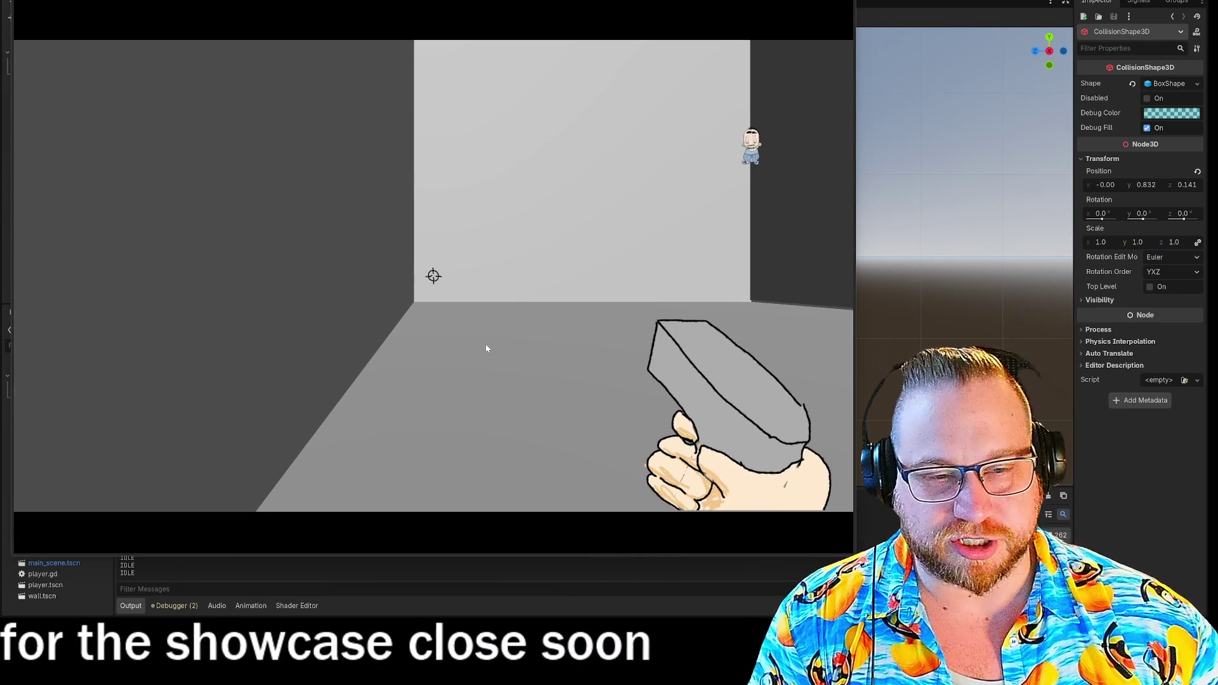
pyautogui.click(538, 336)
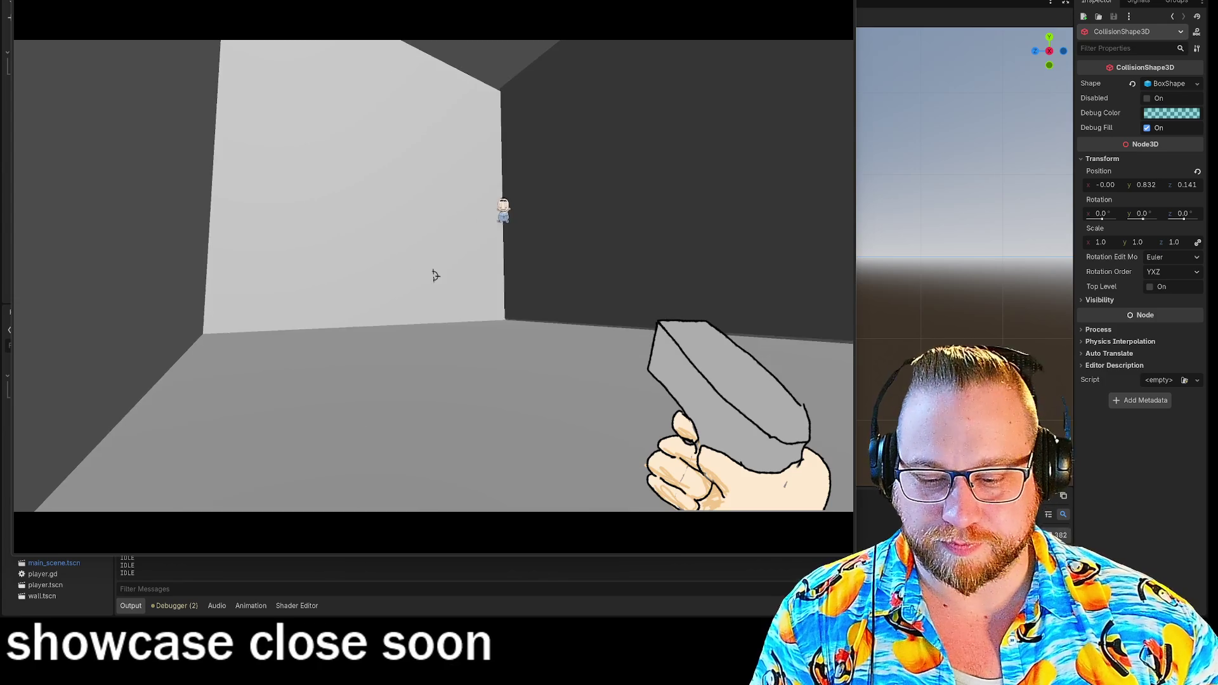
pyautogui.press('w')
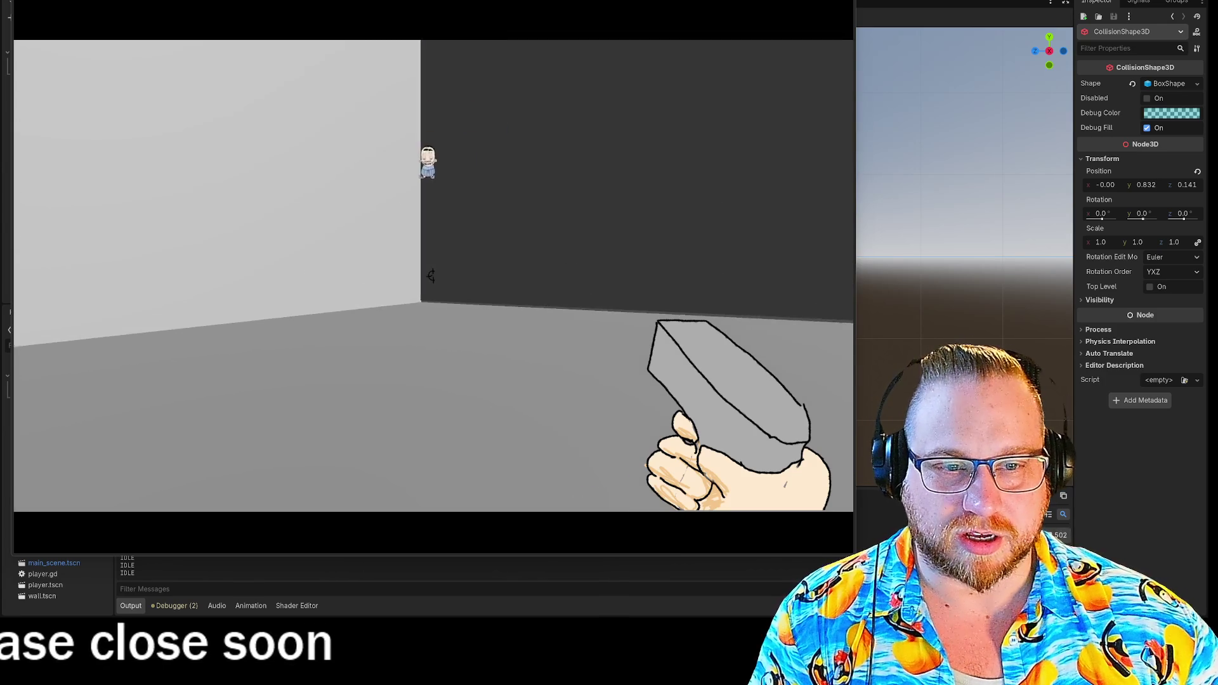
pyautogui.press('w')
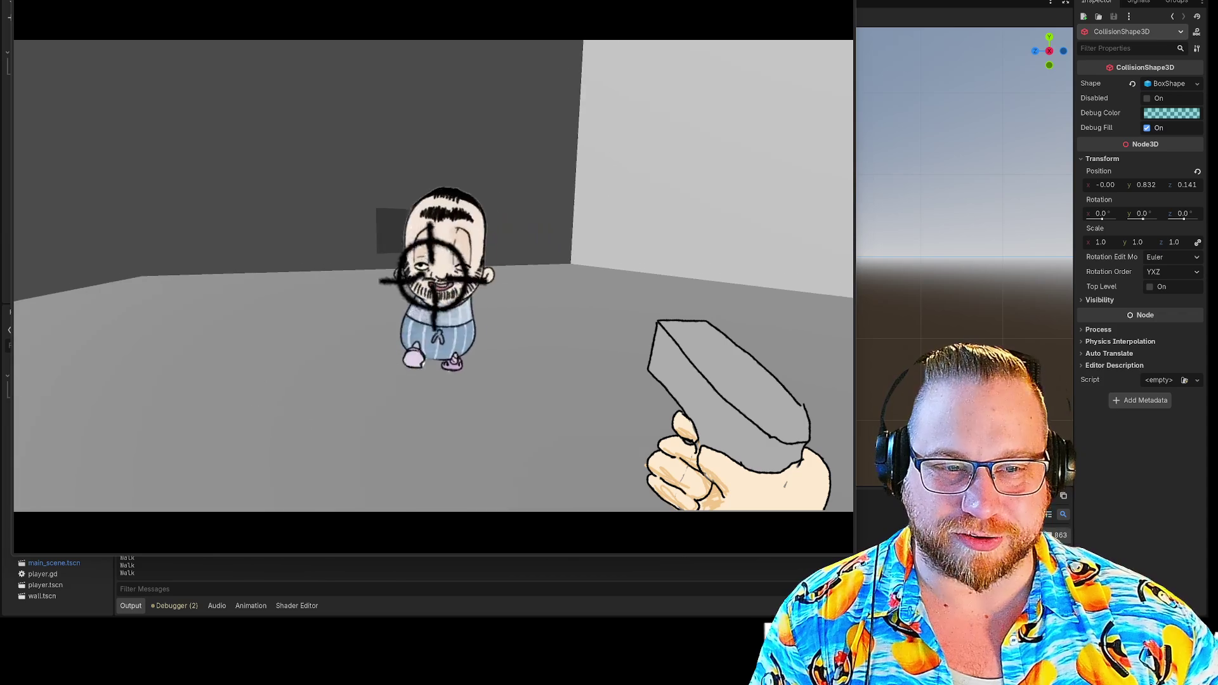
pyautogui.press('s')
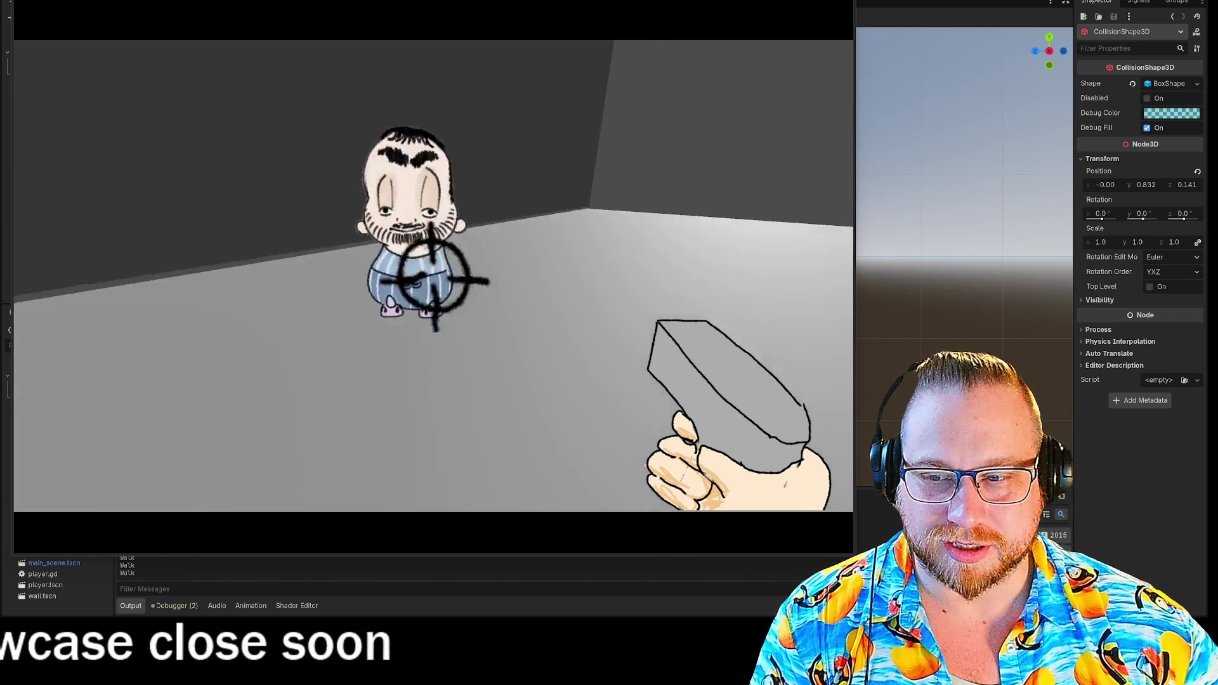
pyautogui.click(431, 273)
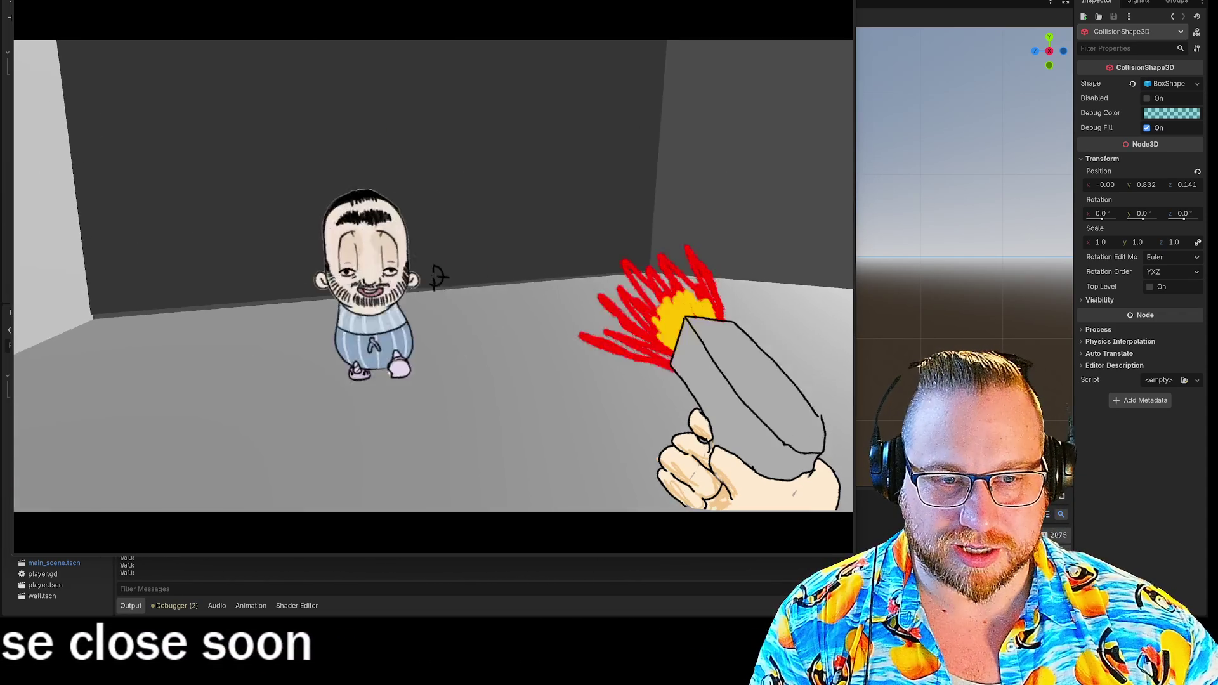
pyautogui.click(432, 273)
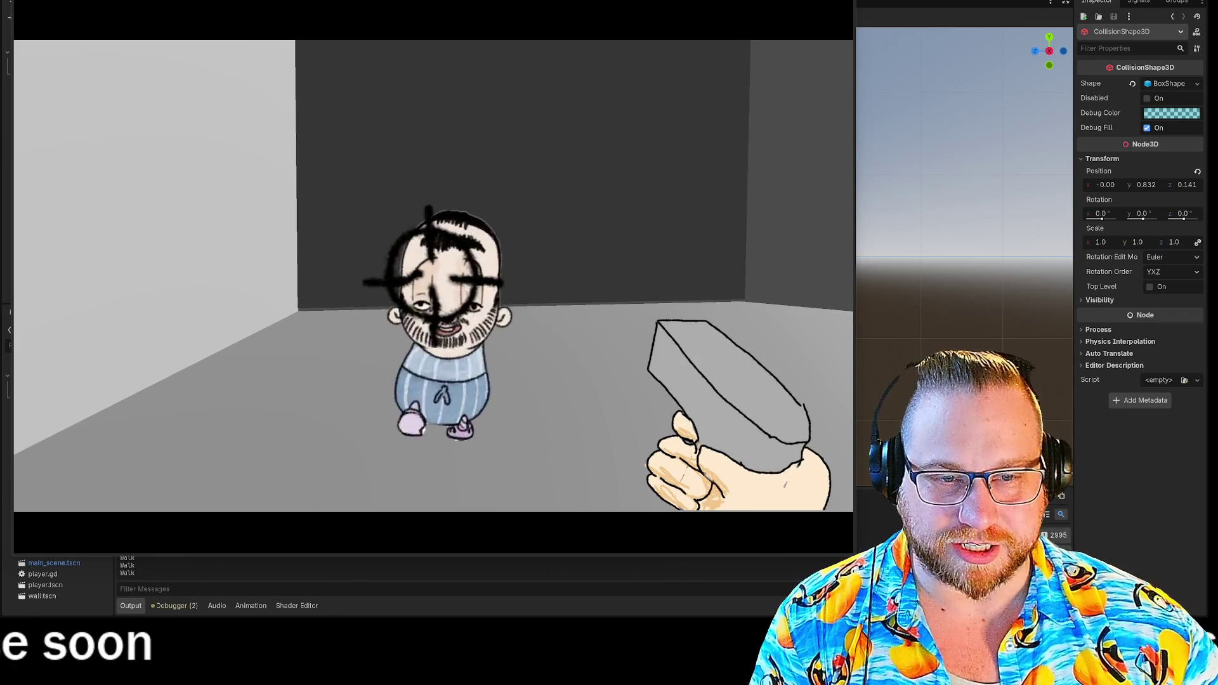
pyautogui.click(431, 279)
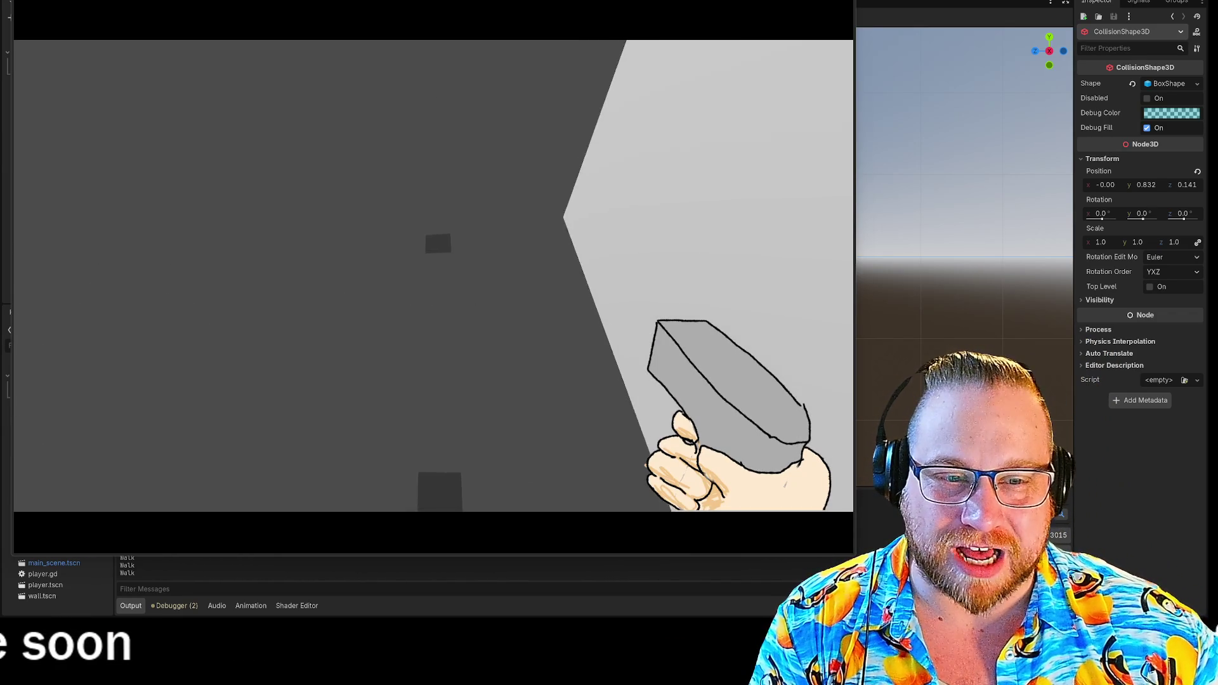
pyautogui.press('w')
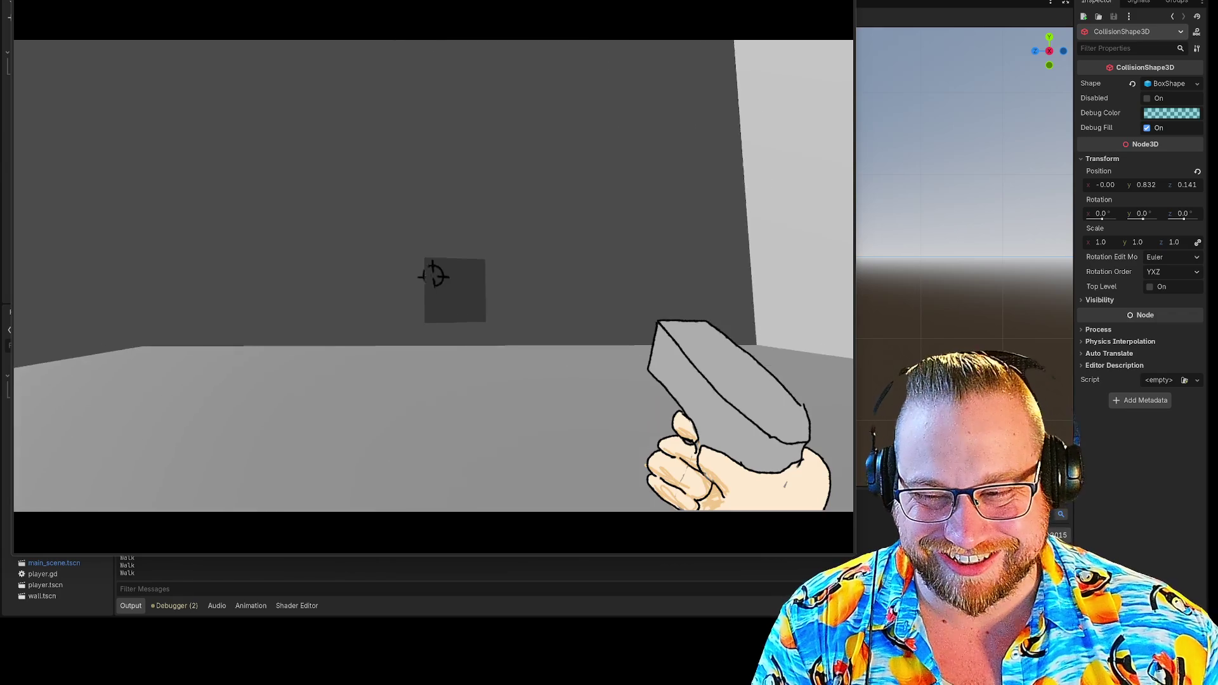
pyautogui.press('w')
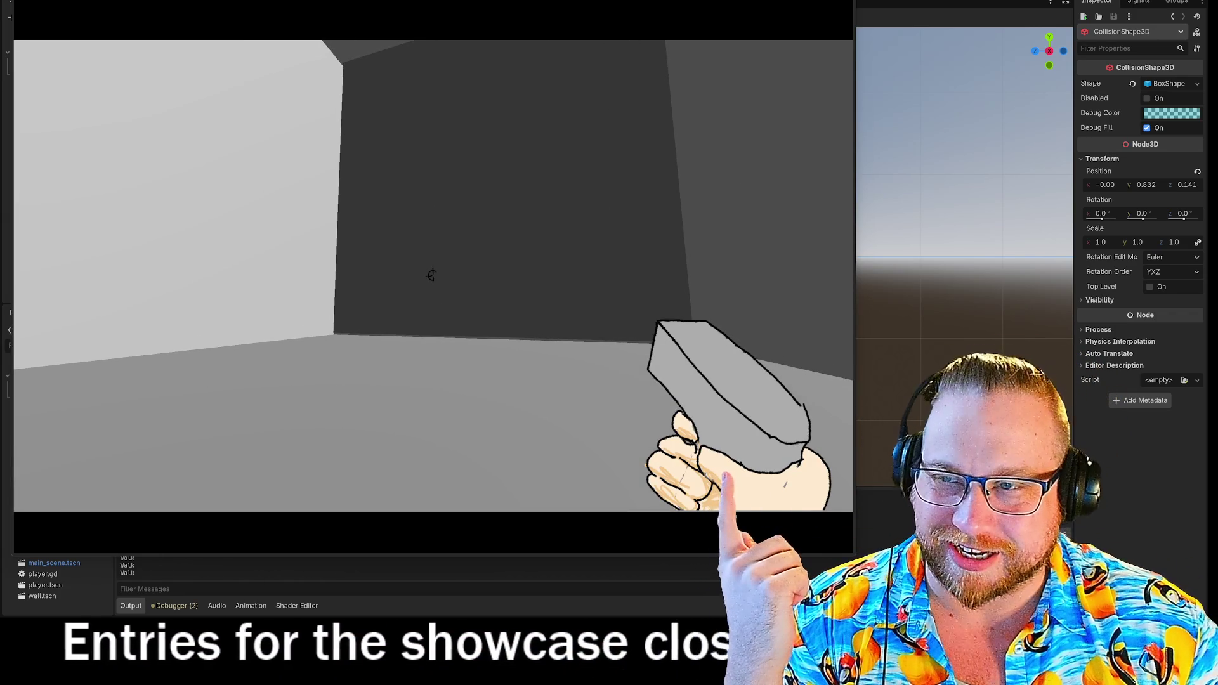
pyautogui.click(654, 269)
pyautogui.click(637, 262)
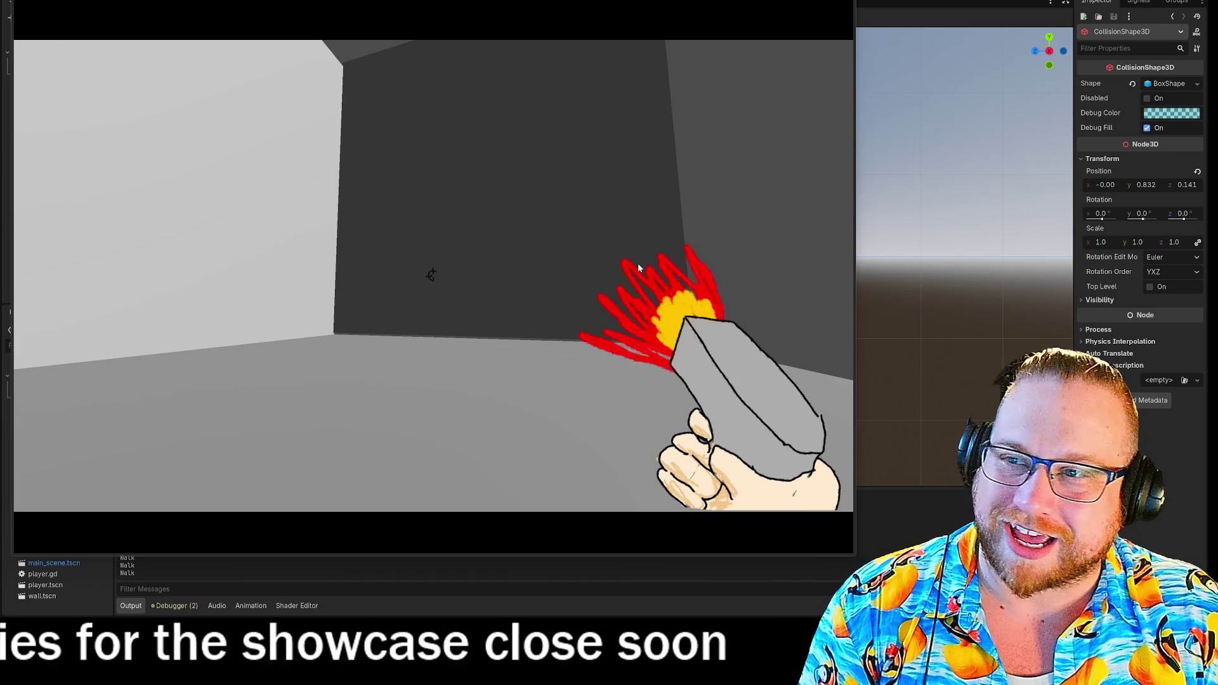
pyautogui.click(714, 236)
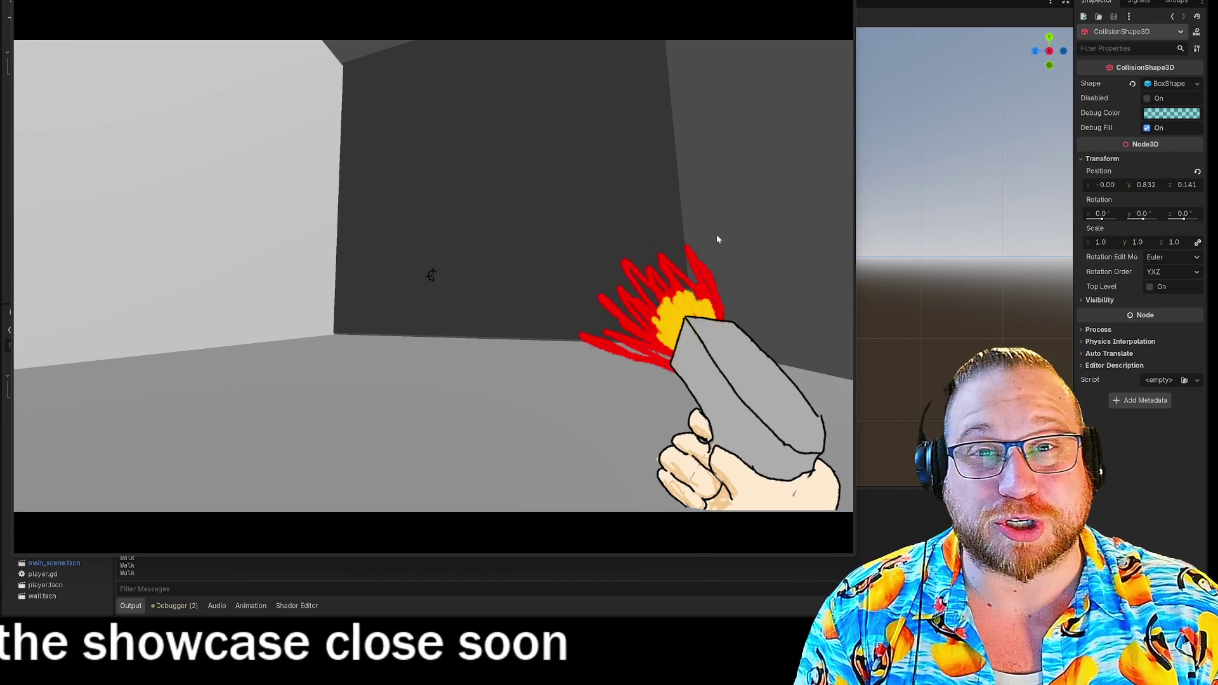
pyautogui.click(715, 240)
pyautogui.click(715, 239)
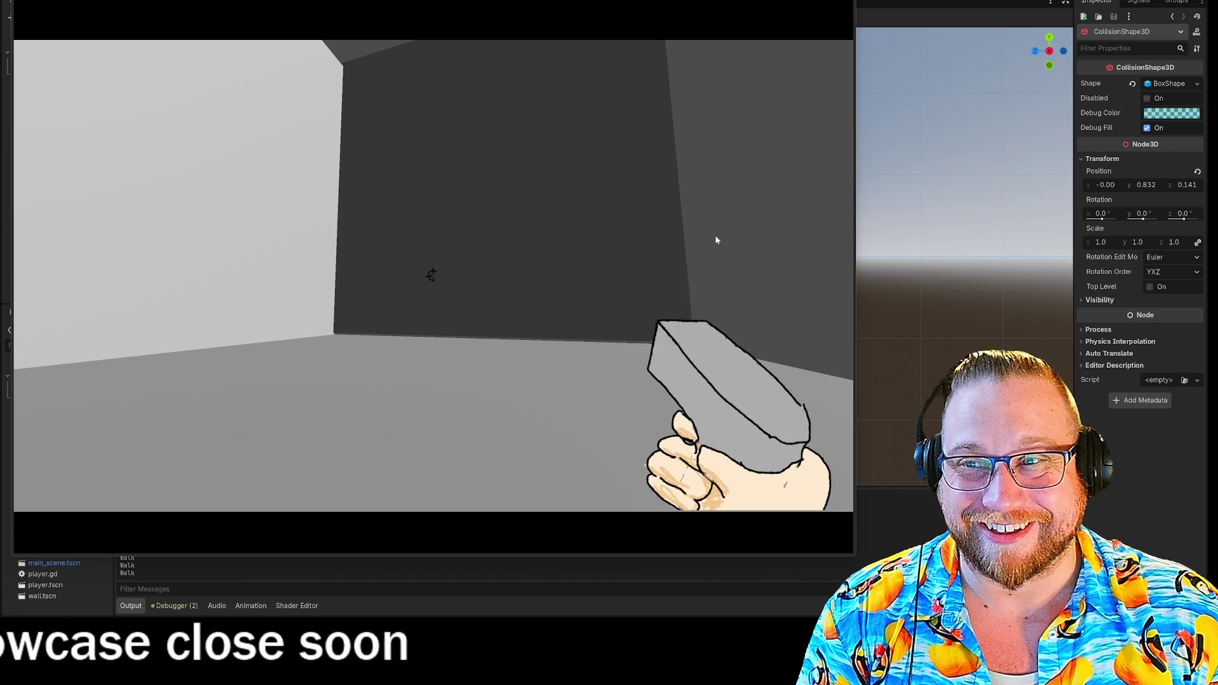
pyautogui.moveTo(432, 273)
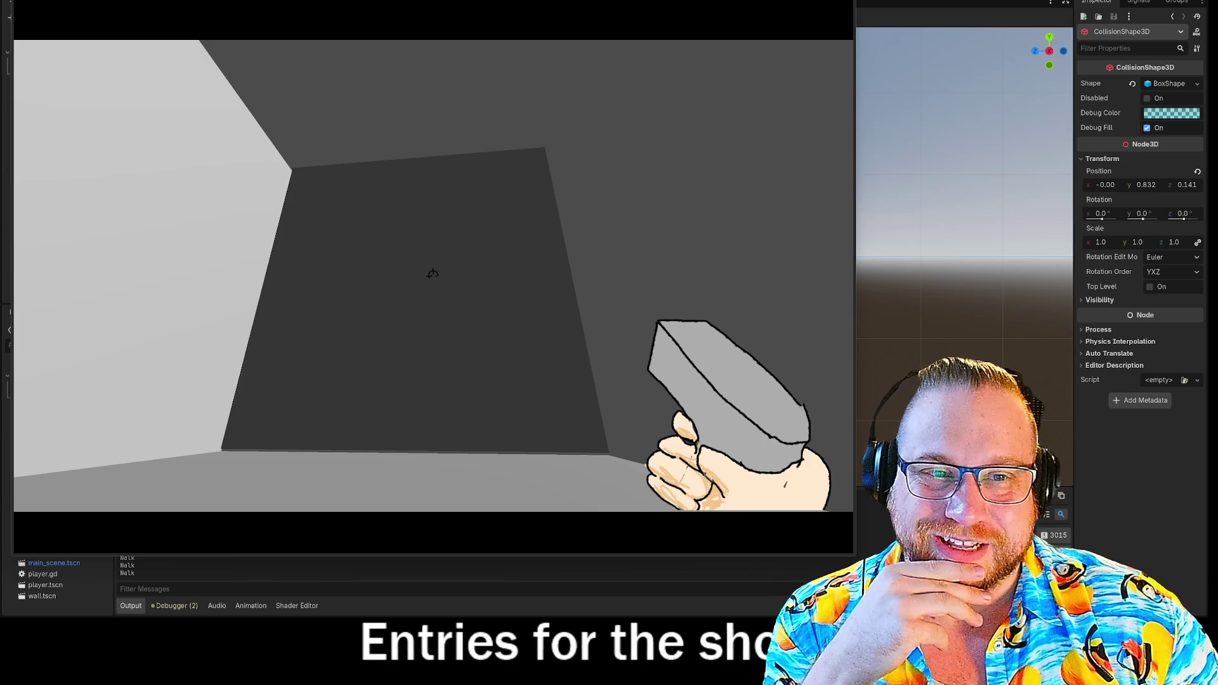
# - Stop the running game and select the wall's MeshInstance3D node
pyautogui.press('F8')
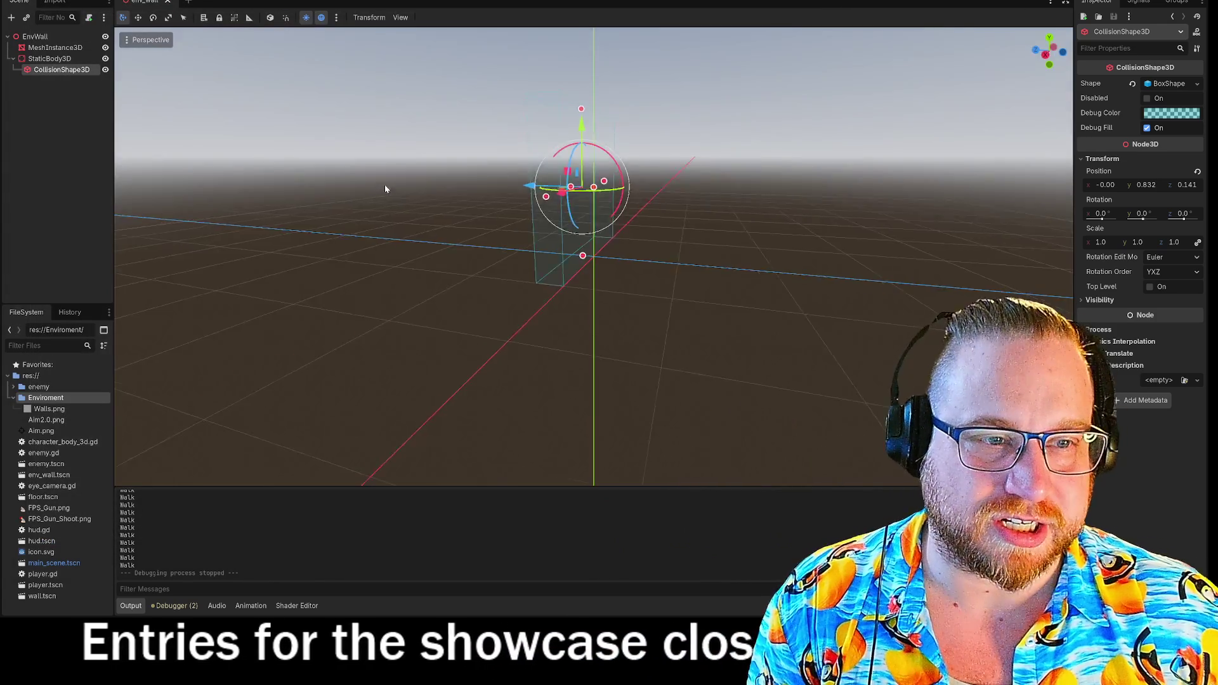
pyautogui.moveTo(385, 188)
pyautogui.mouseDown()
pyautogui.moveTo(321, 203)
pyautogui.moveTo(424, 249)
pyautogui.moveTo(361, 177)
pyautogui.moveTo(152, 102)
pyautogui.mouseUp()
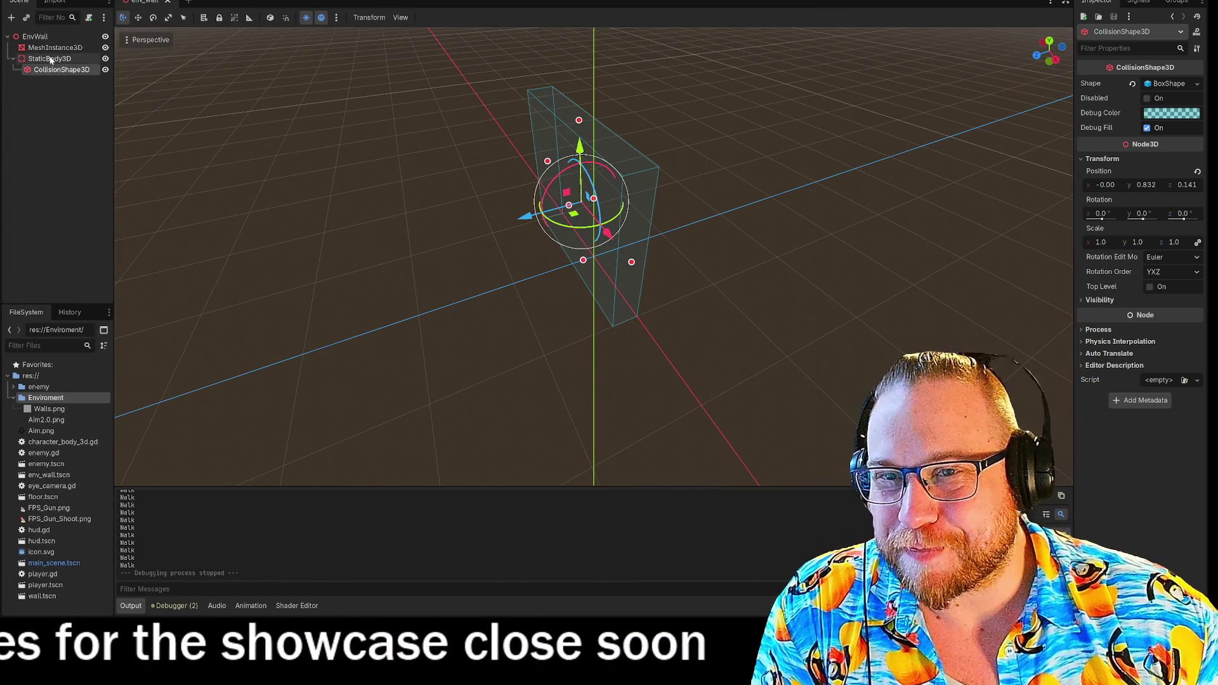
pyautogui.click(46, 58)
pyautogui.click(43, 71)
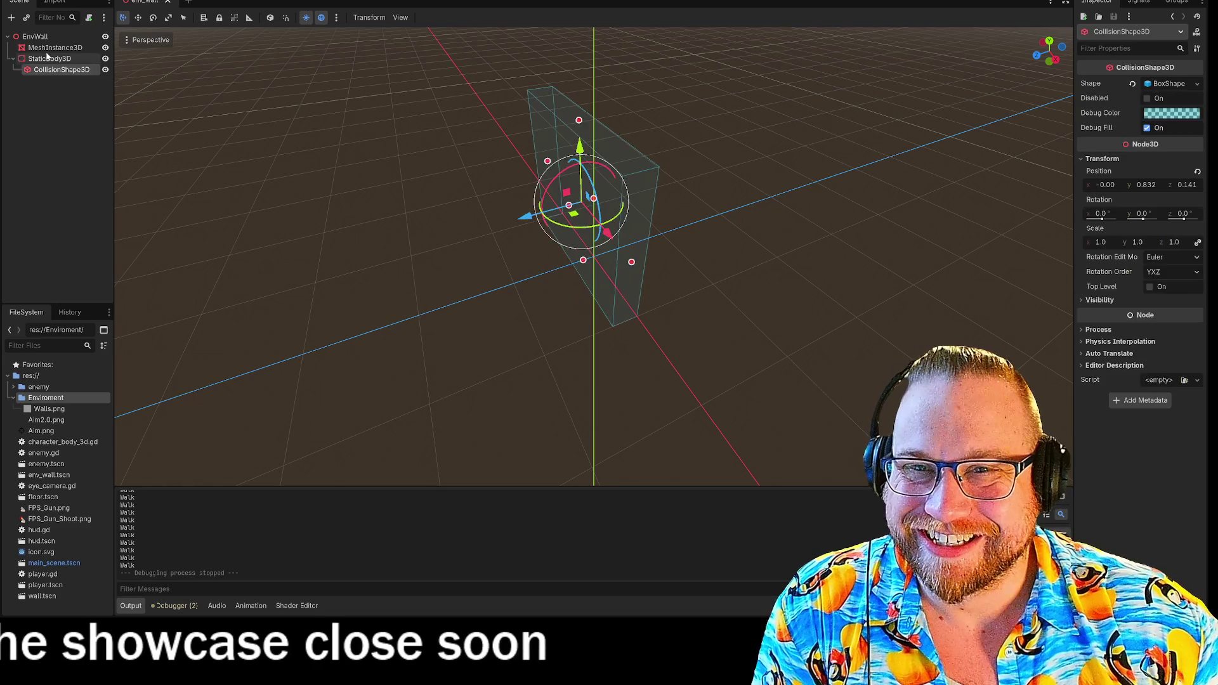
pyautogui.click(50, 48)
# - Browse the mesh options without choosing one, then rerun the game in a debug window
pyautogui.click(1169, 85)
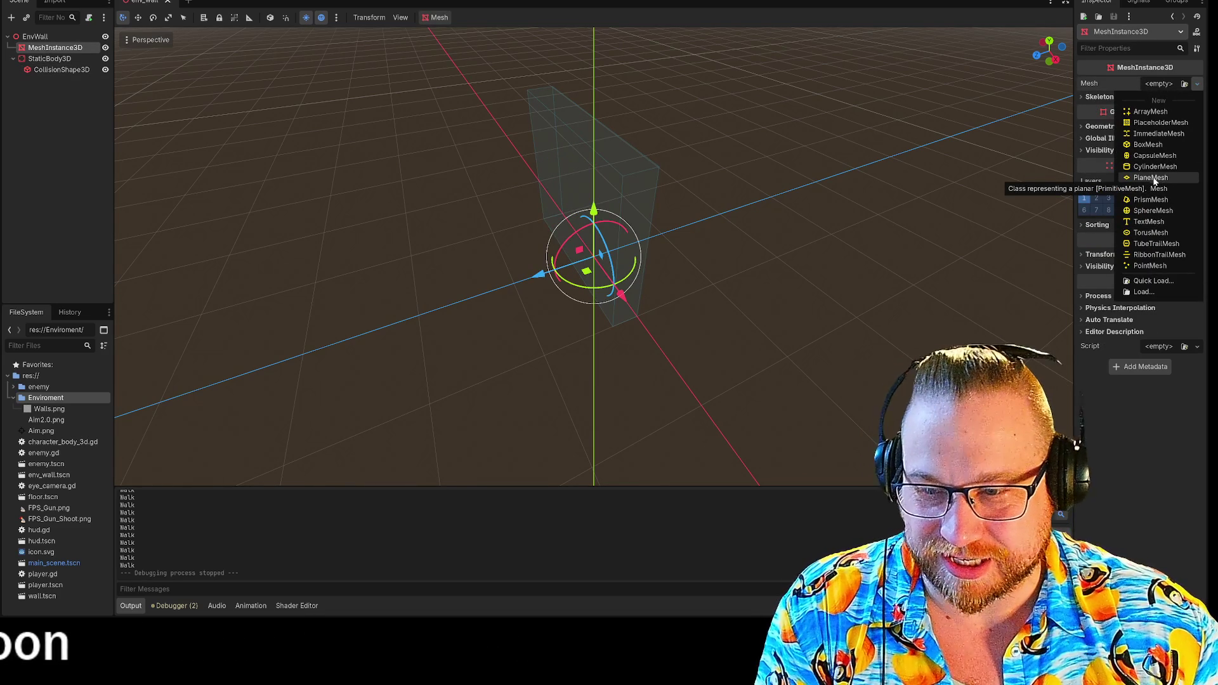
pyautogui.click(903, 113)
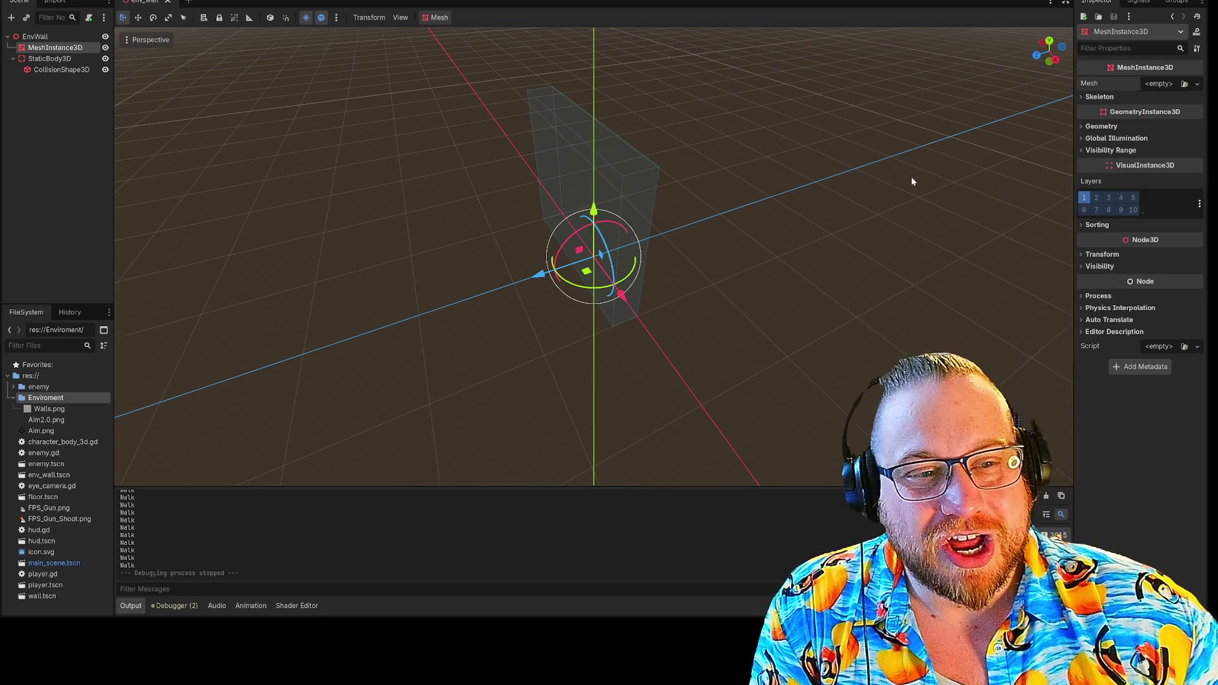
pyautogui.moveTo(911, 176); pyautogui.dragTo(884, 161)
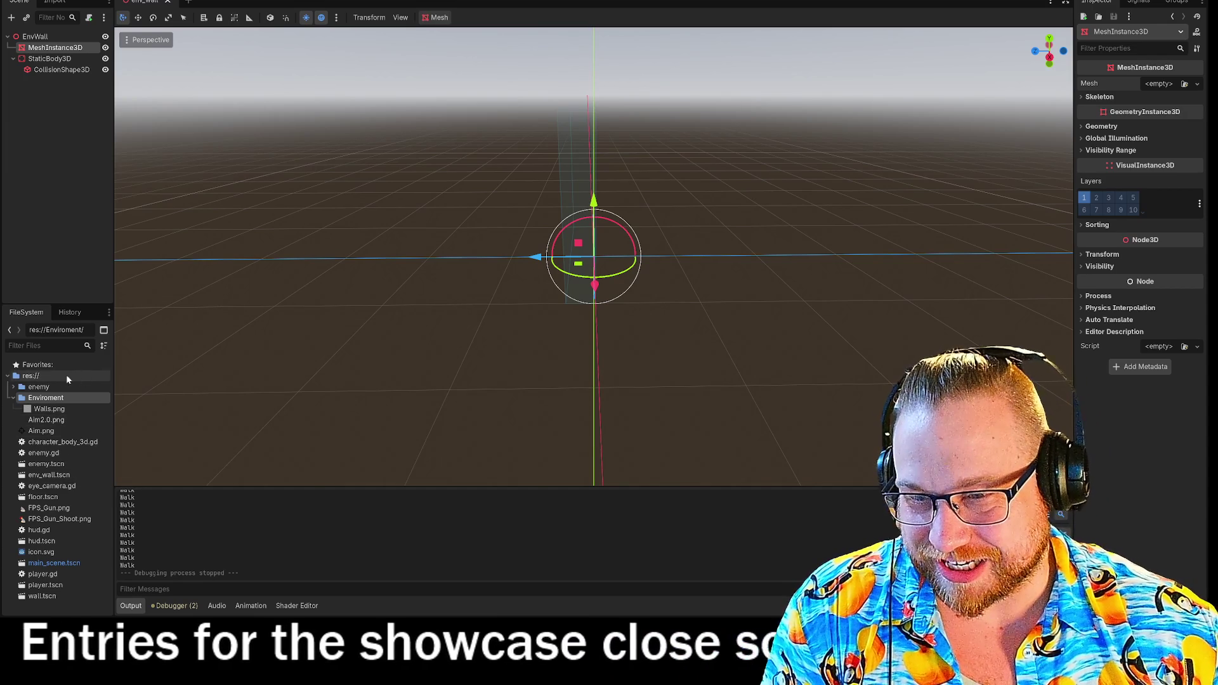
pyautogui.press('F5')
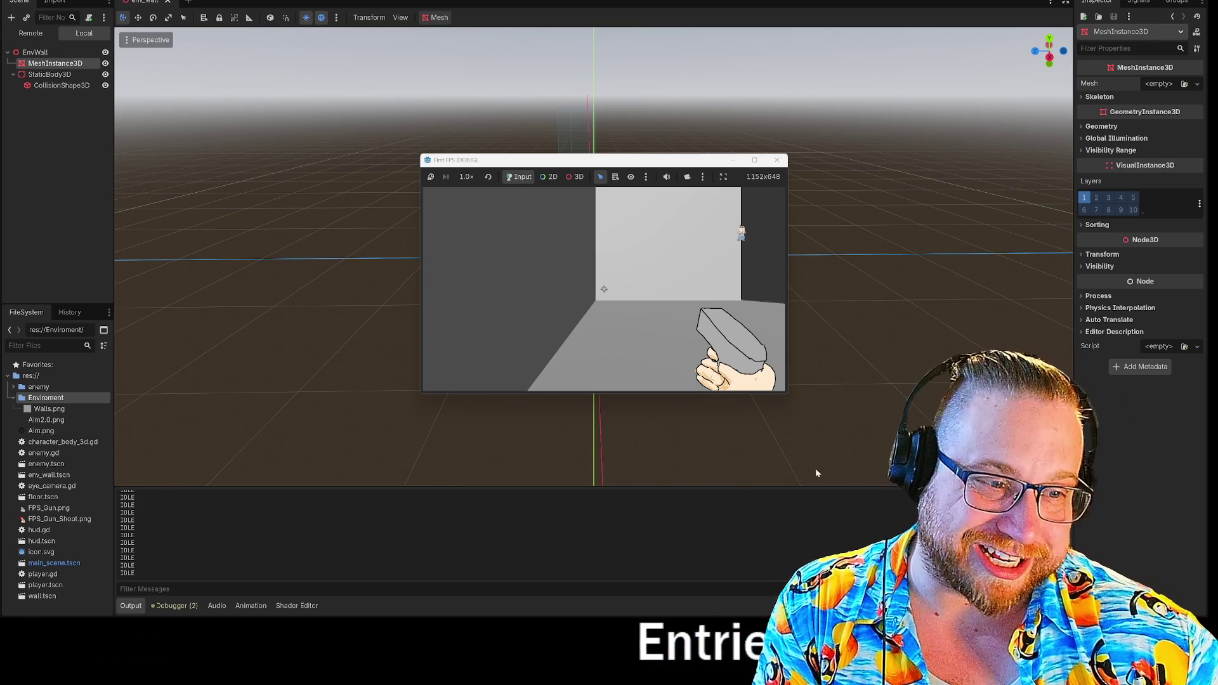
# - Look around in the debug game window, then close it to stop debugging
pyautogui.click(715, 304)
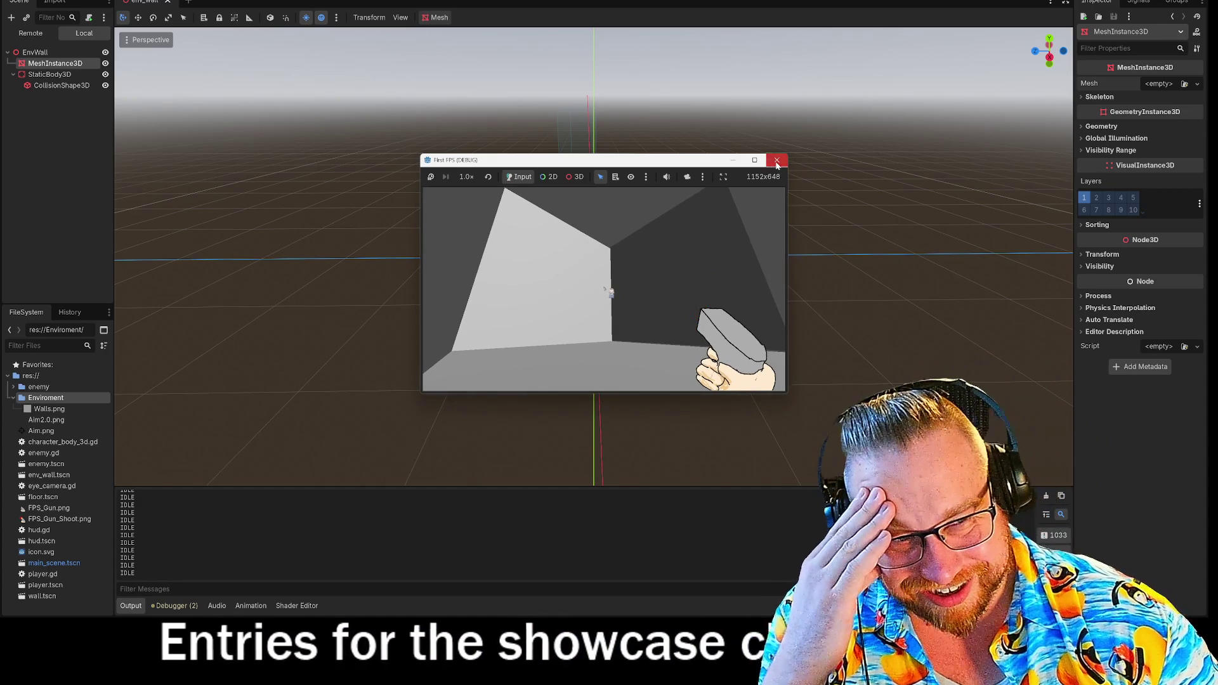
pyautogui.click(776, 160)
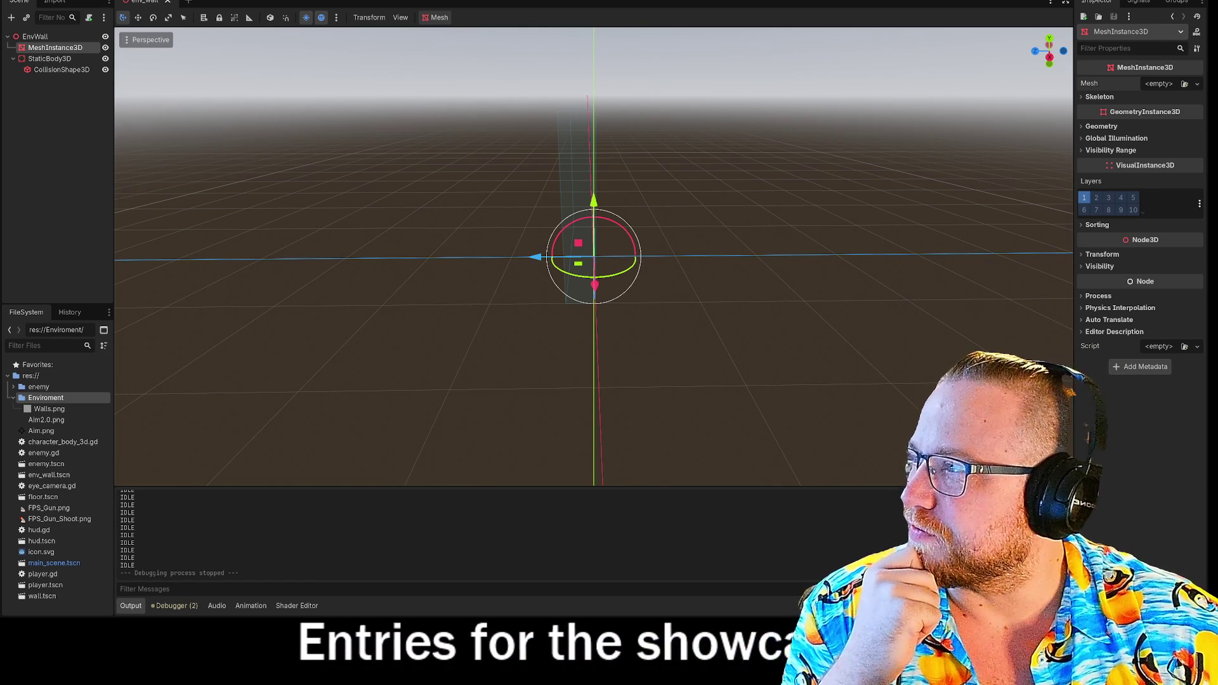
# - Switch to the enlarged browser and go via My Library and the profile to the Creator Dashboard
pyautogui.hotkey('alt', 'Tab')
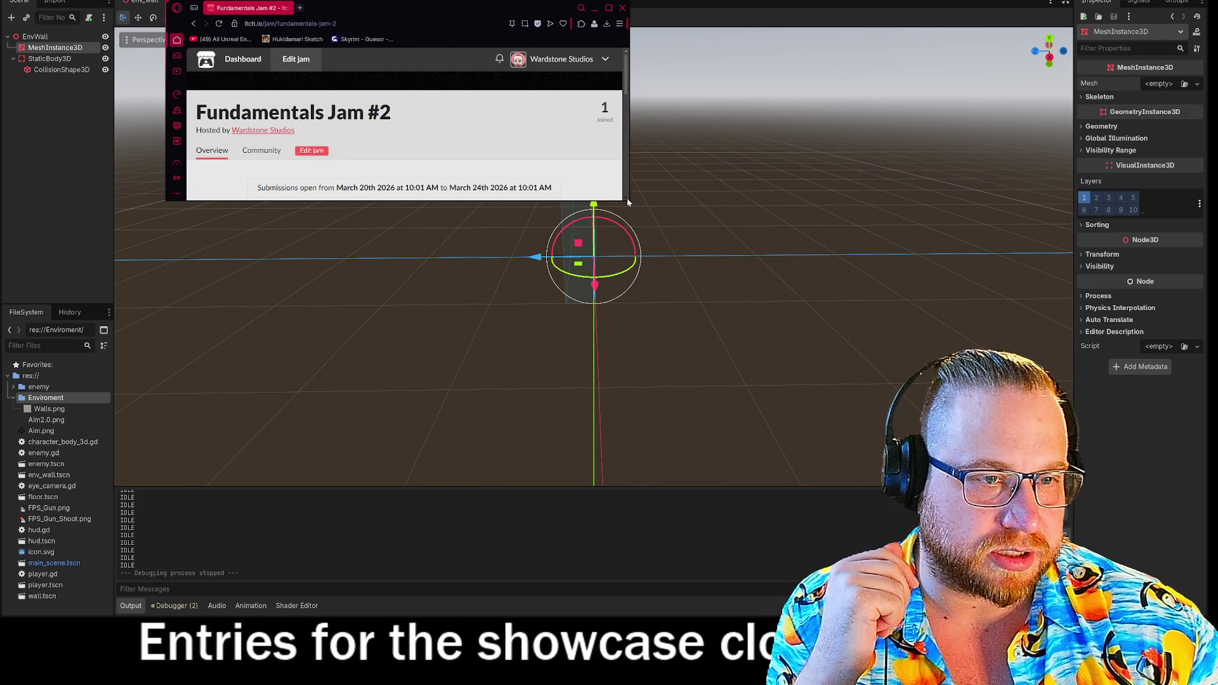
pyautogui.moveTo(628, 201)
pyautogui.mouseDown()
pyautogui.moveTo(706, 530)
pyautogui.moveTo(695, 543)
pyautogui.mouseUp()
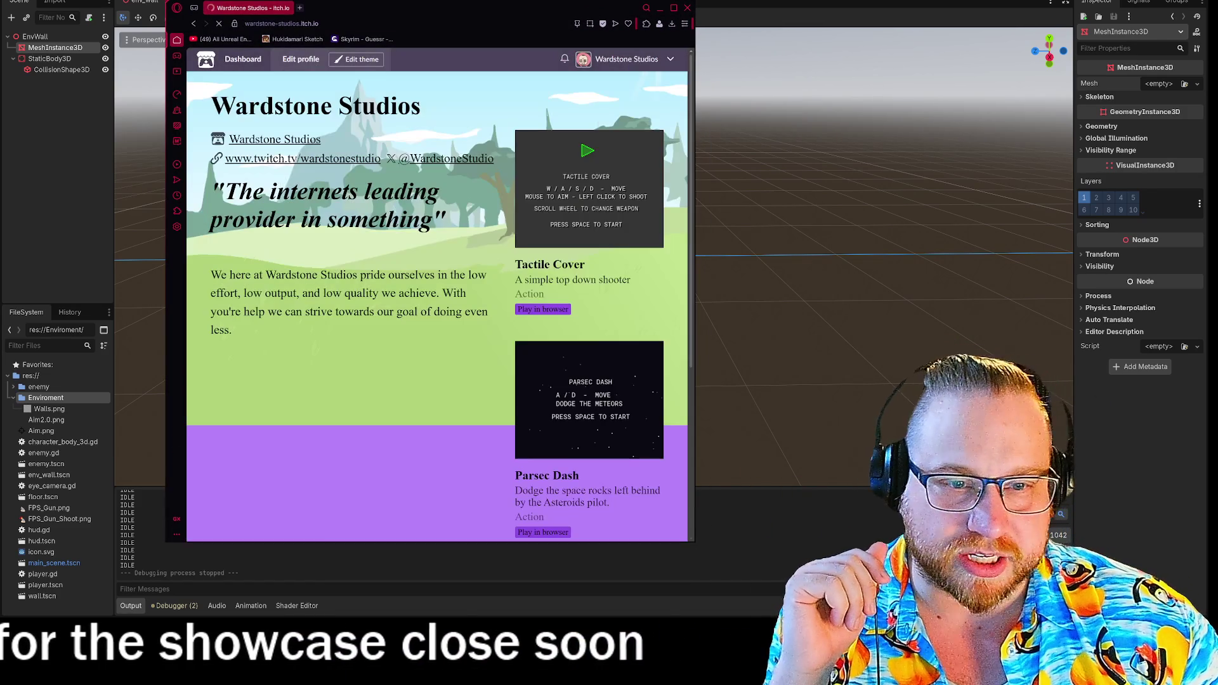
pyautogui.click(671, 59)
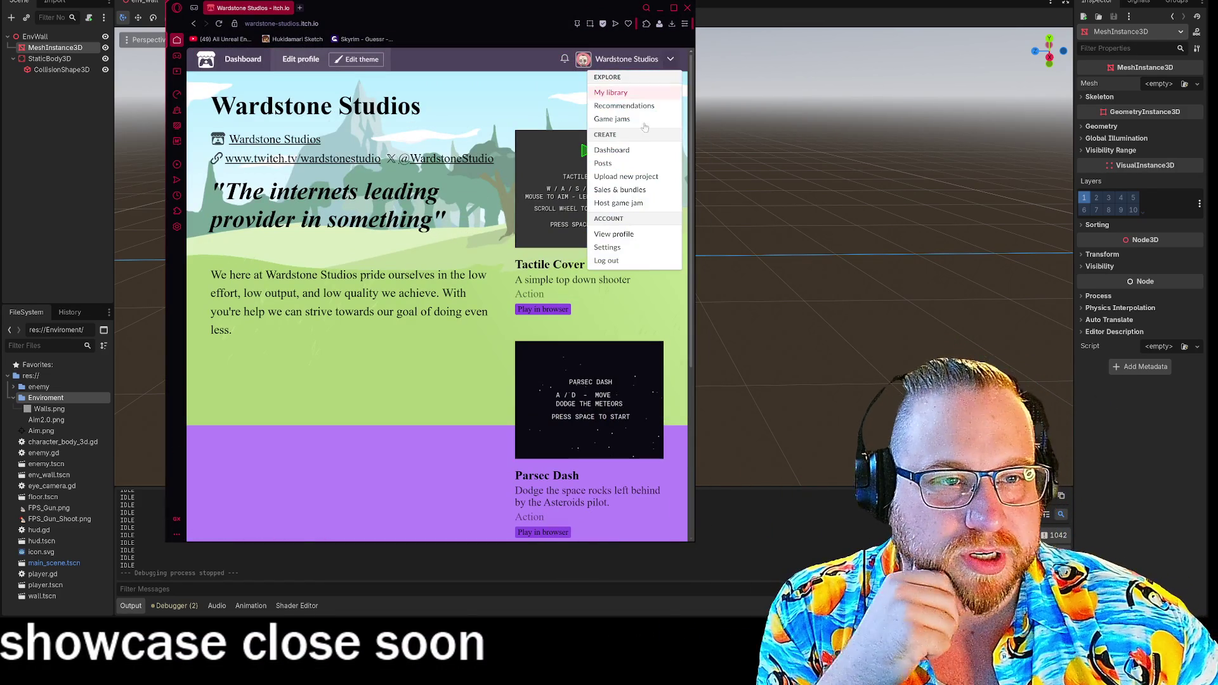
pyautogui.click(619, 123)
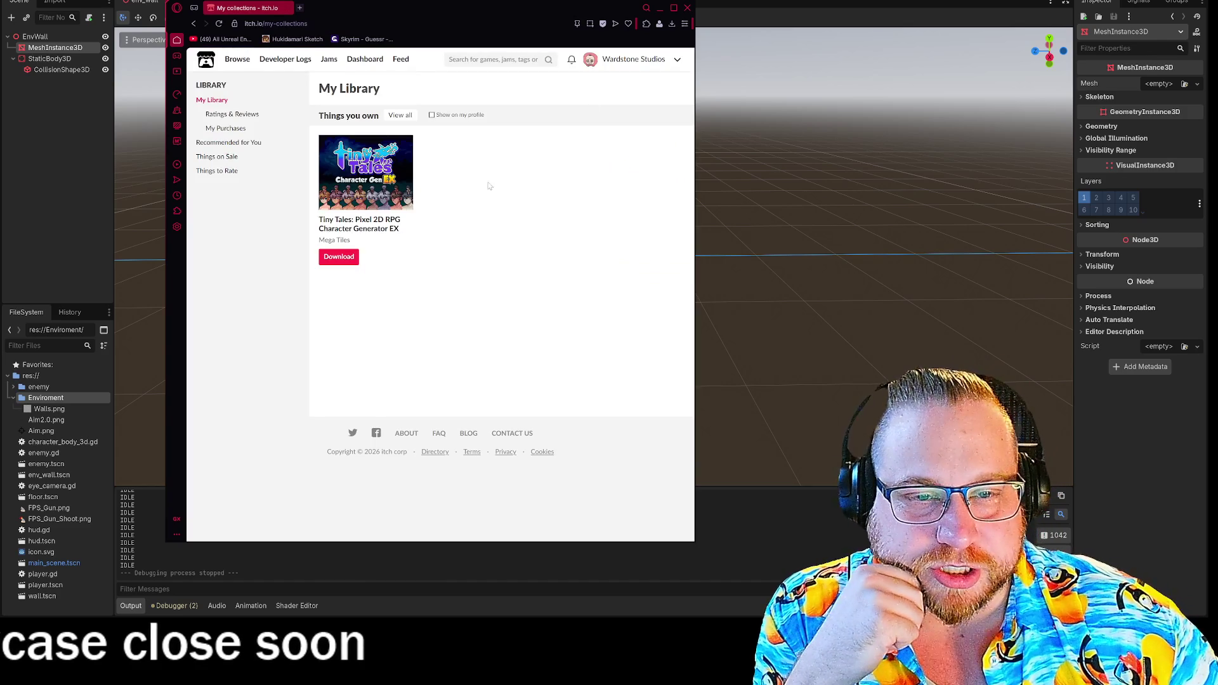
pyautogui.click(674, 59)
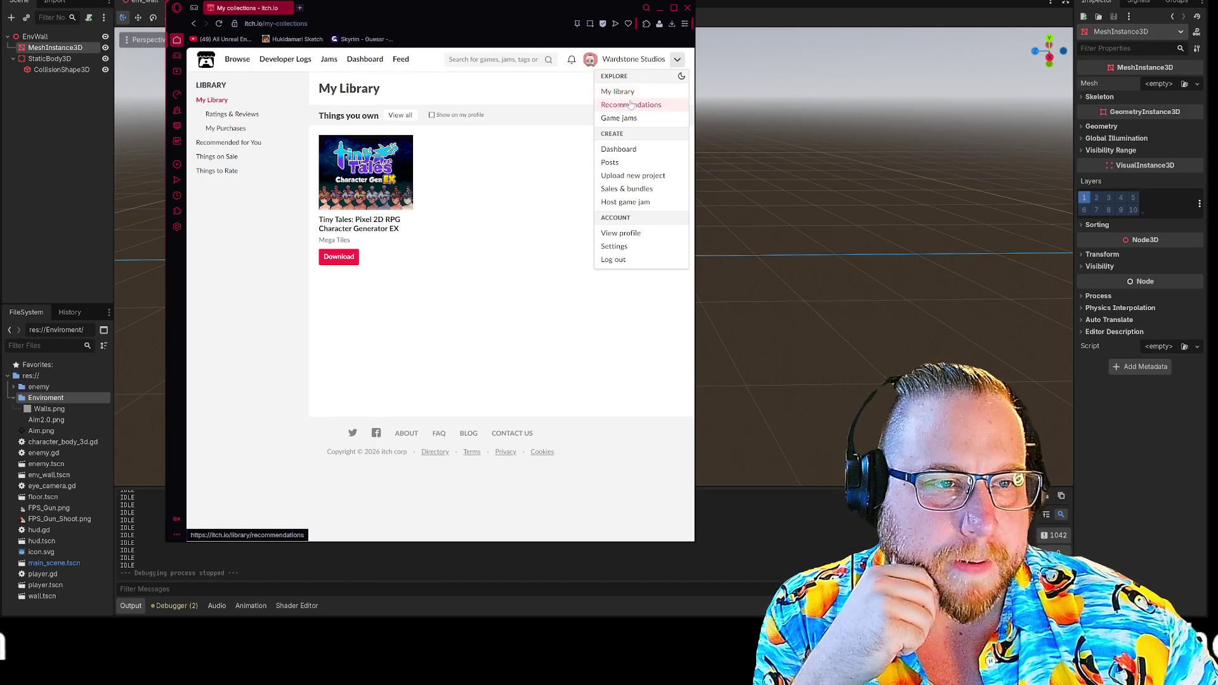
pyautogui.moveTo(244, 65)
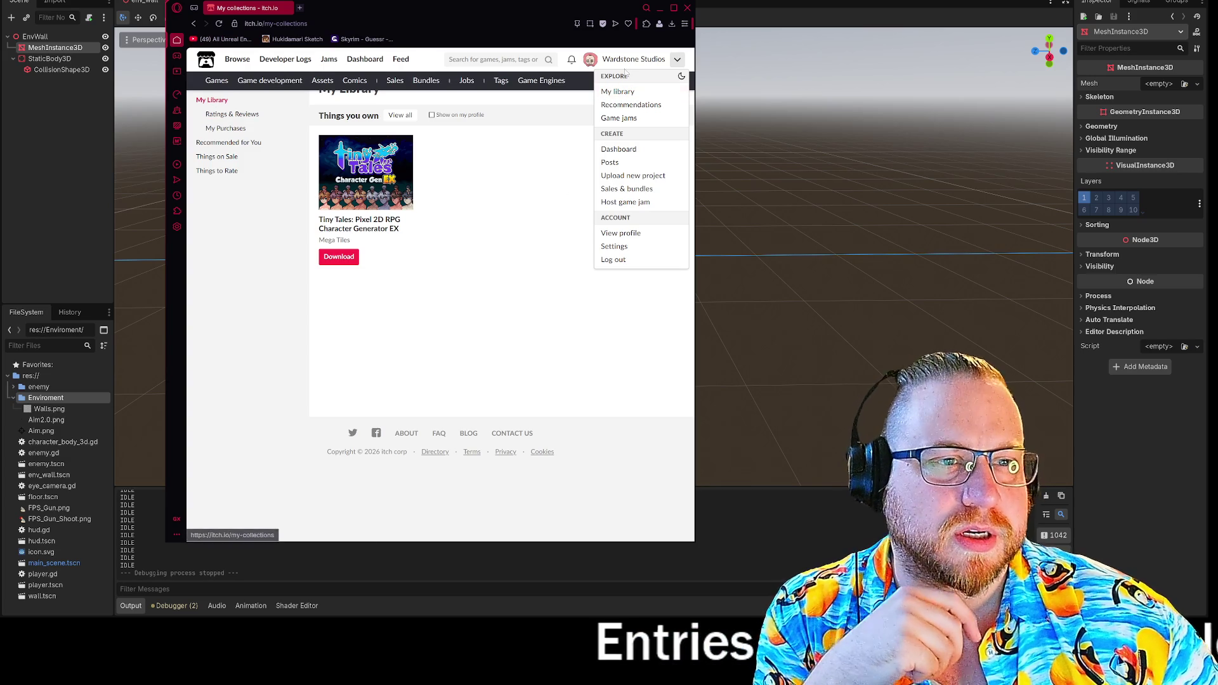
pyautogui.click(632, 59)
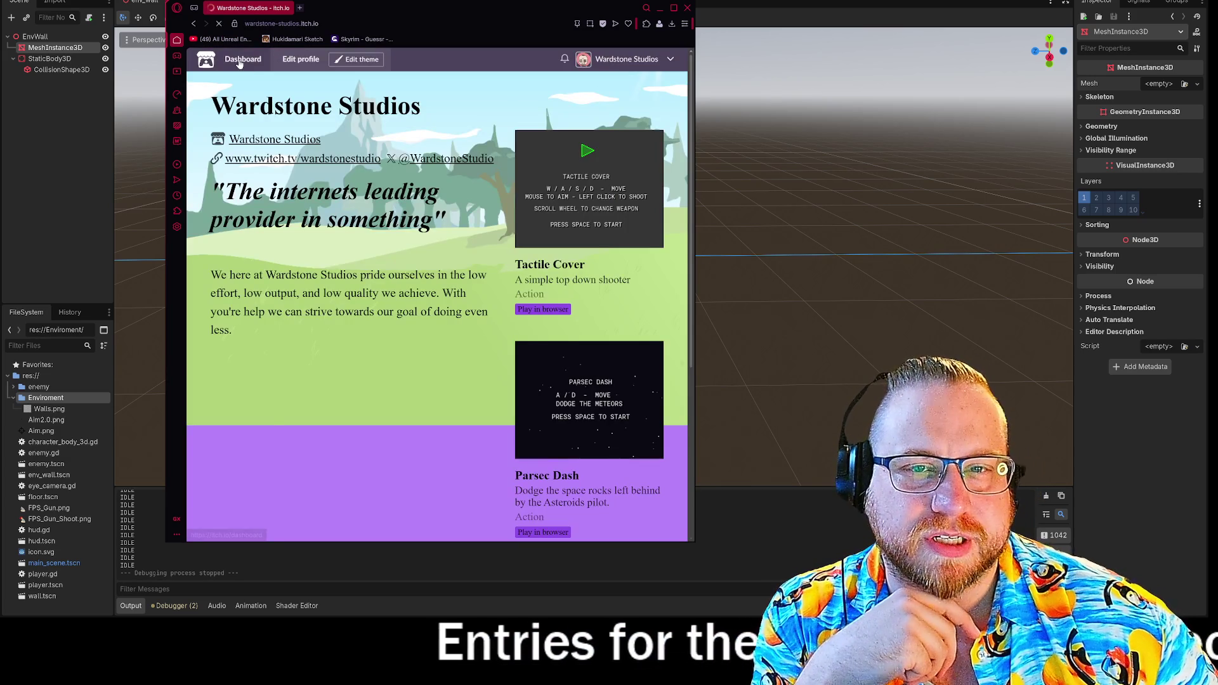
pyautogui.click(239, 61)
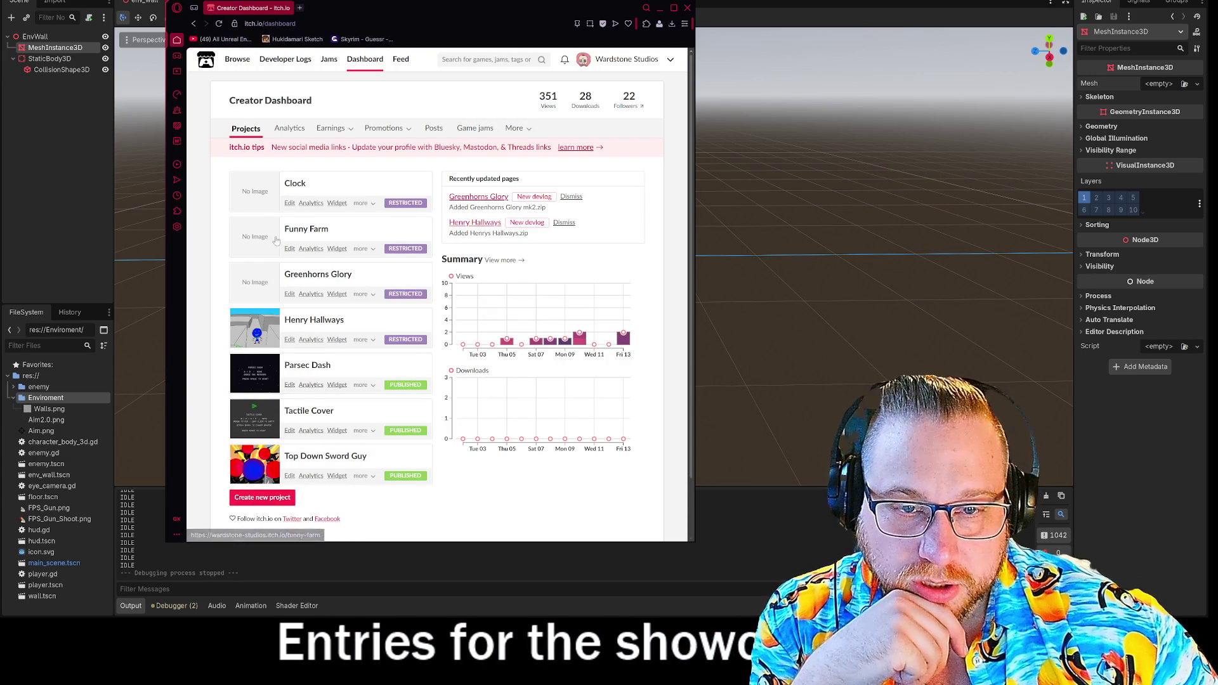
pyautogui.click(295, 231)
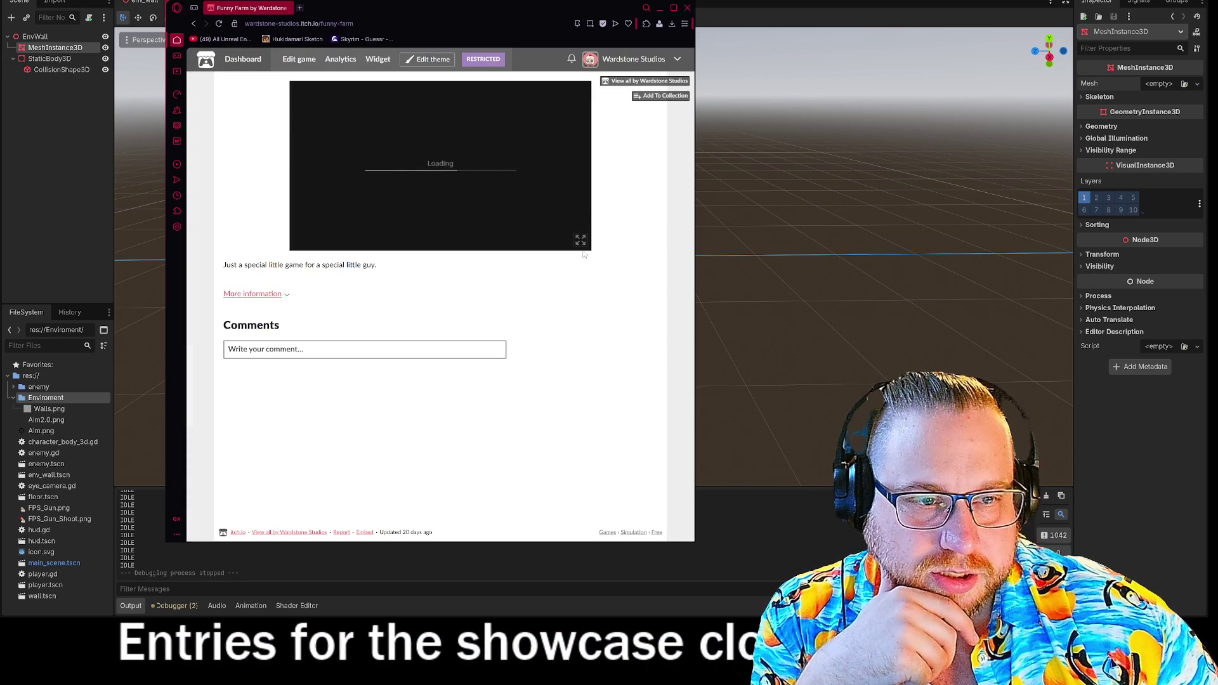
pyautogui.moveTo(695, 543); pyautogui.dragTo(901, 550)
pyautogui.click(682, 240)
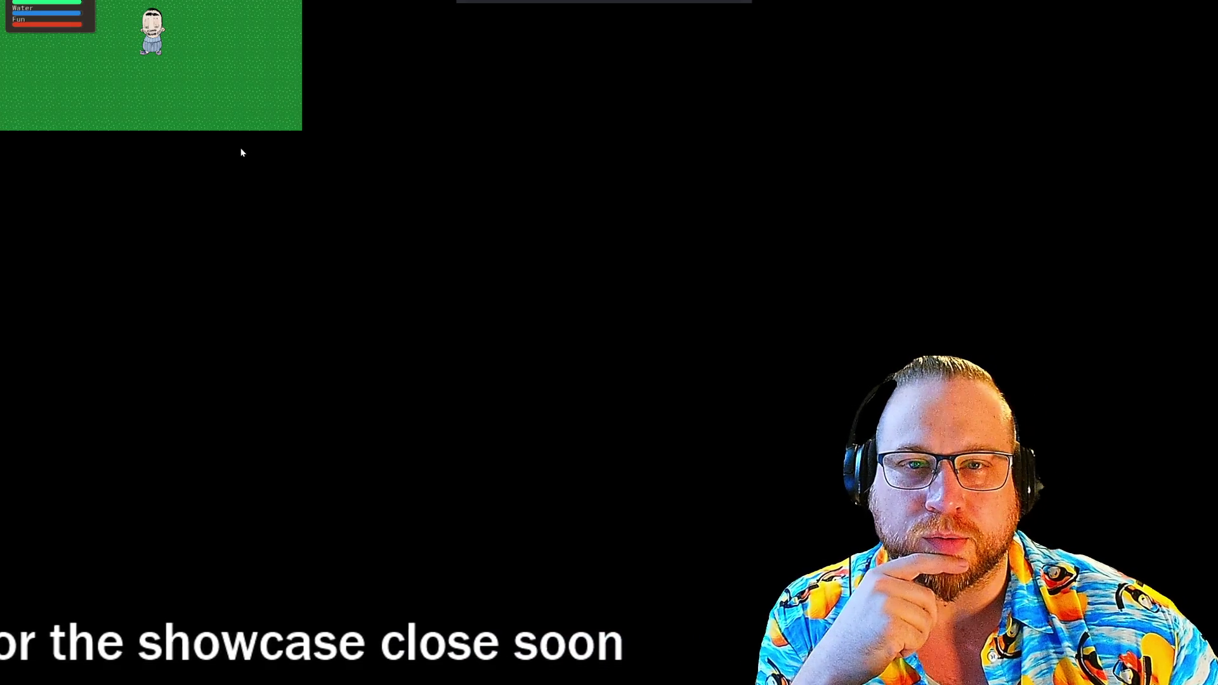
pyautogui.press('Escape')
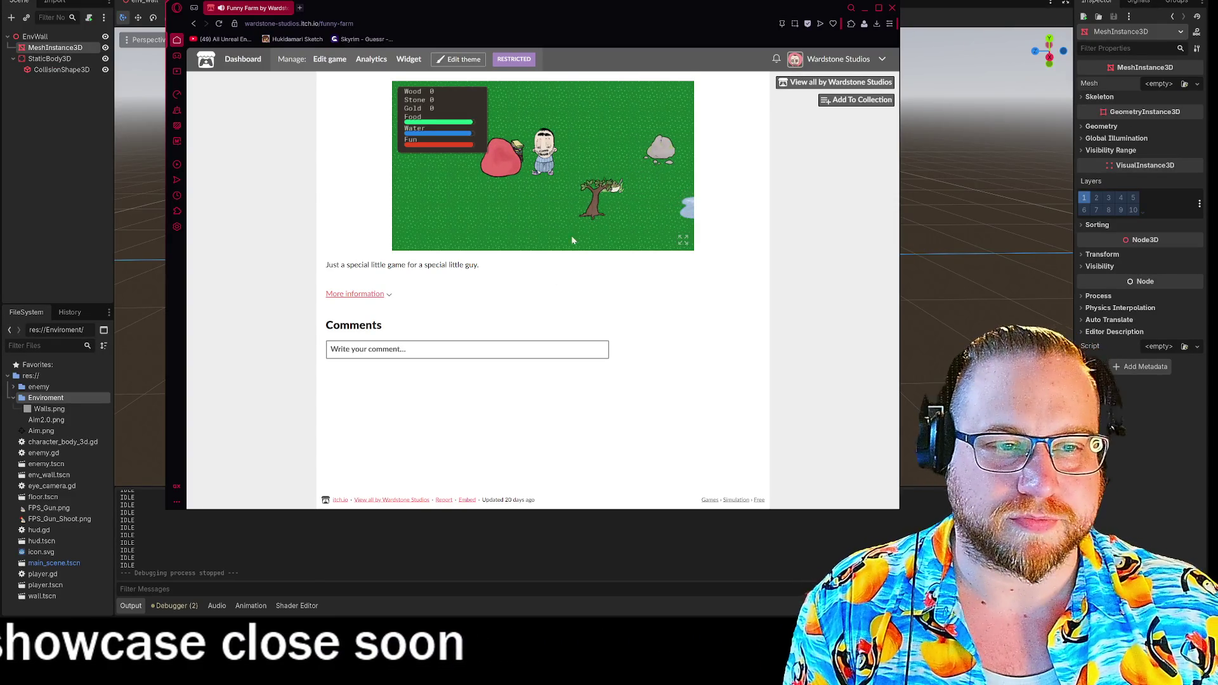
pyautogui.keyDown('ctrl'); pyautogui.scroll(4, 693, 287); pyautogui.keyUp('ctrl')
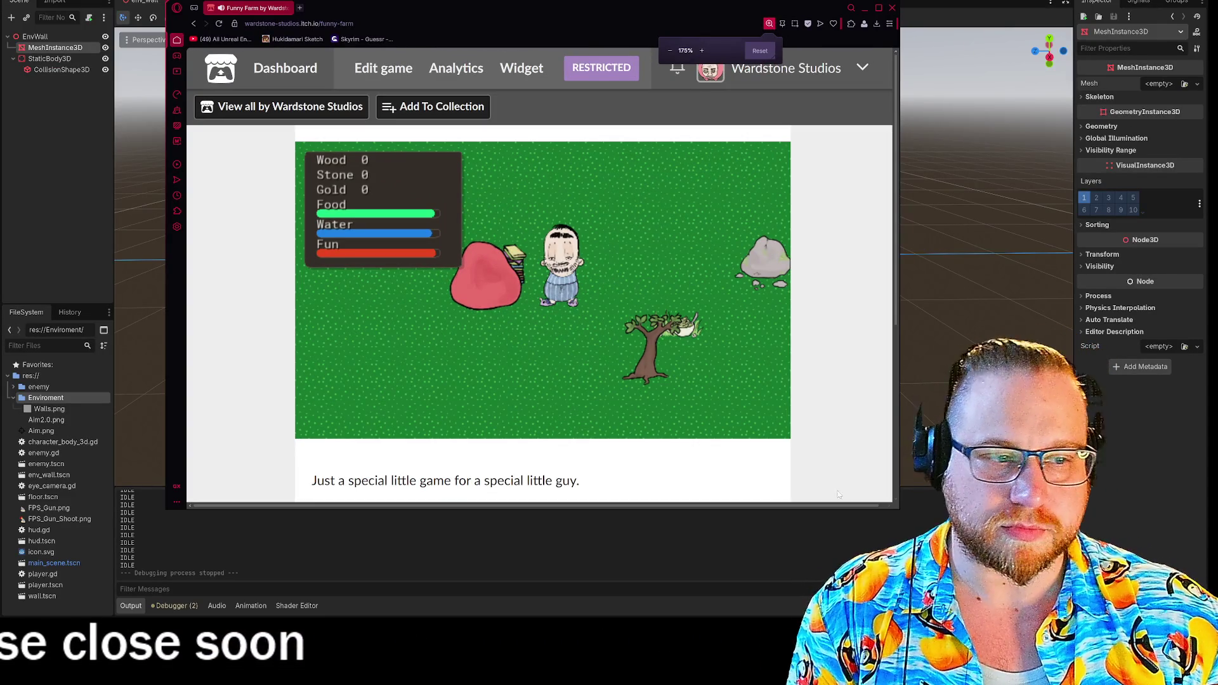
pyautogui.press('s')
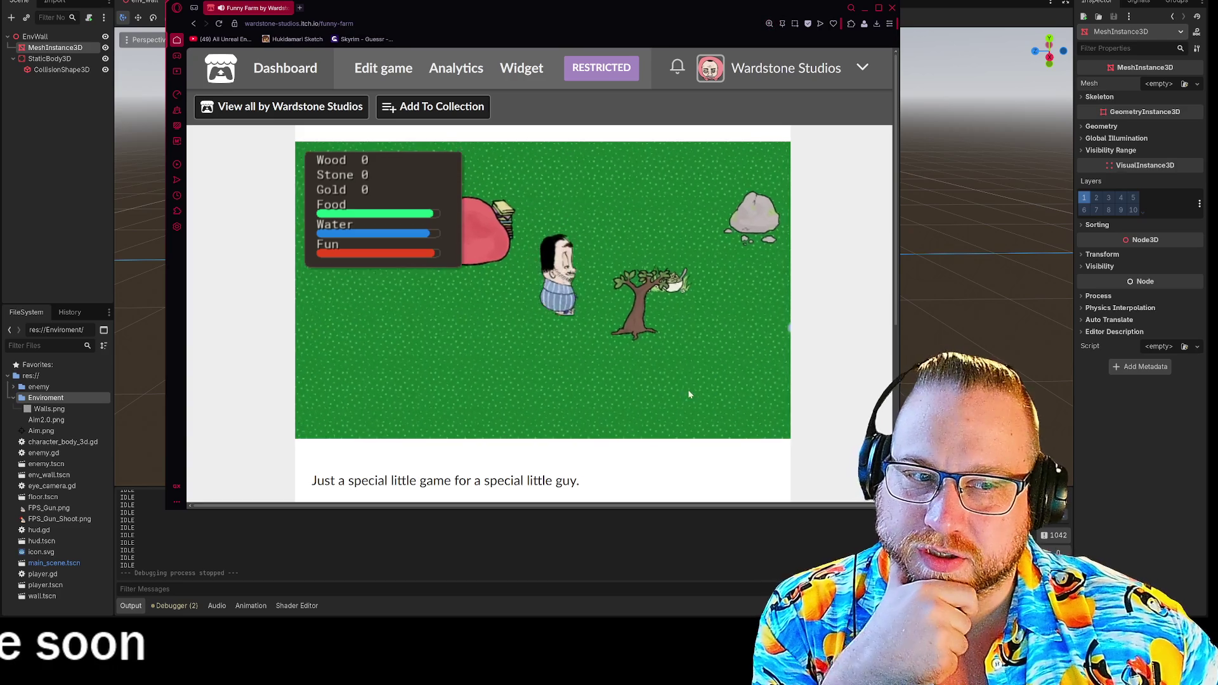
pyautogui.press('s')
pyautogui.press('d')
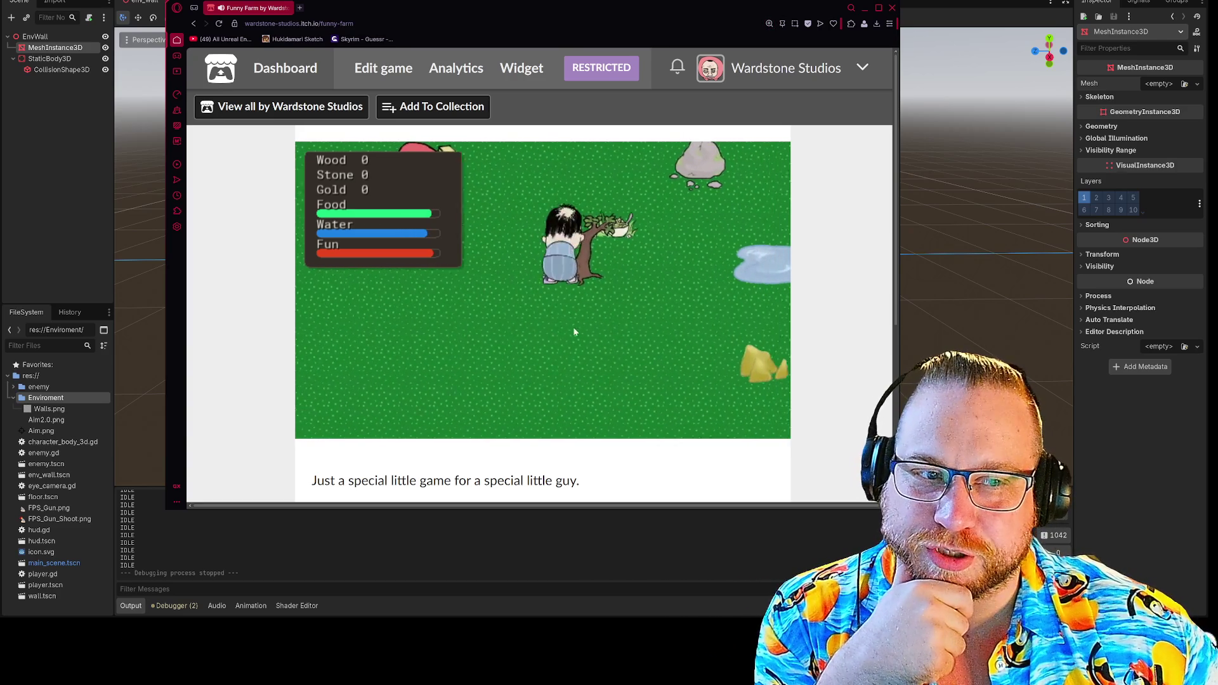
pyautogui.press('e')
pyautogui.press('e')
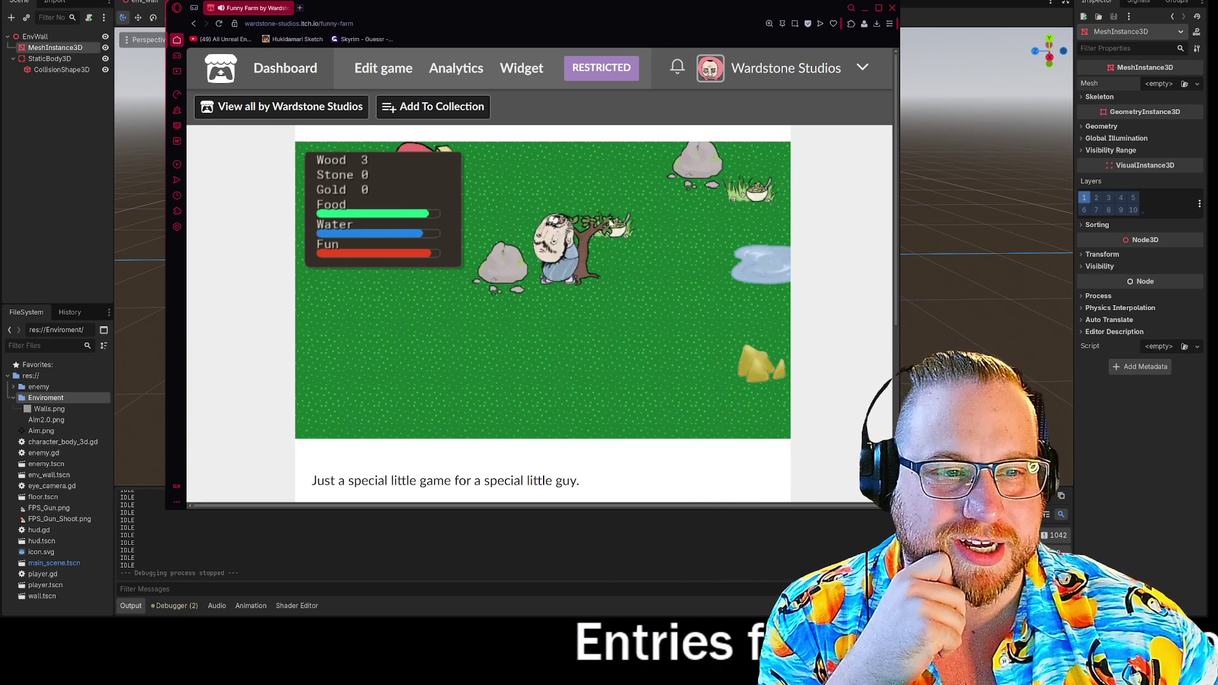
pyautogui.press('d')
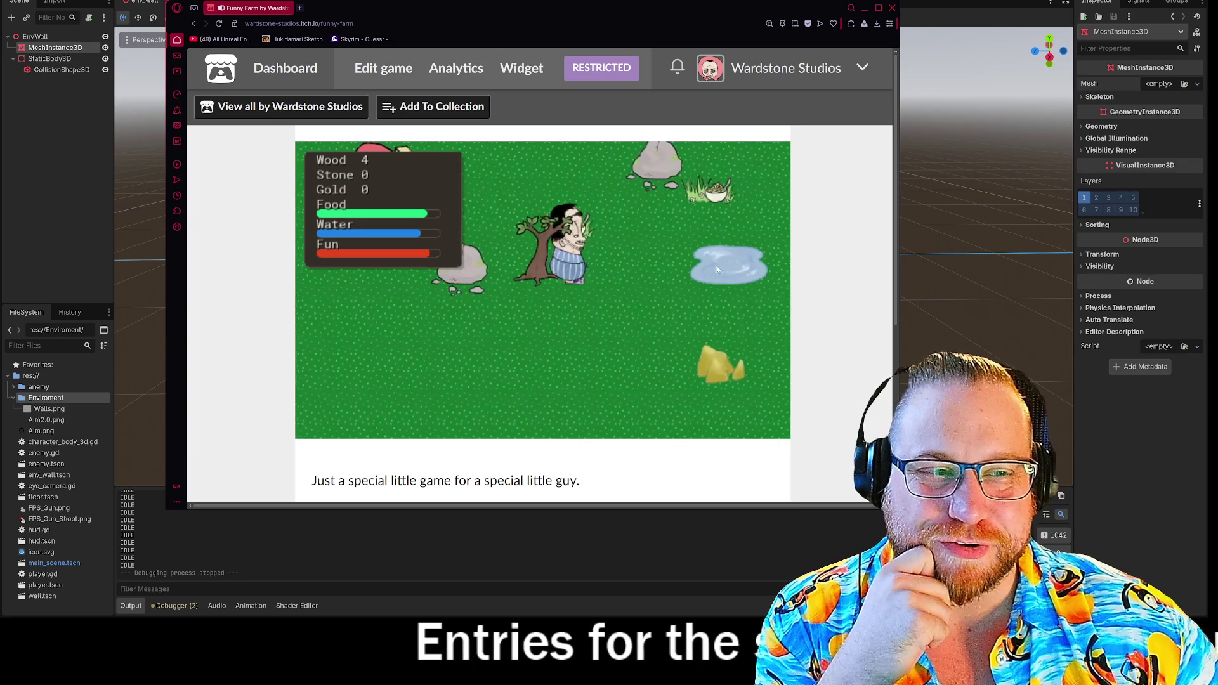
pyautogui.press('d')
pyautogui.press('e')
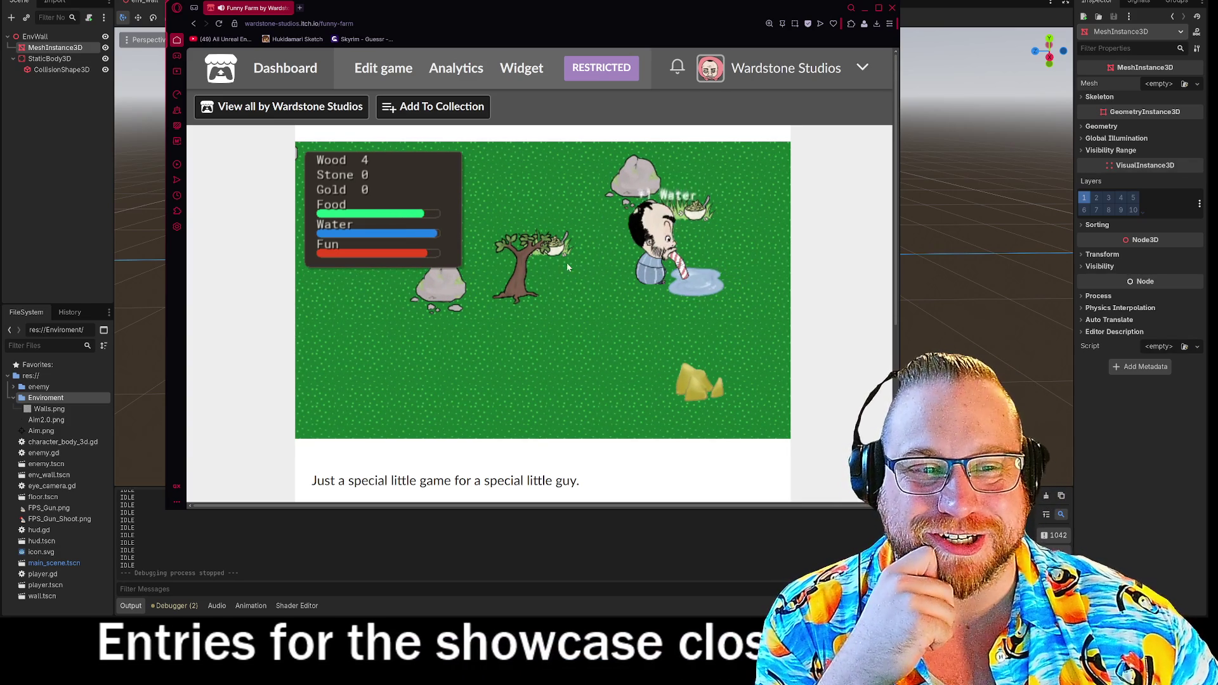
pyautogui.press('a')
pyautogui.press('e')
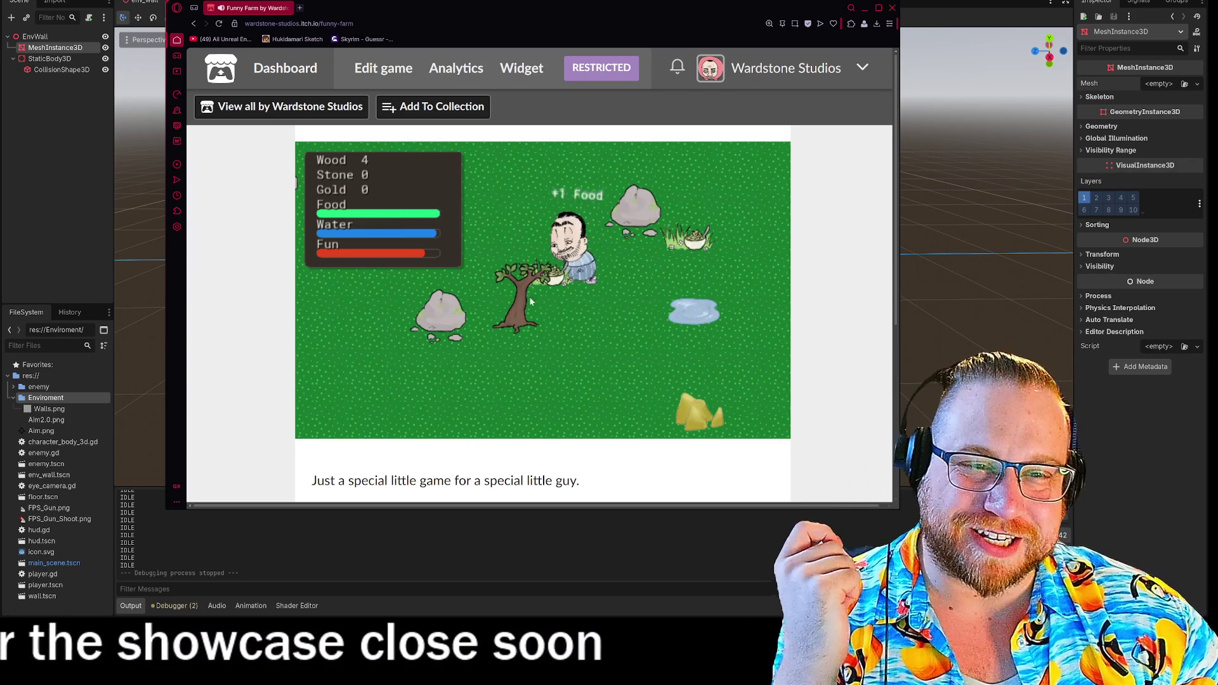
pyautogui.press('w')
pyautogui.press('a')
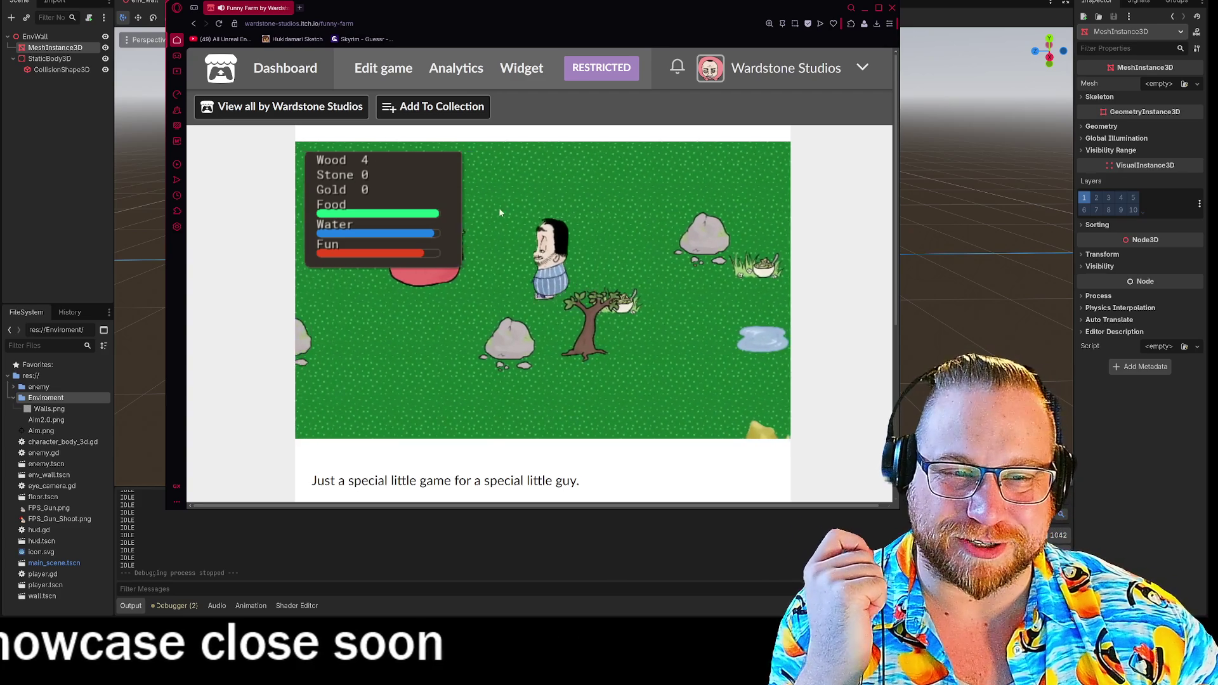
pyautogui.press('a')
pyautogui.press('e')
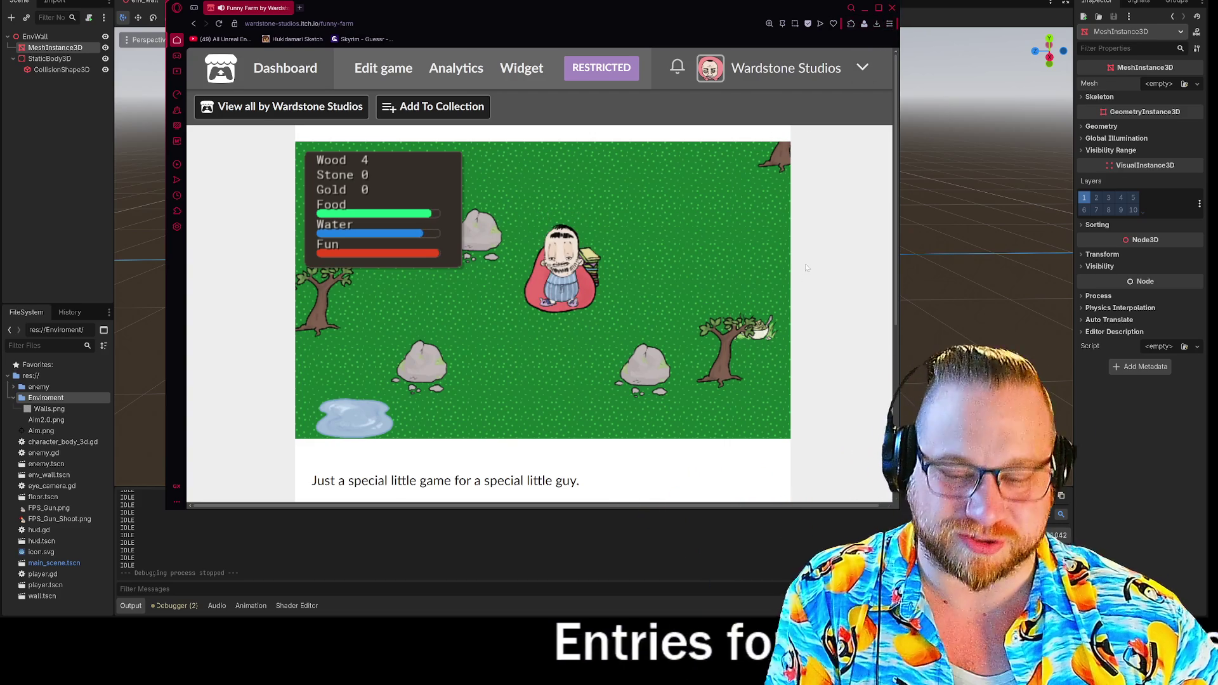
pyautogui.hotkey('ctrl', '-')
pyautogui.hotkey('ctrl', '-')
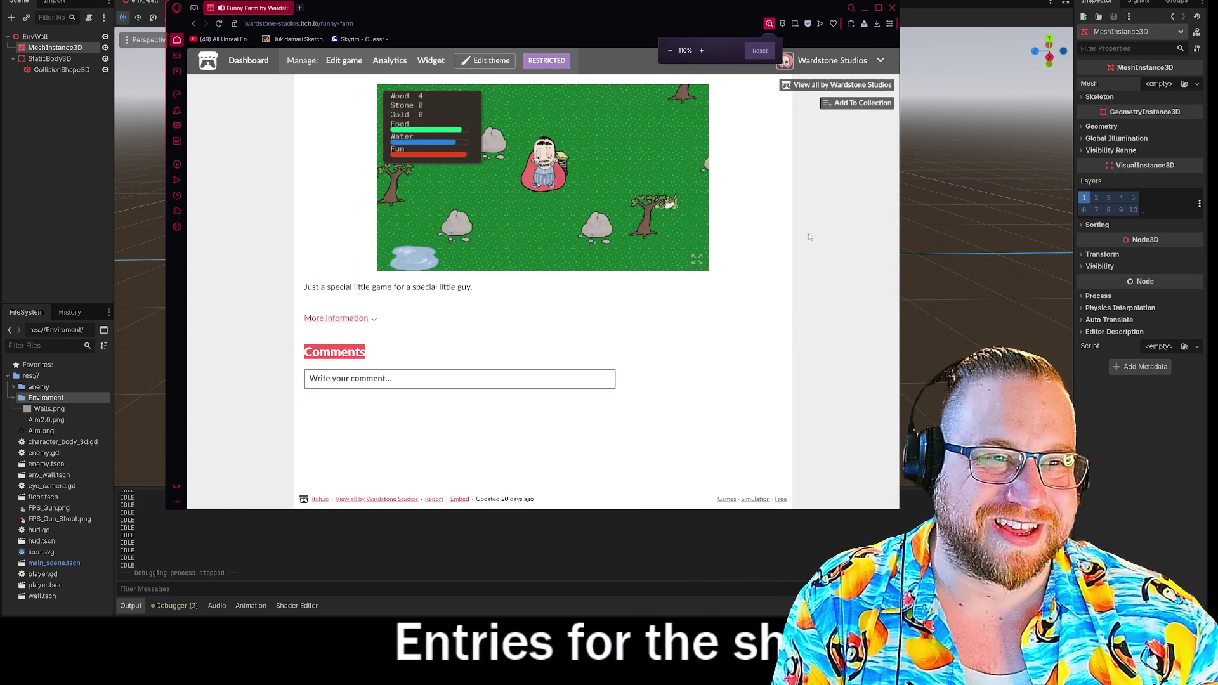
pyautogui.hotkey('ctrl', '-')
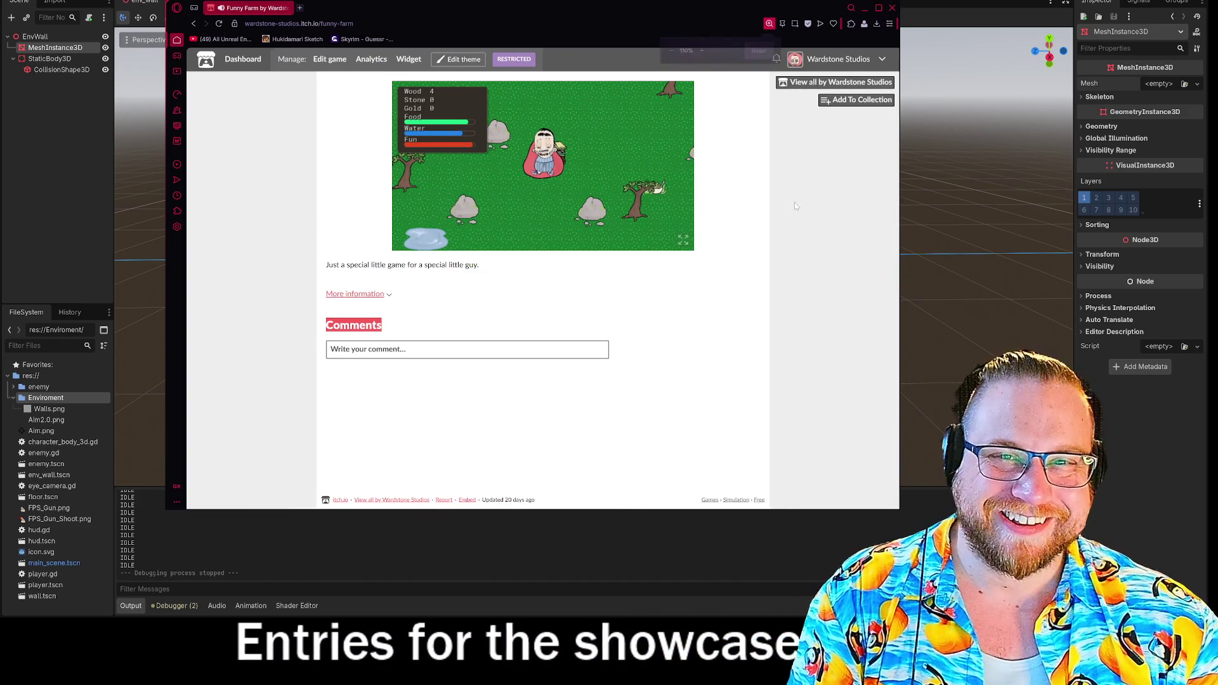
# - Go back two pages in the browser, then switch back to the Godot editor
pyautogui.hotkey('alt', 'Left')
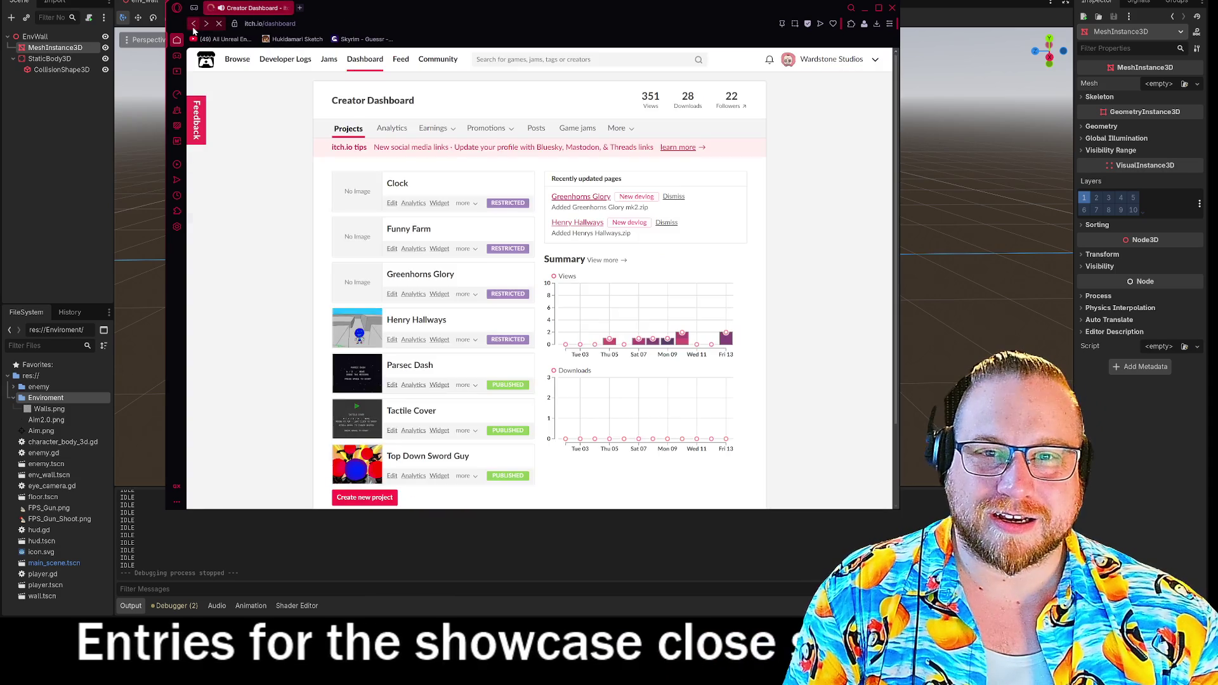
pyautogui.hotkey('alt', 'Left')
pyautogui.hotkey('alt', 'Tab')
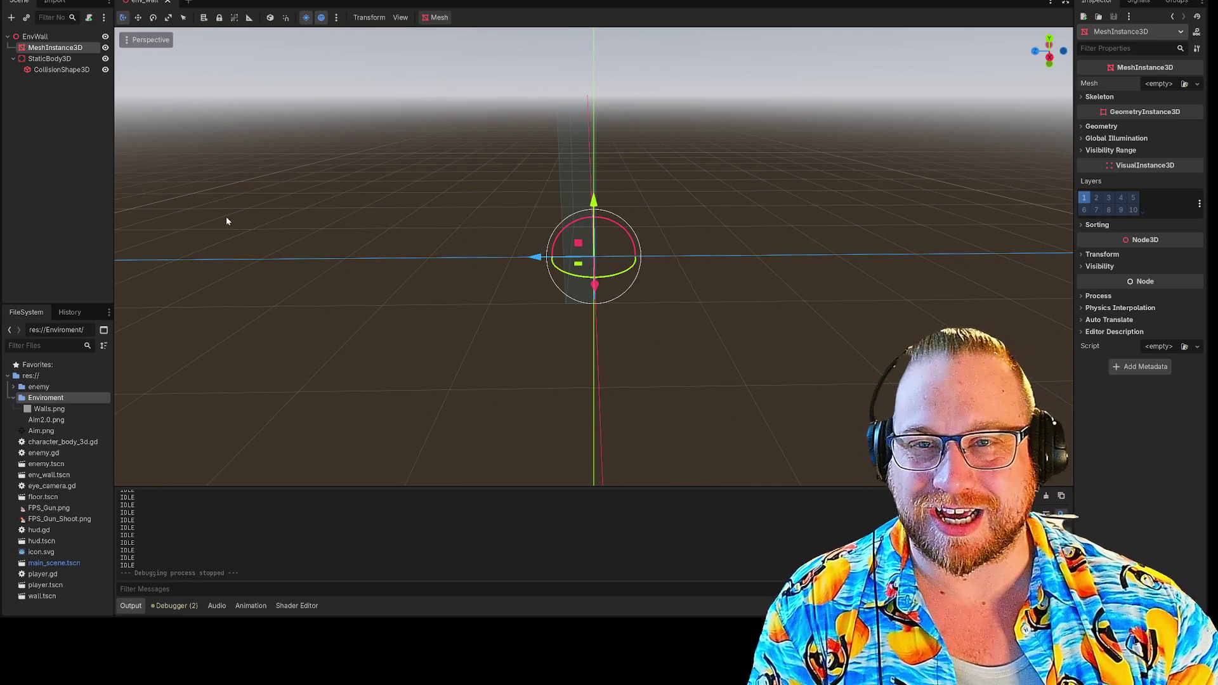
# - Give the MeshInstance3D a BoxMesh, then shift it 0.5 along Z and raise it along Y
pyautogui.click(1171, 84)
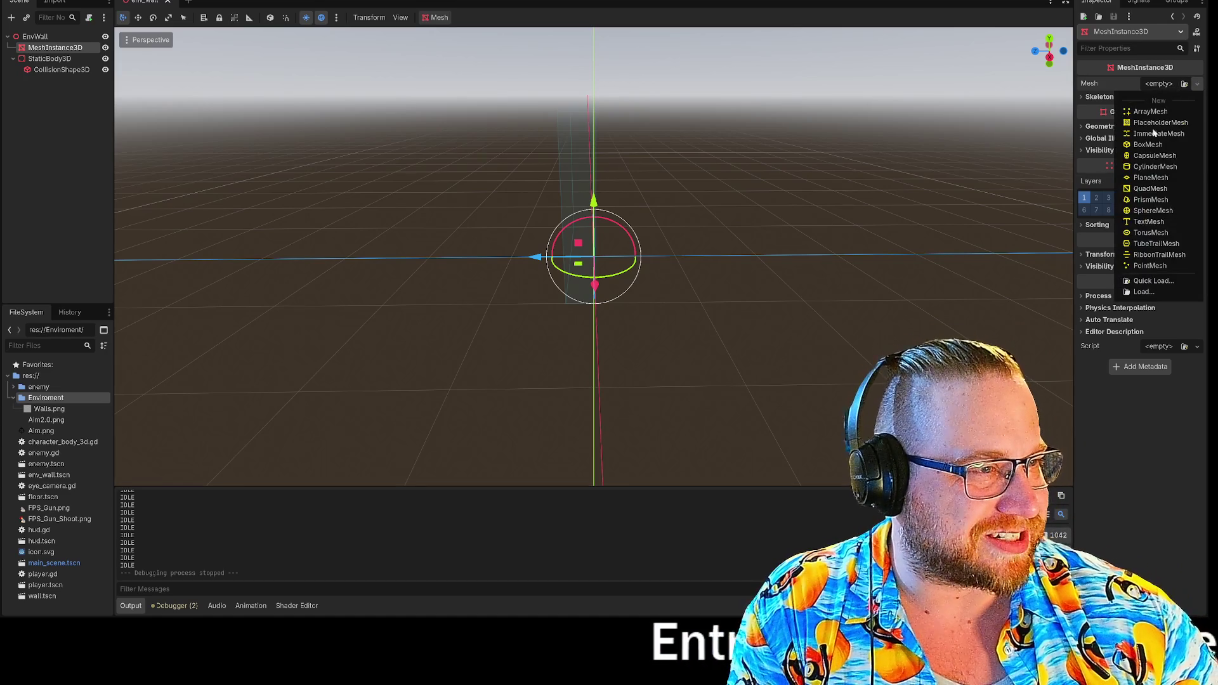
pyautogui.click(1148, 145)
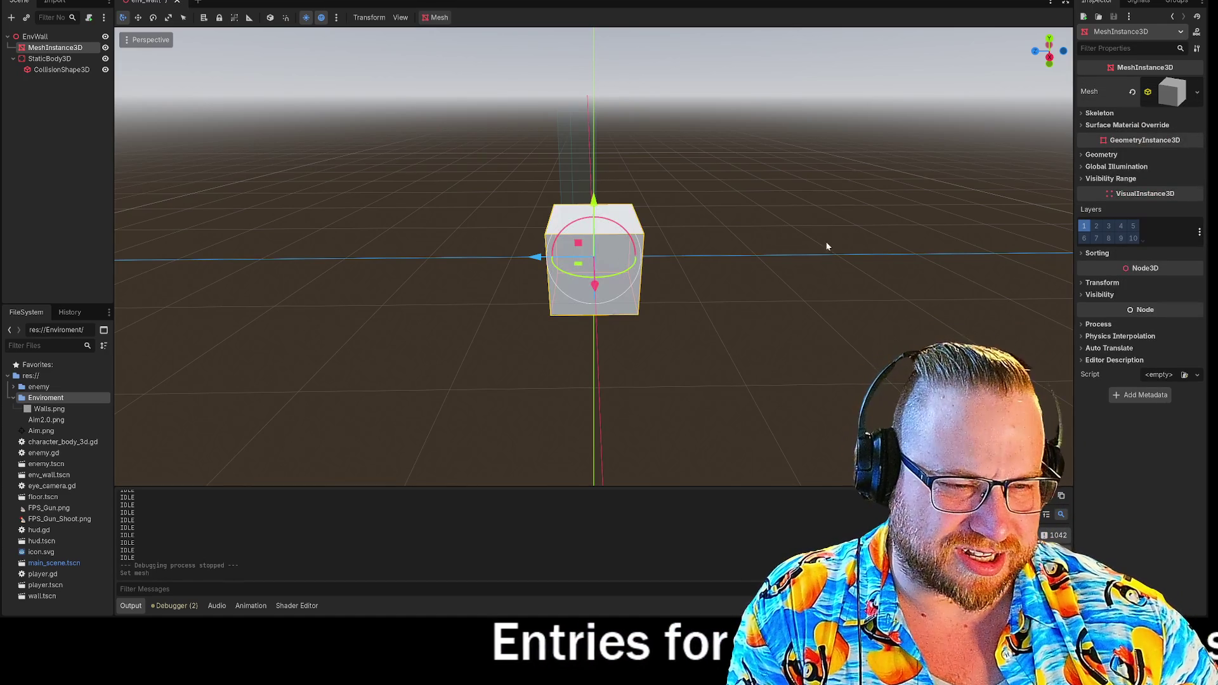
pyautogui.moveTo(749, 277)
pyautogui.mouseDown()
pyautogui.moveTo(714, 264)
pyautogui.moveTo(768, 275)
pyautogui.moveTo(691, 313)
pyautogui.moveTo(734, 272)
pyautogui.moveTo(745, 239)
pyautogui.moveTo(734, 261)
pyautogui.mouseUp()
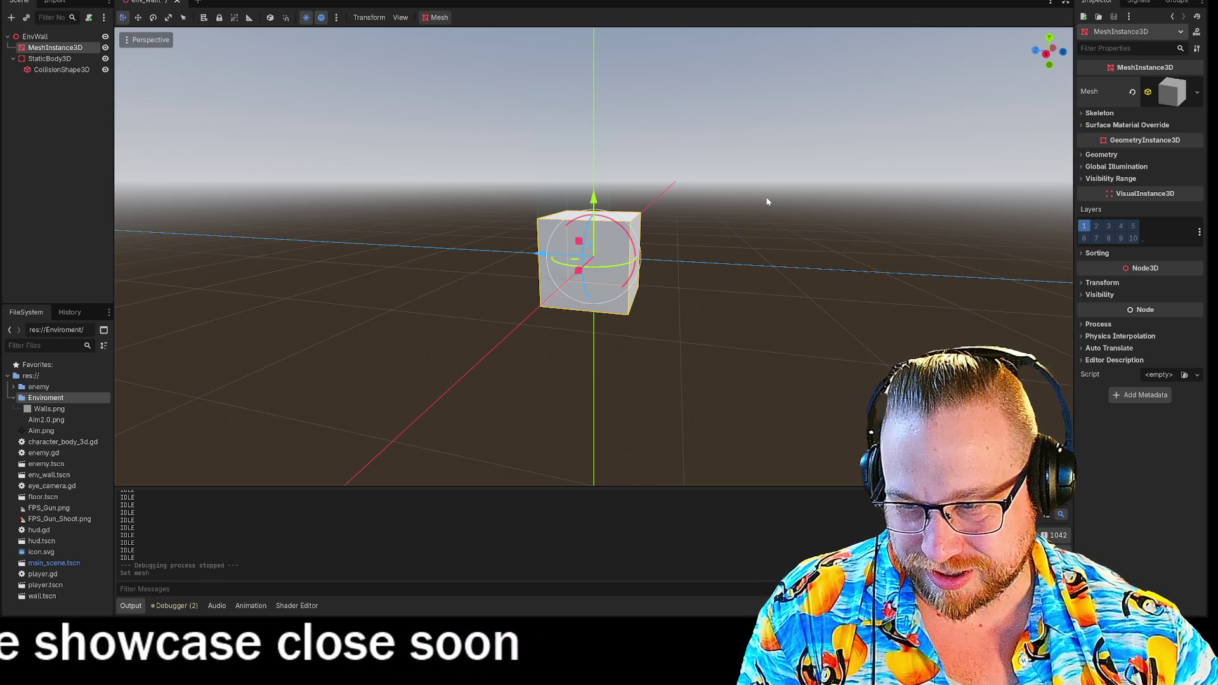
pyautogui.click(1047, 55)
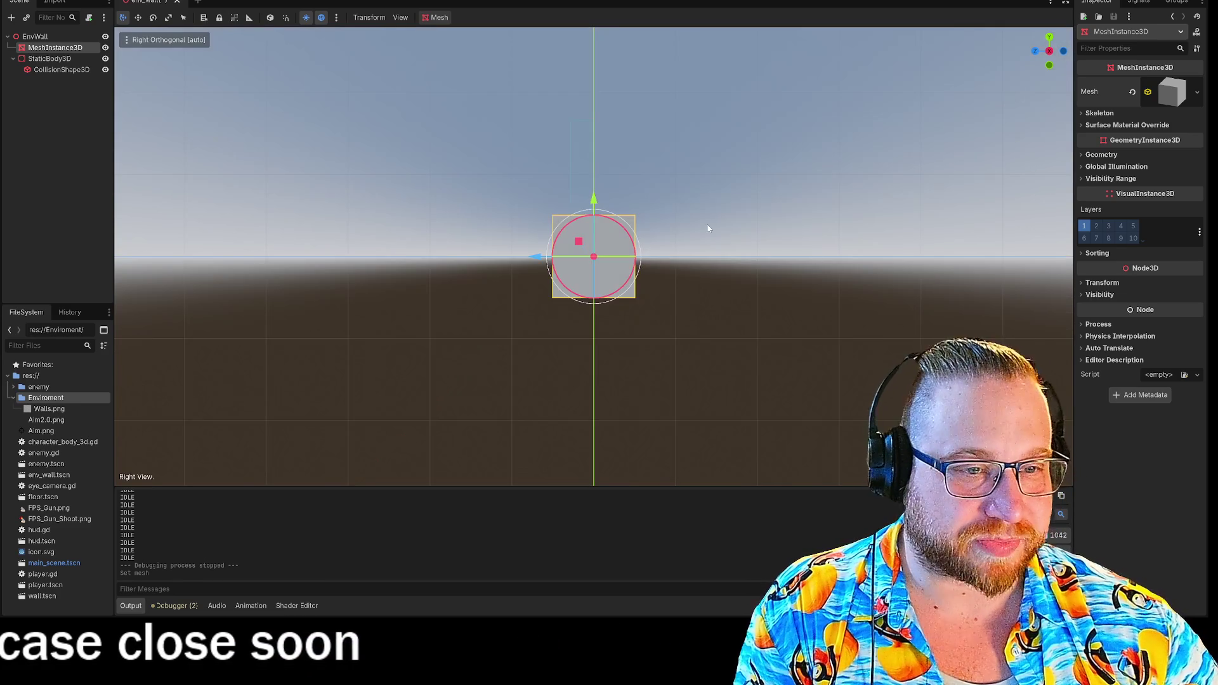
pyautogui.click(62, 70)
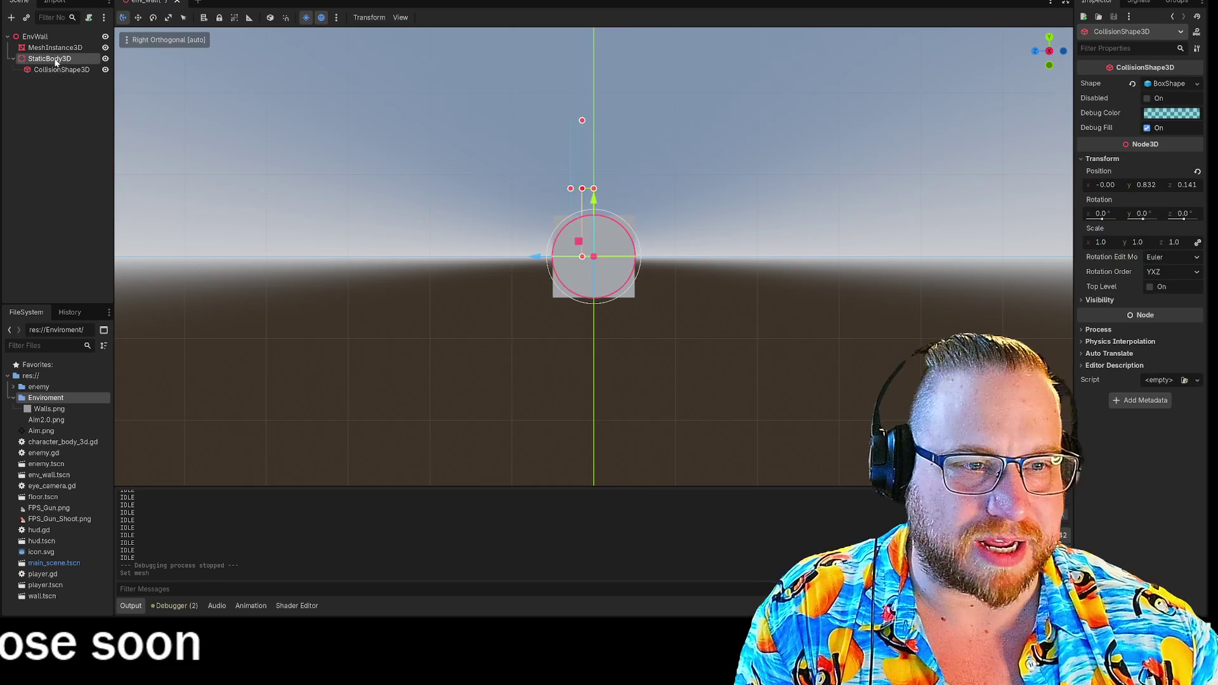
pyautogui.click(48, 60)
pyautogui.click(47, 50)
pyautogui.moveTo(535, 258); pyautogui.dragTo(481, 267)
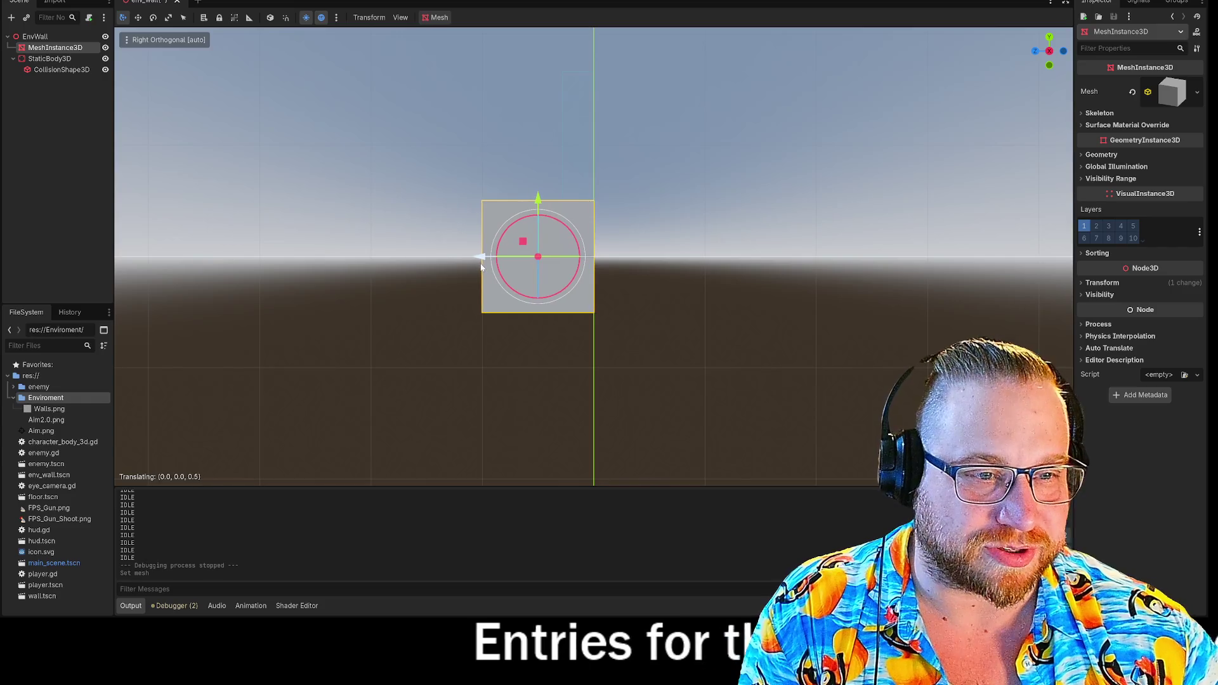
pyautogui.moveTo(538, 198); pyautogui.dragTo(539, 138)
# - Widen the box mesh along its X axis with the Scale tool
pyautogui.moveTo(789, 185)
pyautogui.mouseDown()
pyautogui.moveTo(710, 200)
pyautogui.moveTo(687, 237)
pyautogui.moveTo(791, 222)
pyautogui.moveTo(797, 209)
pyautogui.moveTo(729, 253)
pyautogui.moveTo(690, 252)
pyautogui.mouseUp()
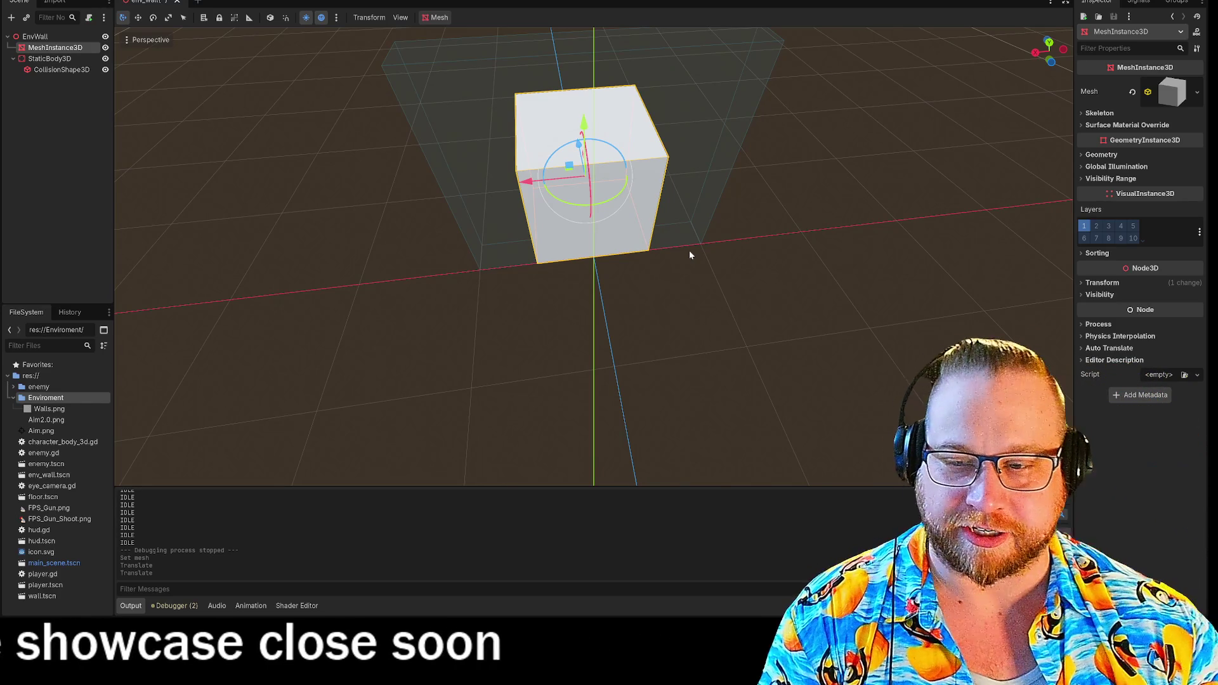
pyautogui.moveTo(751, 255)
pyautogui.mouseDown()
pyautogui.moveTo(748, 277)
pyautogui.moveTo(873, 295)
pyautogui.moveTo(872, 309)
pyautogui.mouseUp()
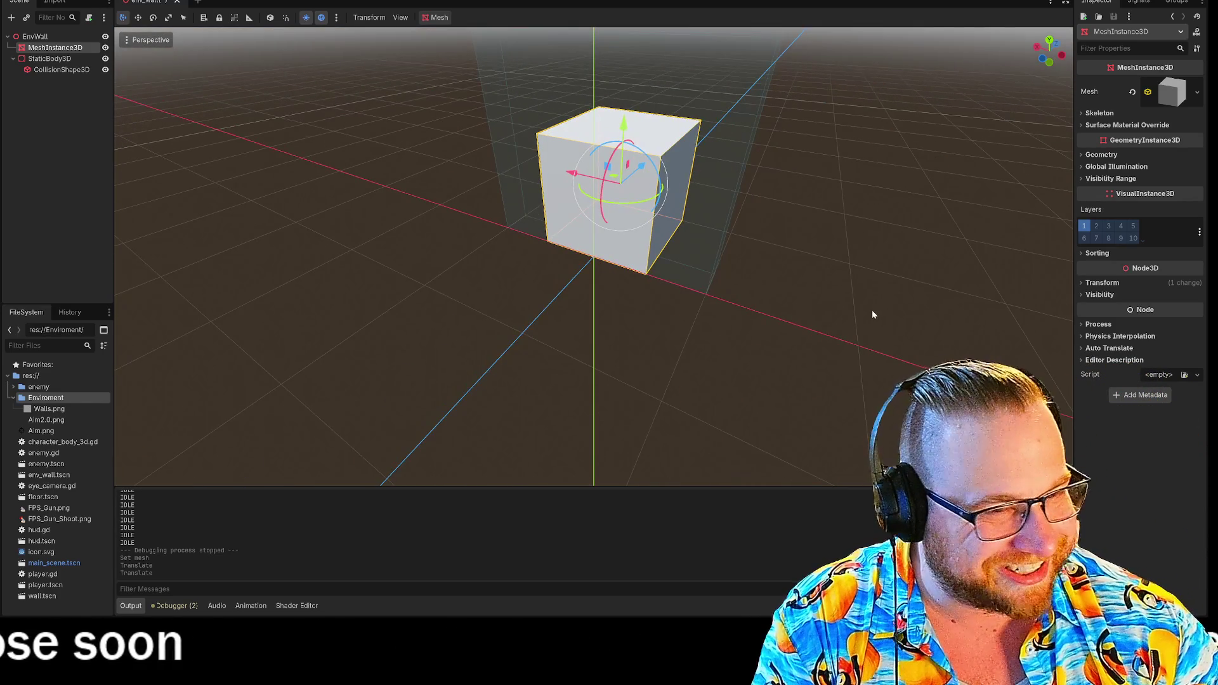
pyautogui.press('r')
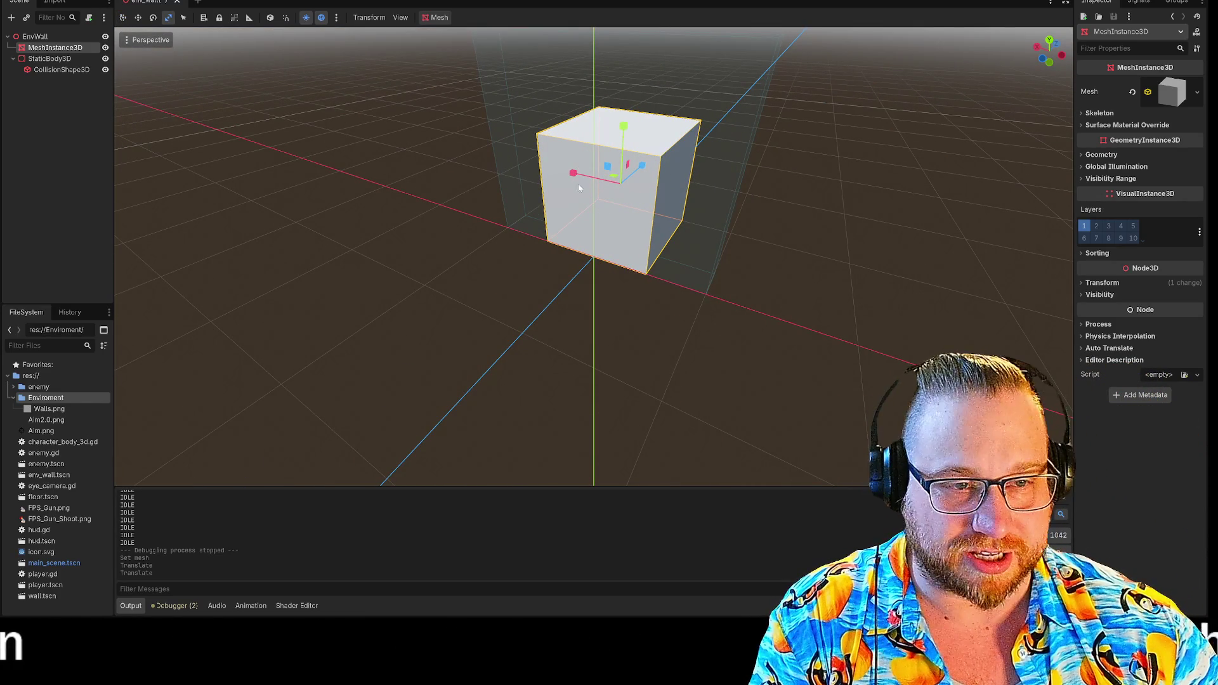
pyautogui.moveTo(572, 172); pyautogui.dragTo(542, 174)
pyautogui.moveTo(371, 204)
pyautogui.mouseDown()
pyautogui.moveTo(470, 196)
pyautogui.moveTo(732, 250)
pyautogui.moveTo(549, 235)
pyautogui.moveTo(528, 217)
pyautogui.moveTo(480, 241)
pyautogui.moveTo(565, 249)
pyautogui.moveTo(593, 231)
pyautogui.moveTo(802, 265)
pyautogui.moveTo(726, 283)
pyautogui.moveTo(666, 275)
pyautogui.mouseUp()
pyautogui.scroll(-3, 564, 249)
# - Raise the box further along Y and stretch it taller into an upright block
pyautogui.press('e')
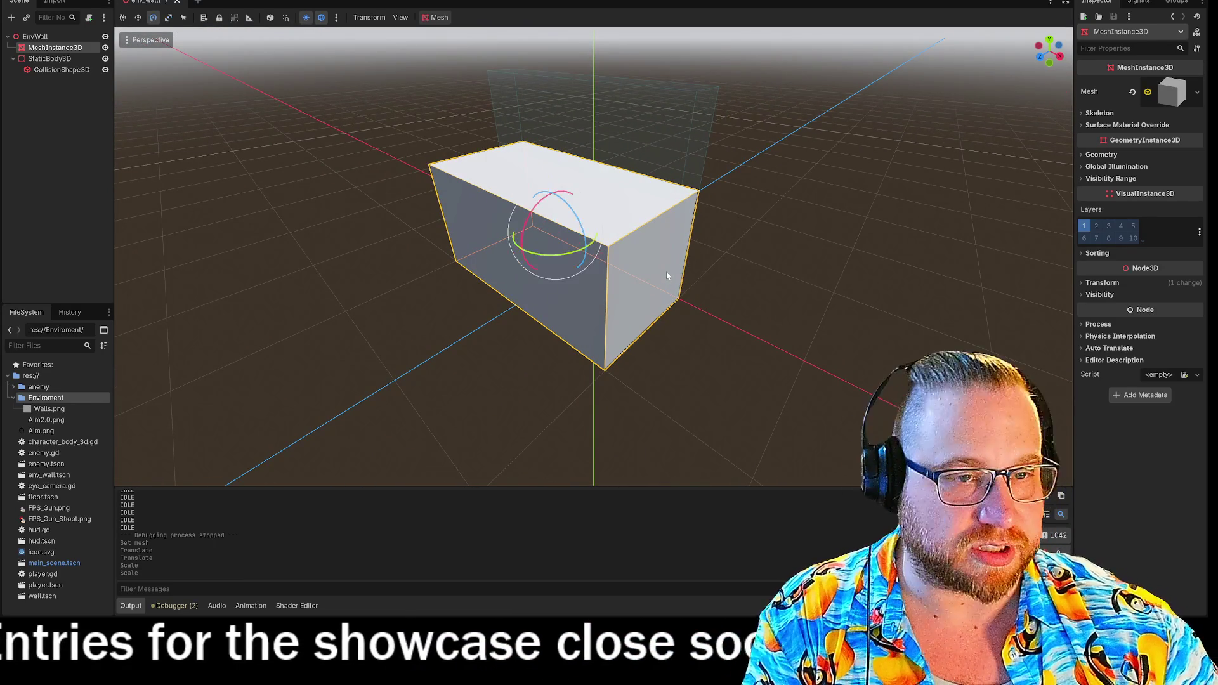
pyautogui.press('w')
pyautogui.moveTo(554, 178); pyautogui.dragTo(549, 130)
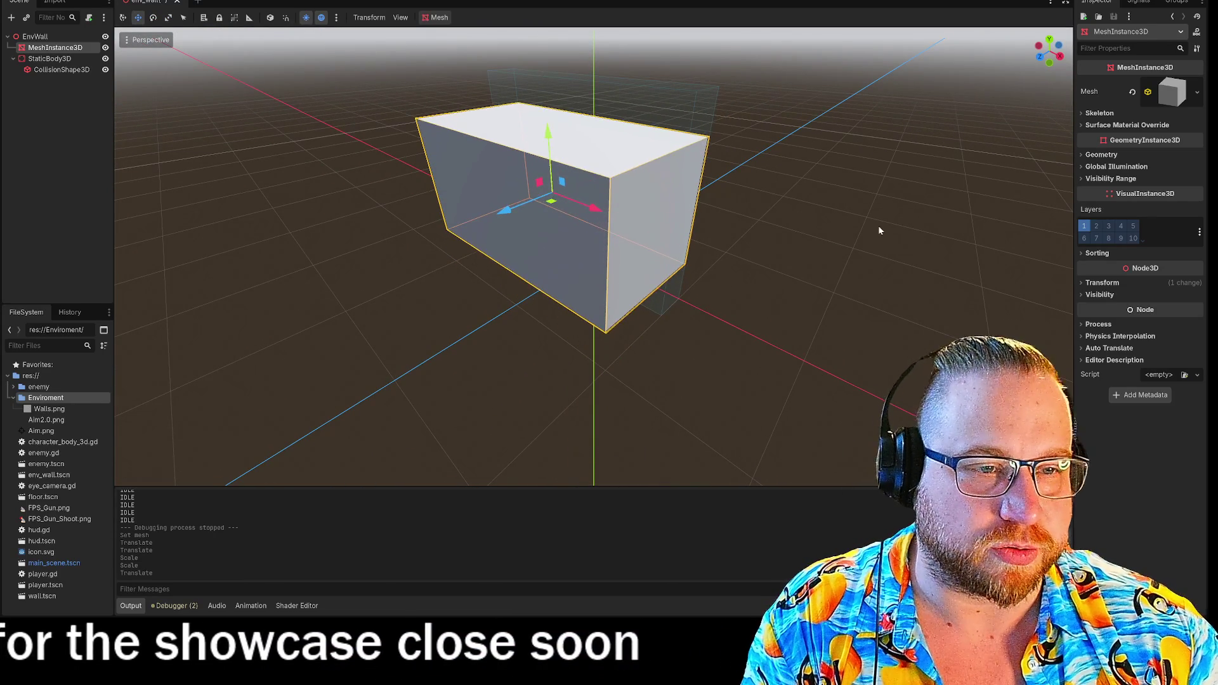
pyautogui.moveTo(878, 226); pyautogui.dragTo(847, 215)
pyautogui.scroll(2, 853, 220)
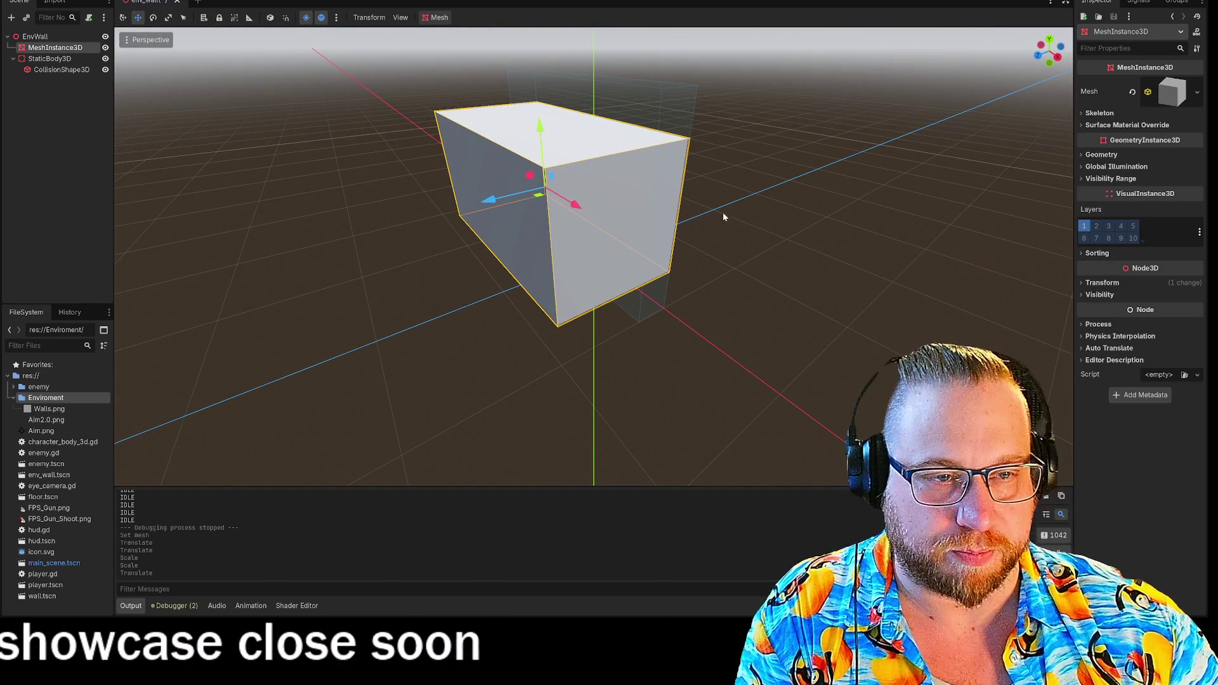
pyautogui.press('r')
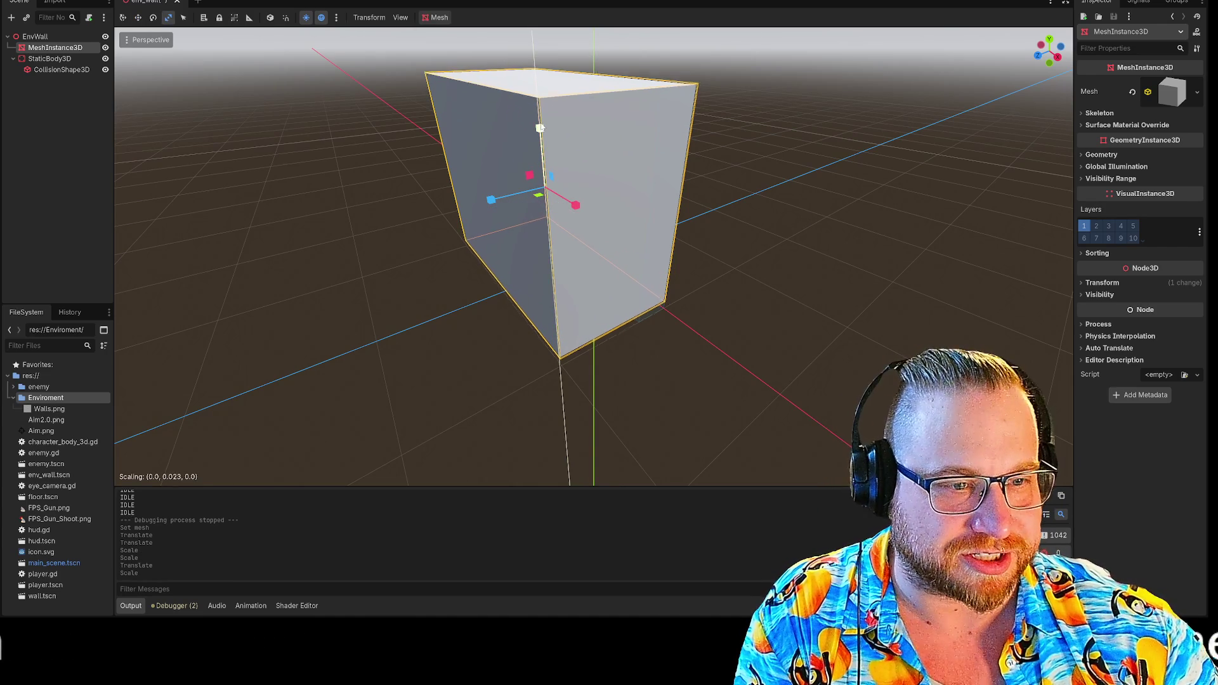
pyautogui.moveTo(863, 173); pyautogui.dragTo(806, 163)
pyautogui.press('w')
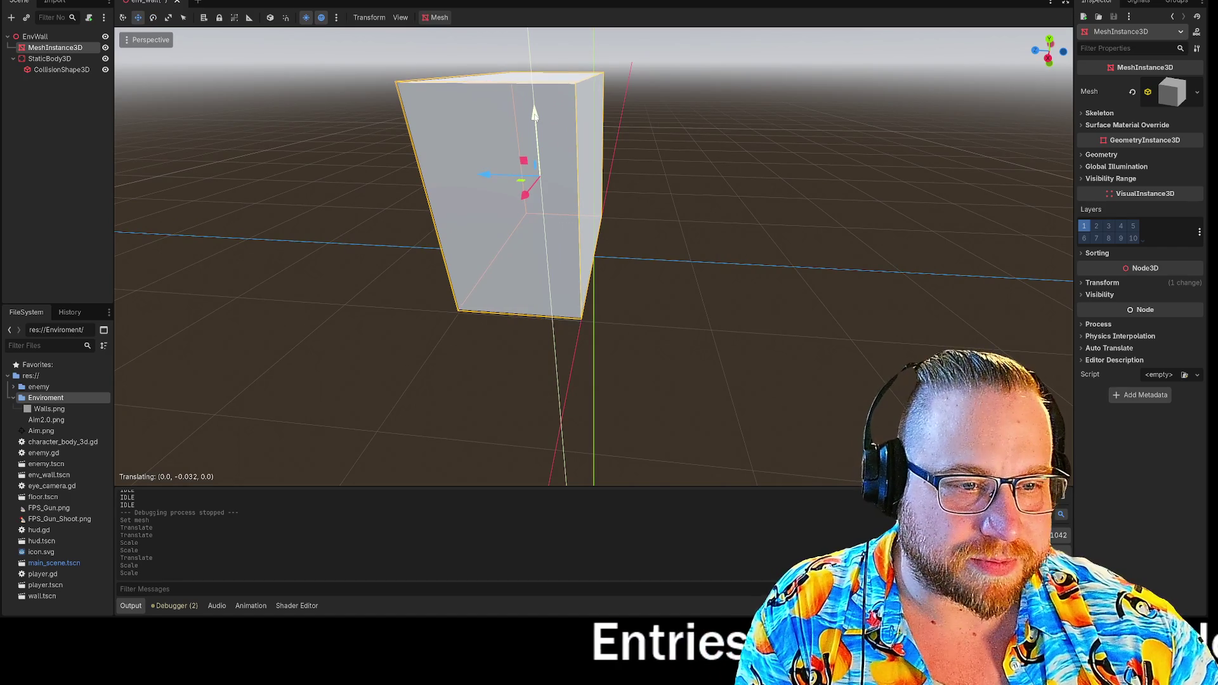
# - In Right Orthogonal view, try moving the collision box, undo it, and select the MeshInstance3D
pyautogui.click(1048, 59)
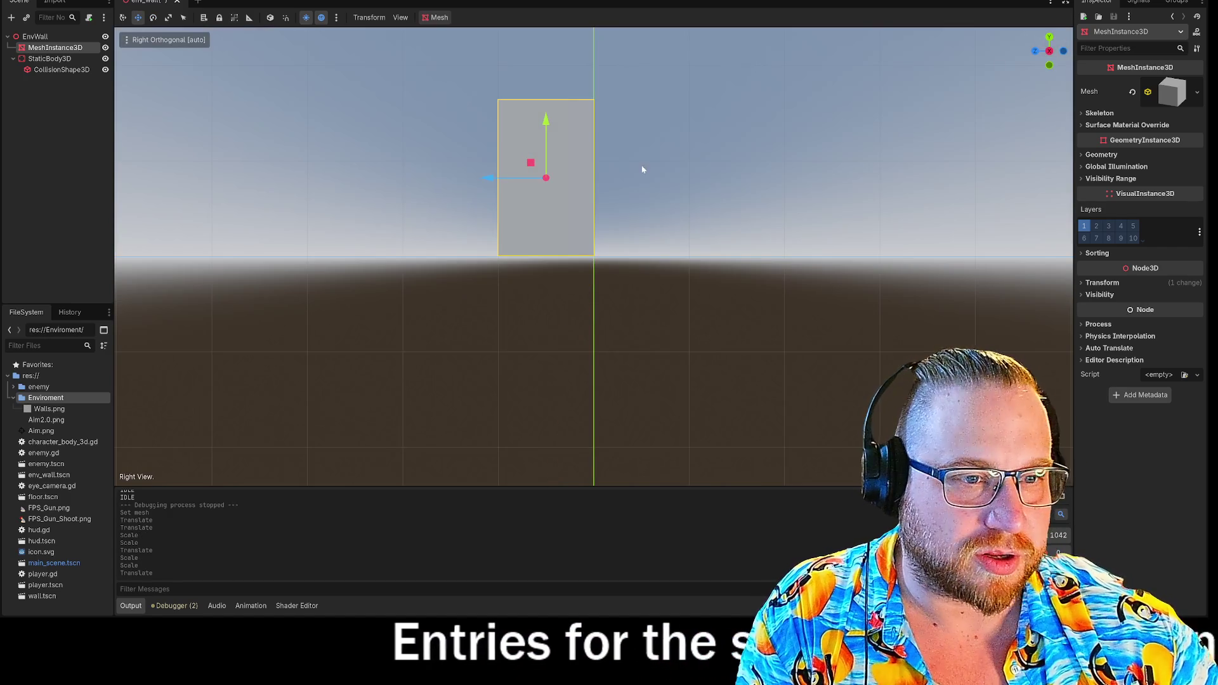
pyautogui.click(45, 72)
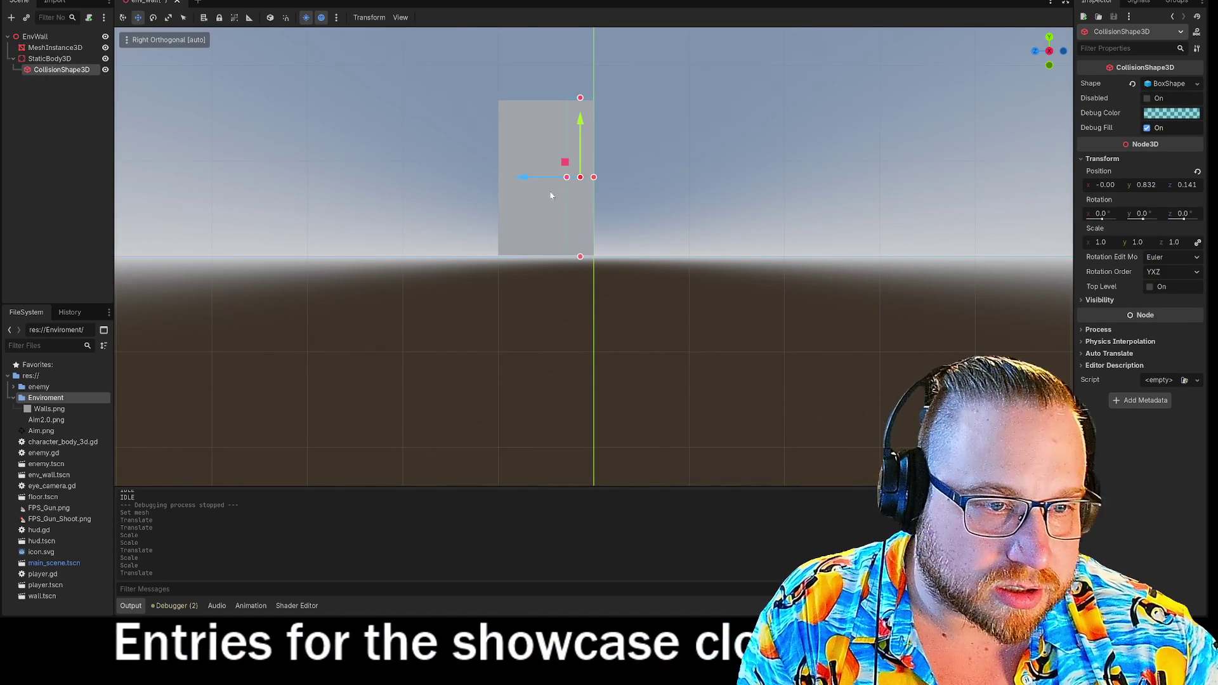
pyautogui.moveTo(580, 123); pyautogui.dragTo(589, 103)
pyautogui.hotkey('ctrl', 'z')
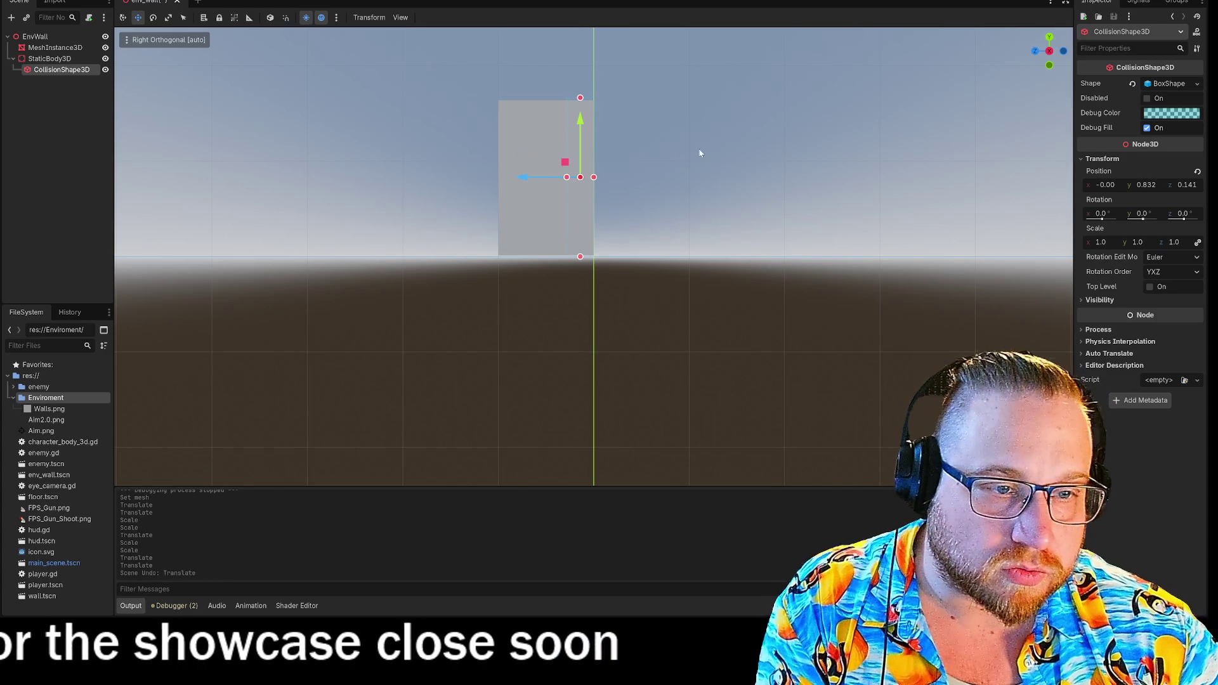
pyautogui.click(53, 48)
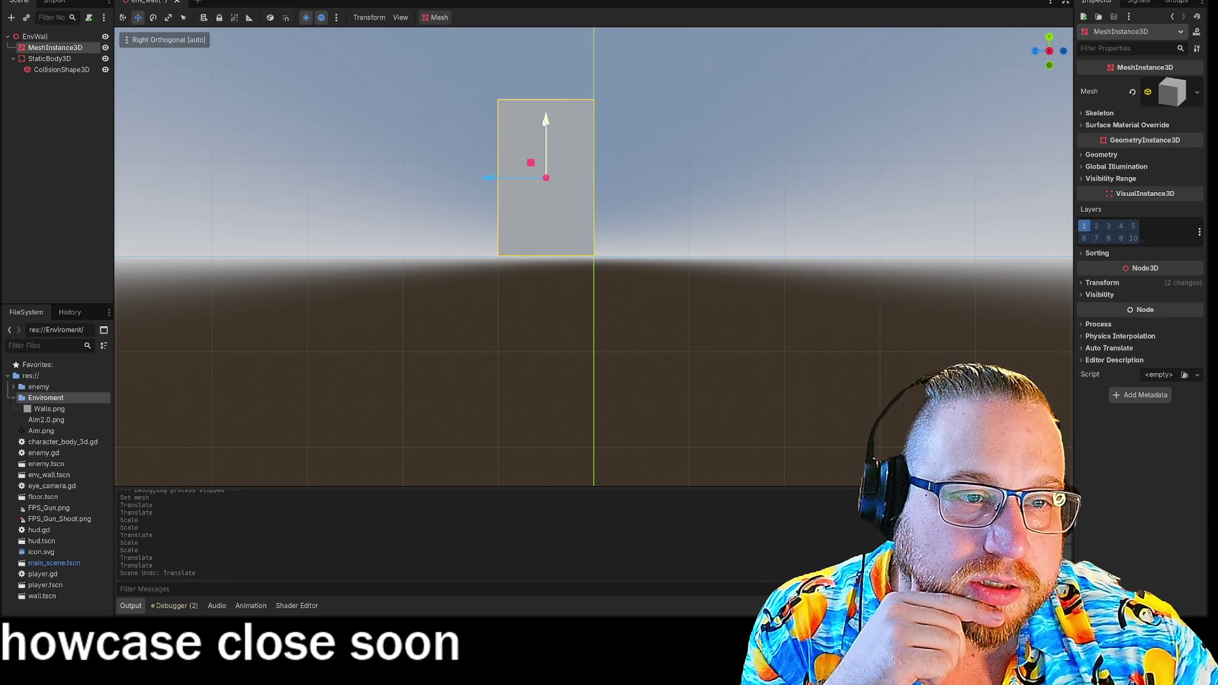
pyautogui.moveTo(546, 121); pyautogui.dragTo(546, 119)
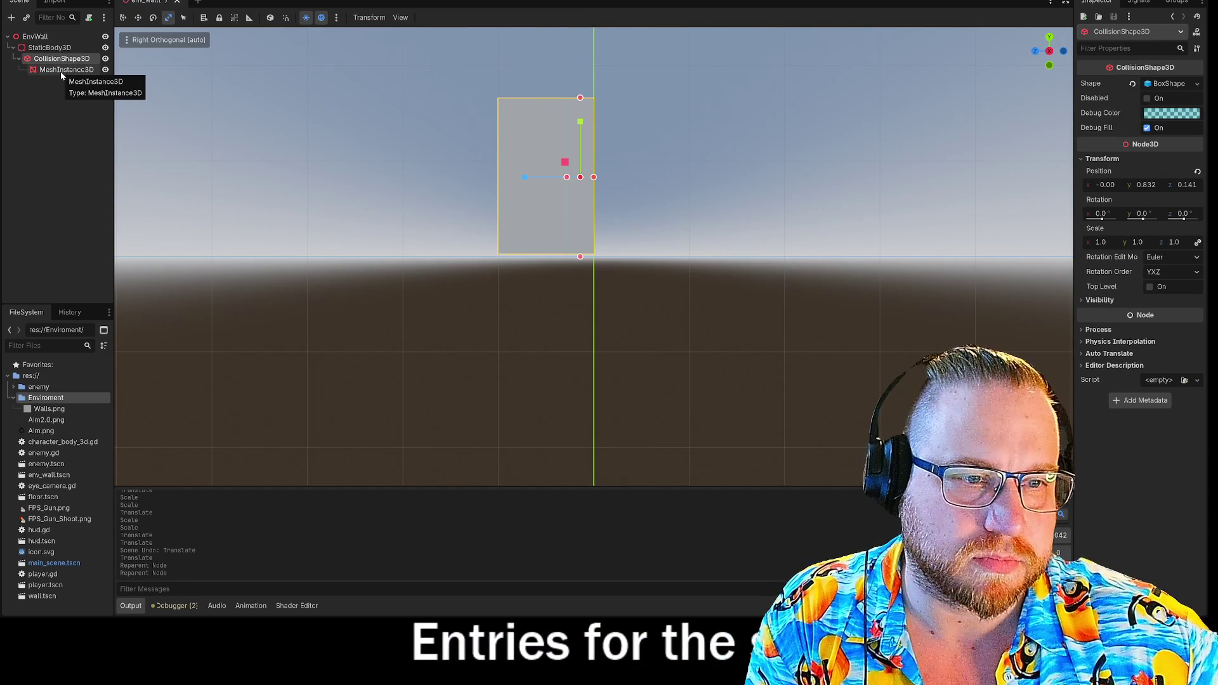
# - Adjust the mesh's height and compare its Transform, about 1.96 × 1.67 × 1.0, with the collision shape's
pyautogui.click(57, 70)
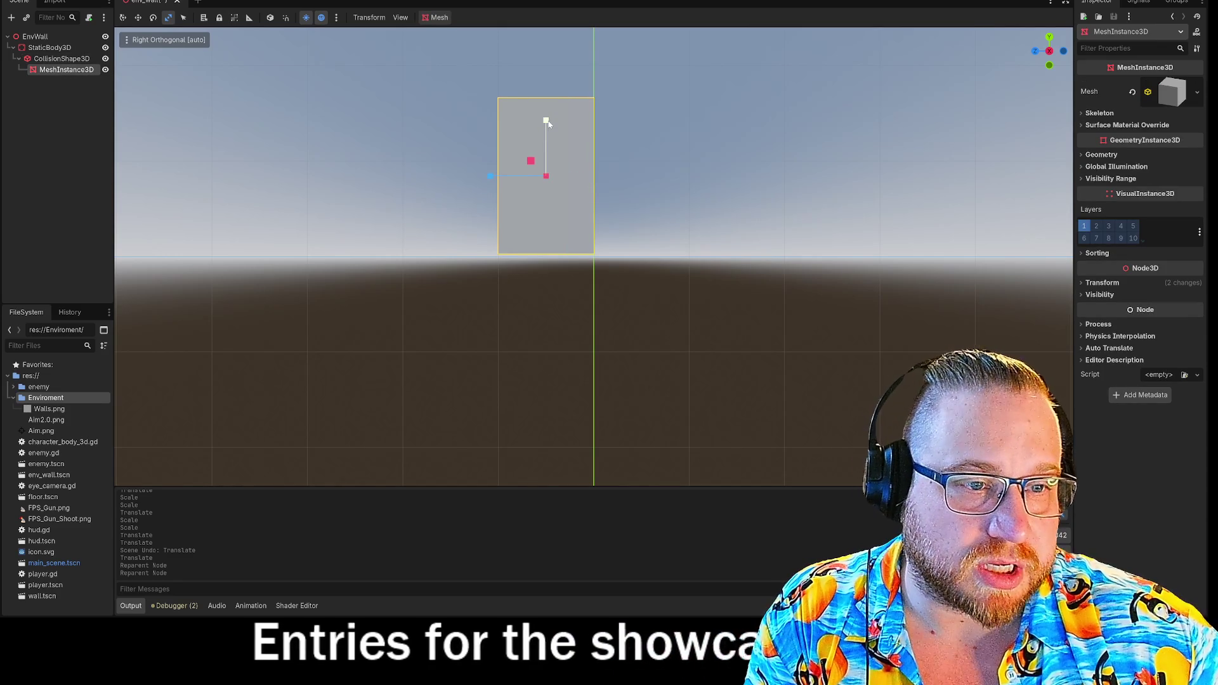
pyautogui.moveTo(547, 121); pyautogui.dragTo(546, 121)
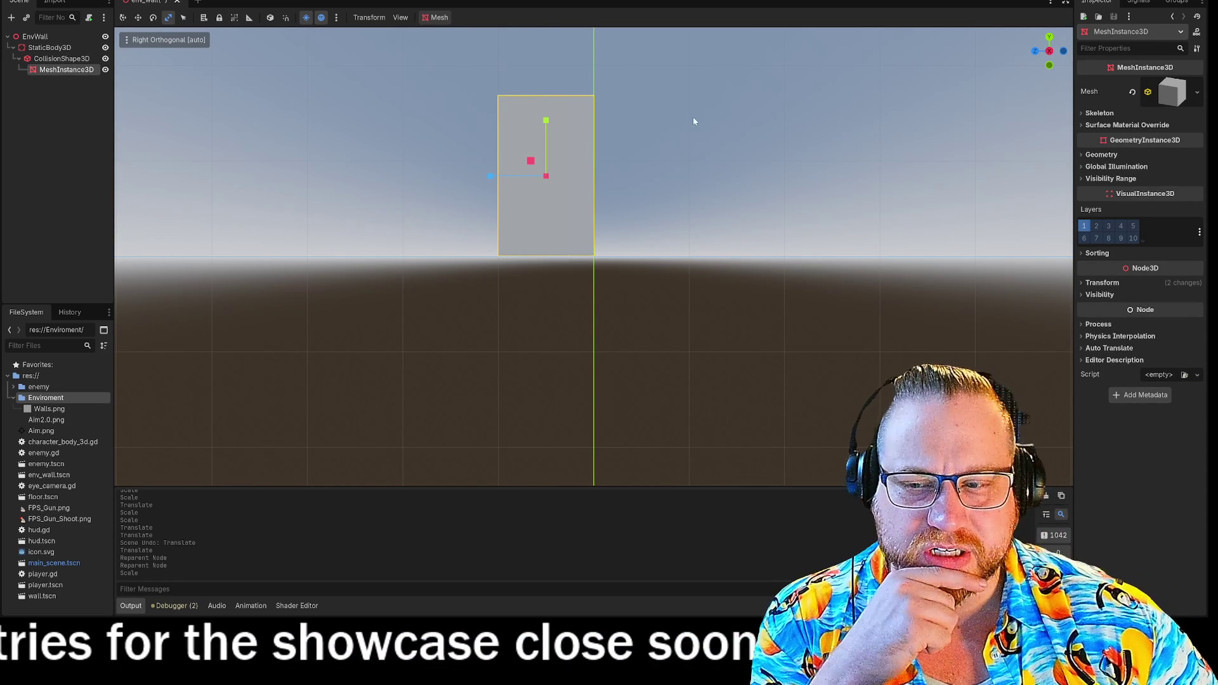
pyautogui.click(1083, 283)
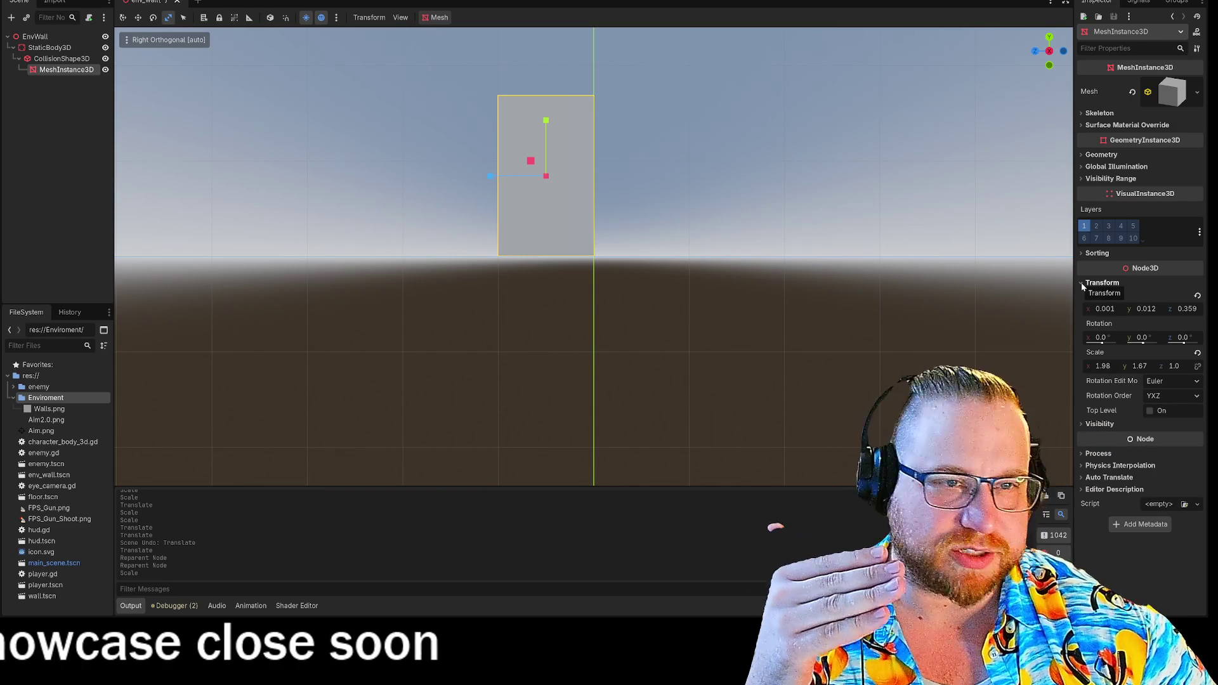
pyautogui.click(61, 59)
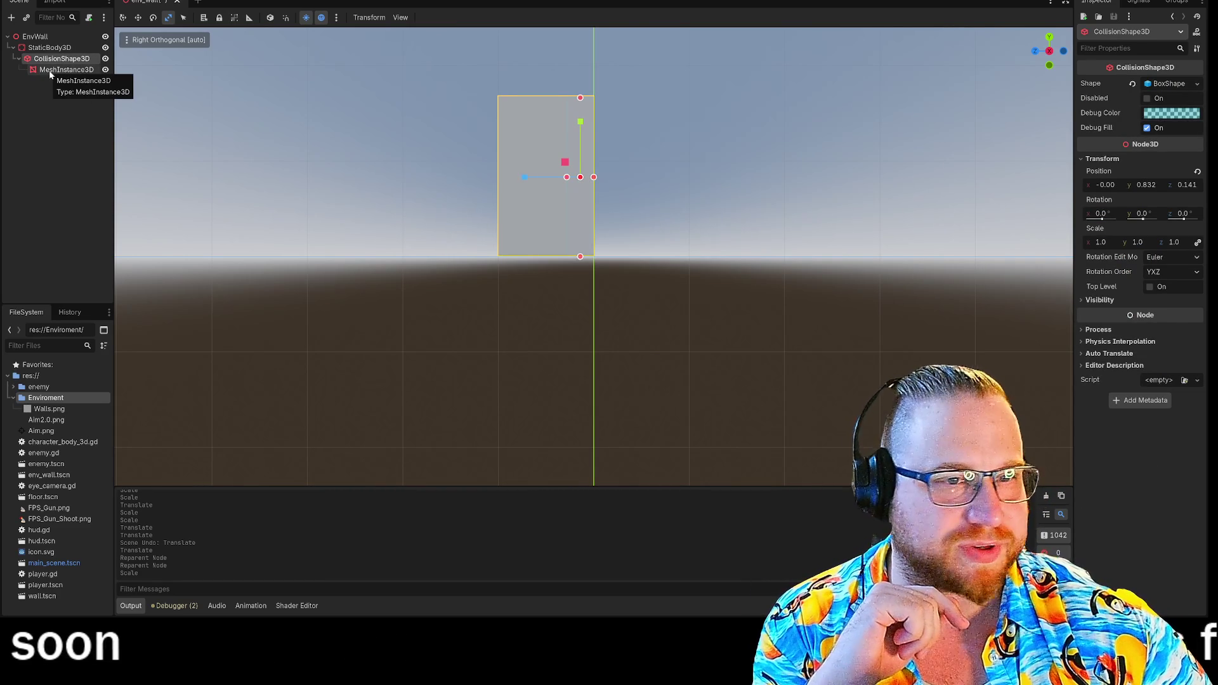
pyautogui.click(54, 61)
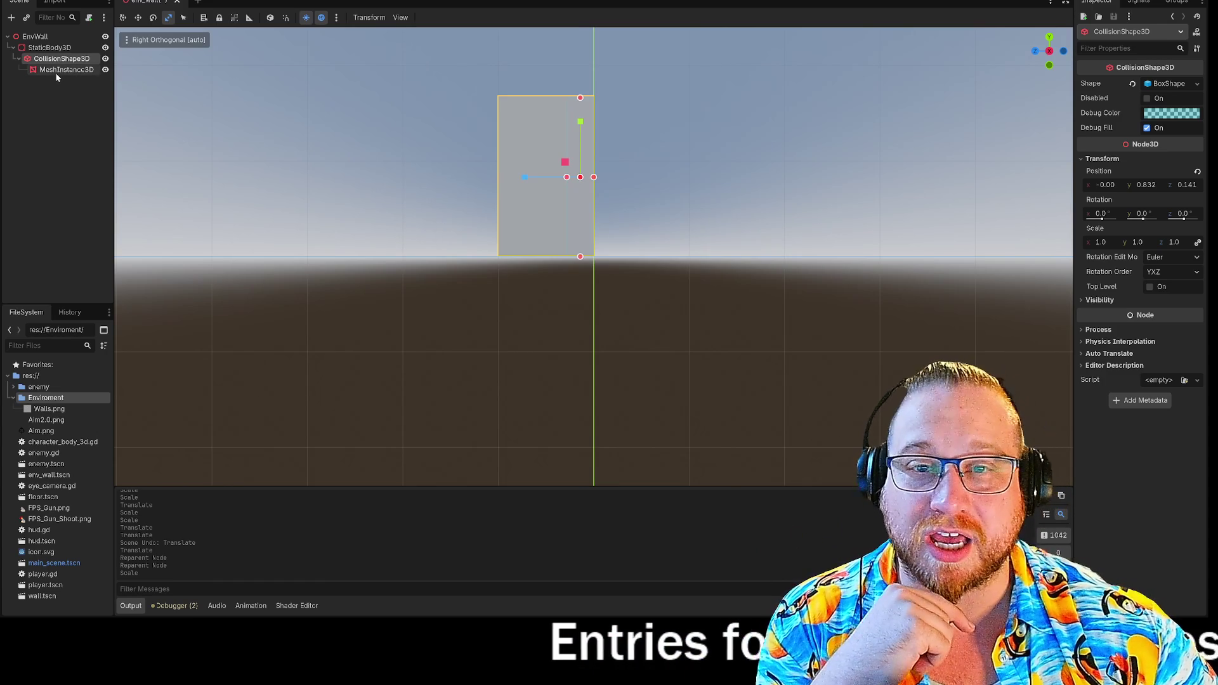
# - Select MeshInstance3D and scale its Z down to 0.27 to make a thin slab
pyautogui.click(56, 71)
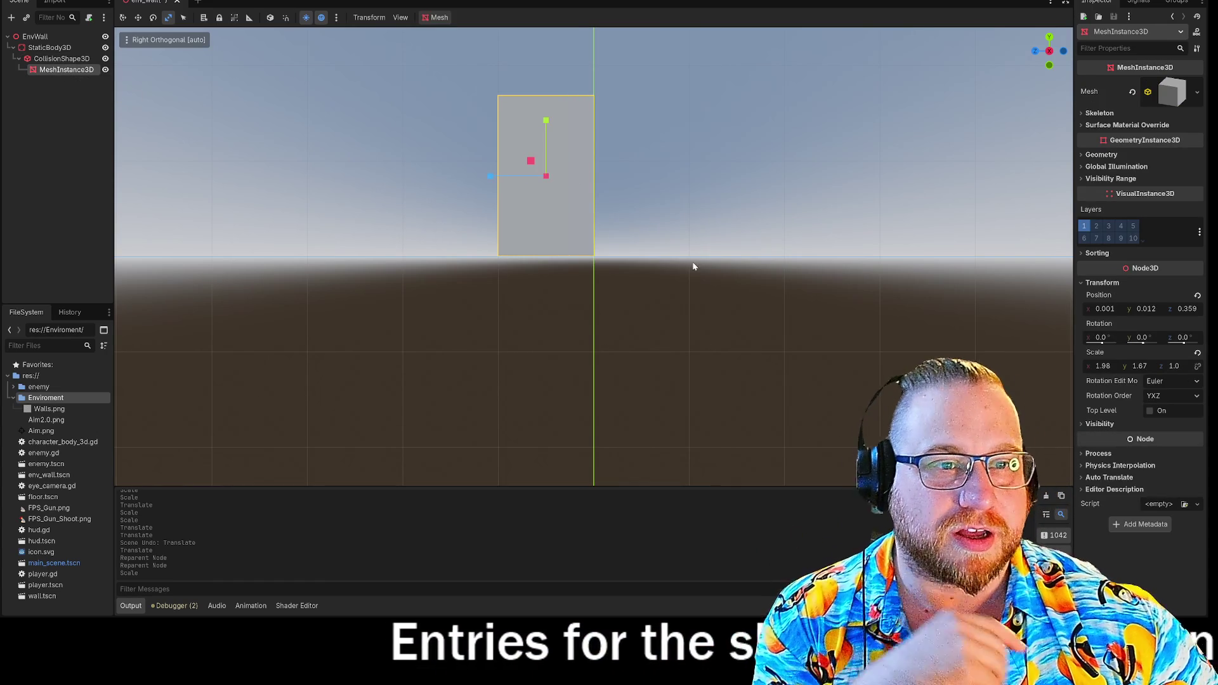
pyautogui.moveTo(693, 266)
pyautogui.mouseDown()
pyautogui.moveTo(735, 268)
pyautogui.moveTo(657, 313)
pyautogui.moveTo(634, 307)
pyautogui.mouseUp()
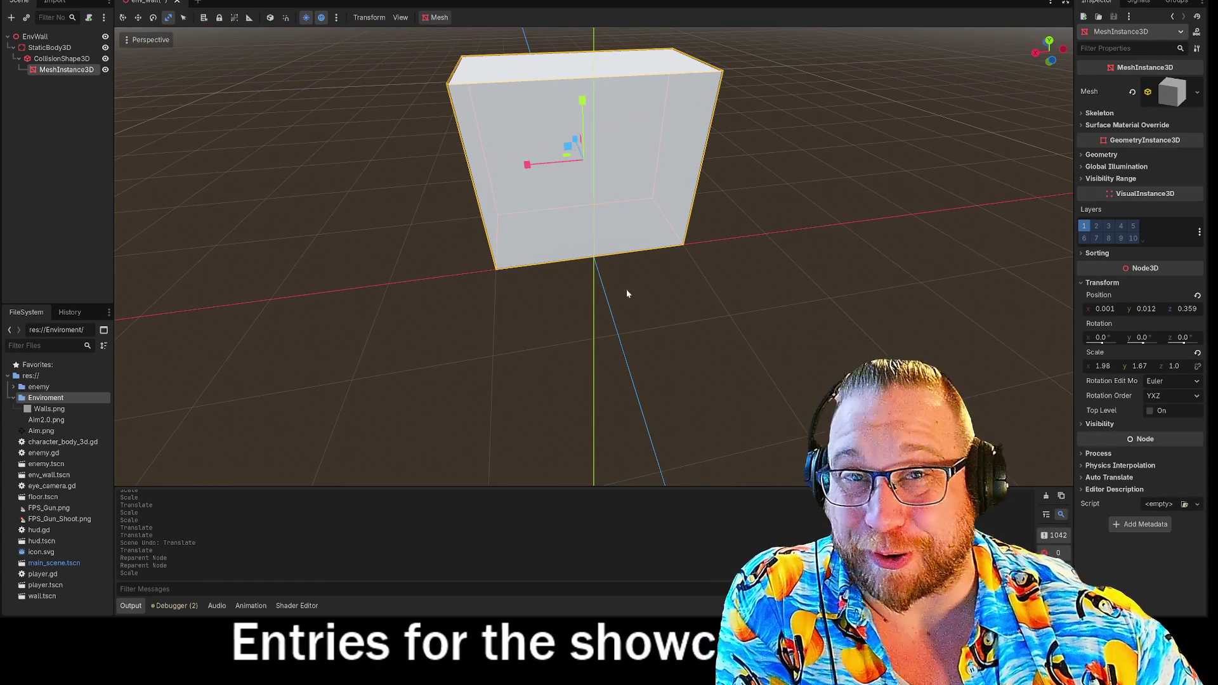
pyautogui.moveTo(307, 163); pyautogui.dragTo(406, 156)
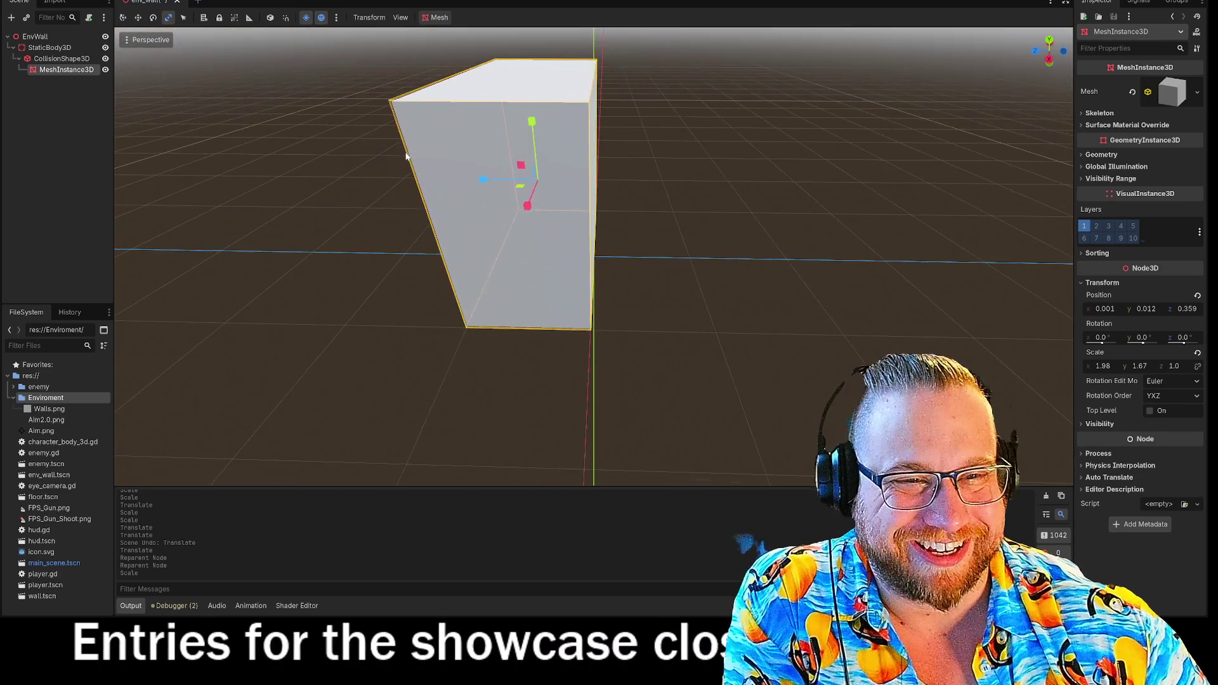
pyautogui.click(61, 58)
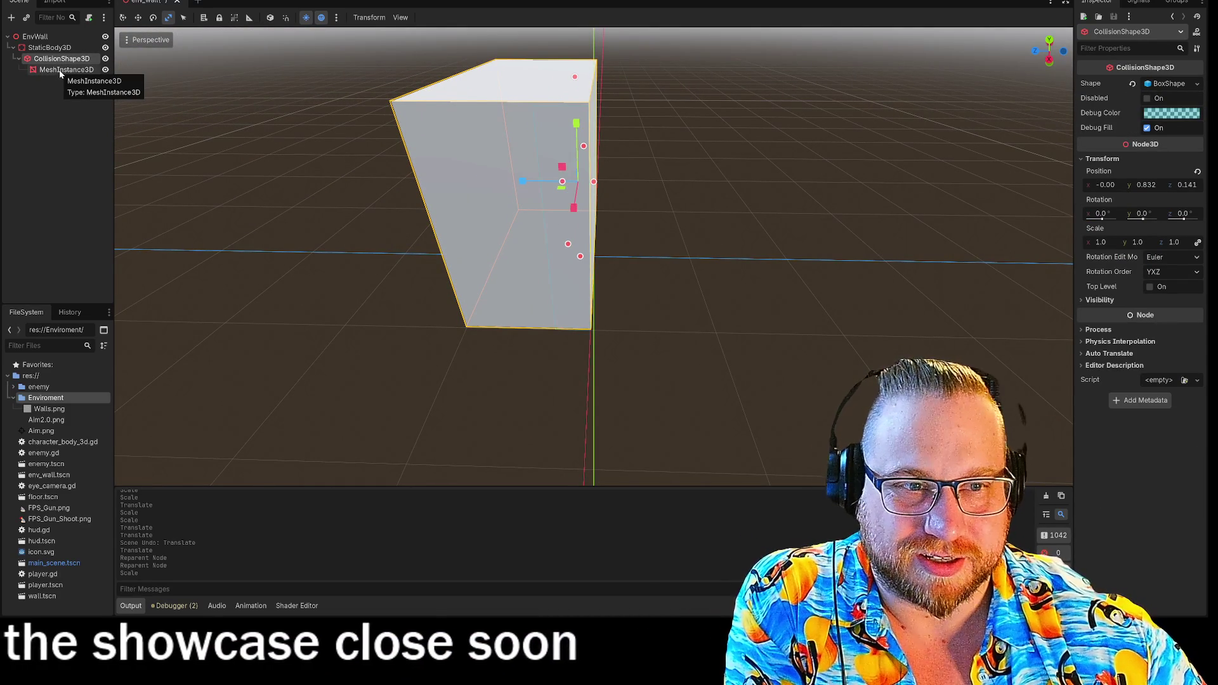
pyautogui.click(64, 70)
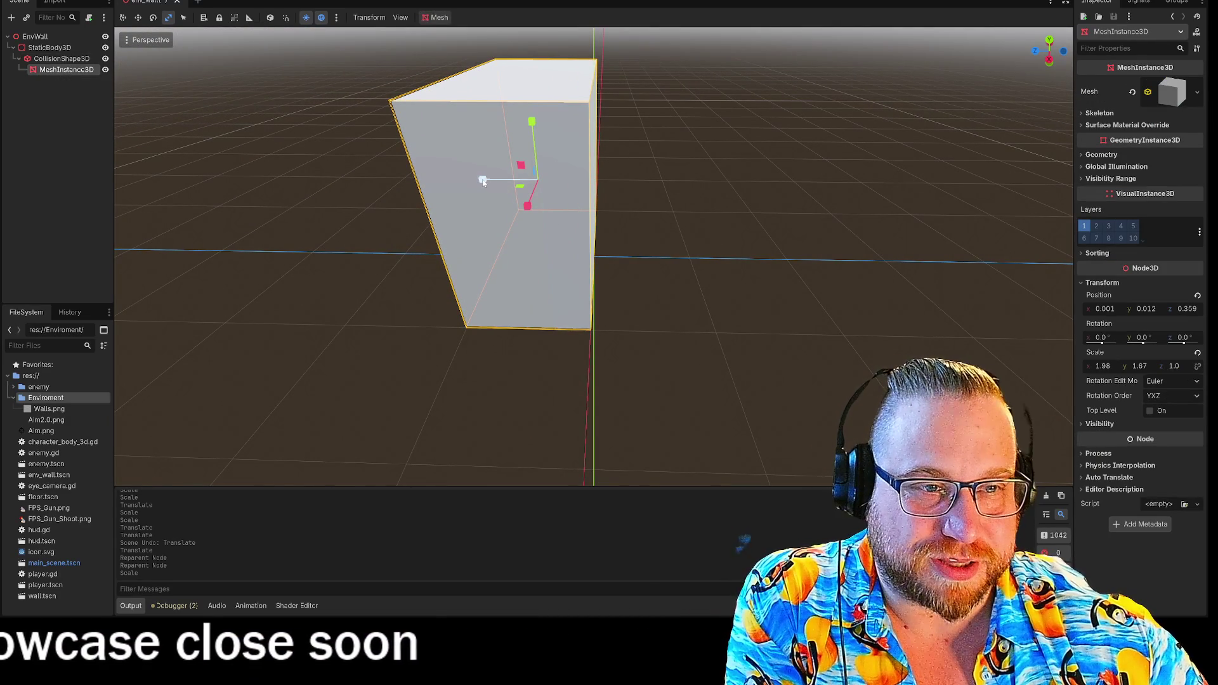
pyautogui.moveTo(482, 182); pyautogui.dragTo(523, 187)
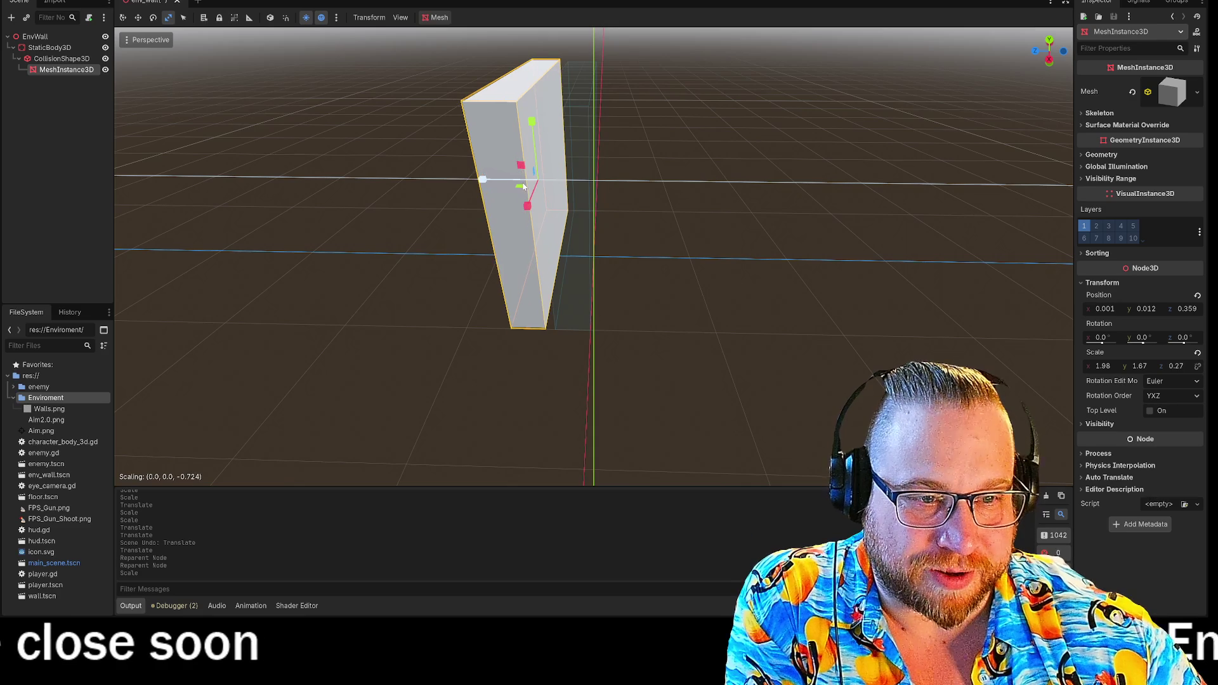
# - Move the thinned wall back to z≈0 and expand its Surface Material Override
pyautogui.moveTo(411, 176); pyautogui.dragTo(427, 169)
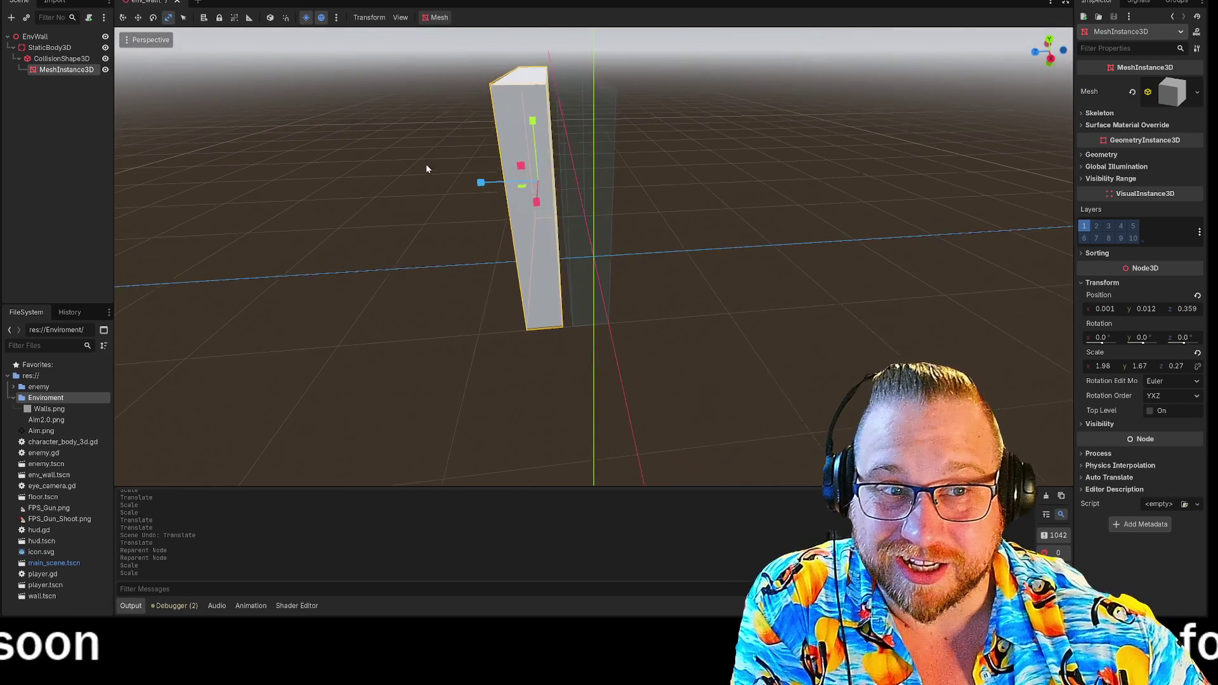
pyautogui.press('e')
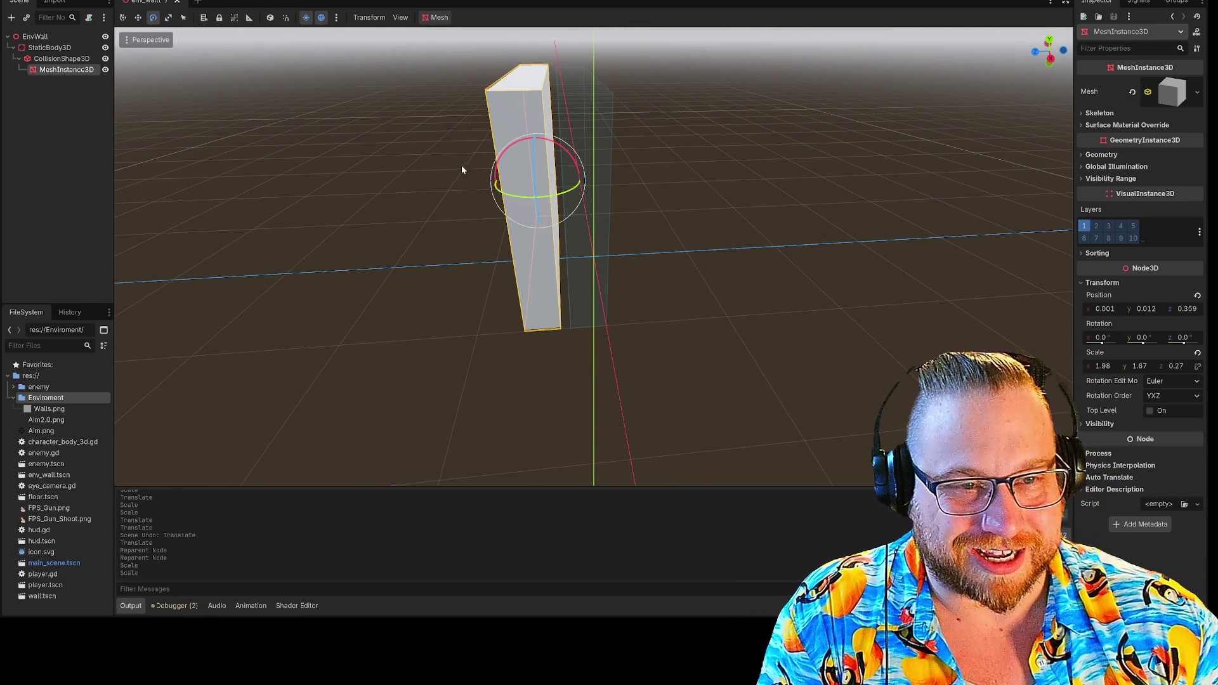
pyautogui.press('r')
pyautogui.press('t')
pyautogui.press('w')
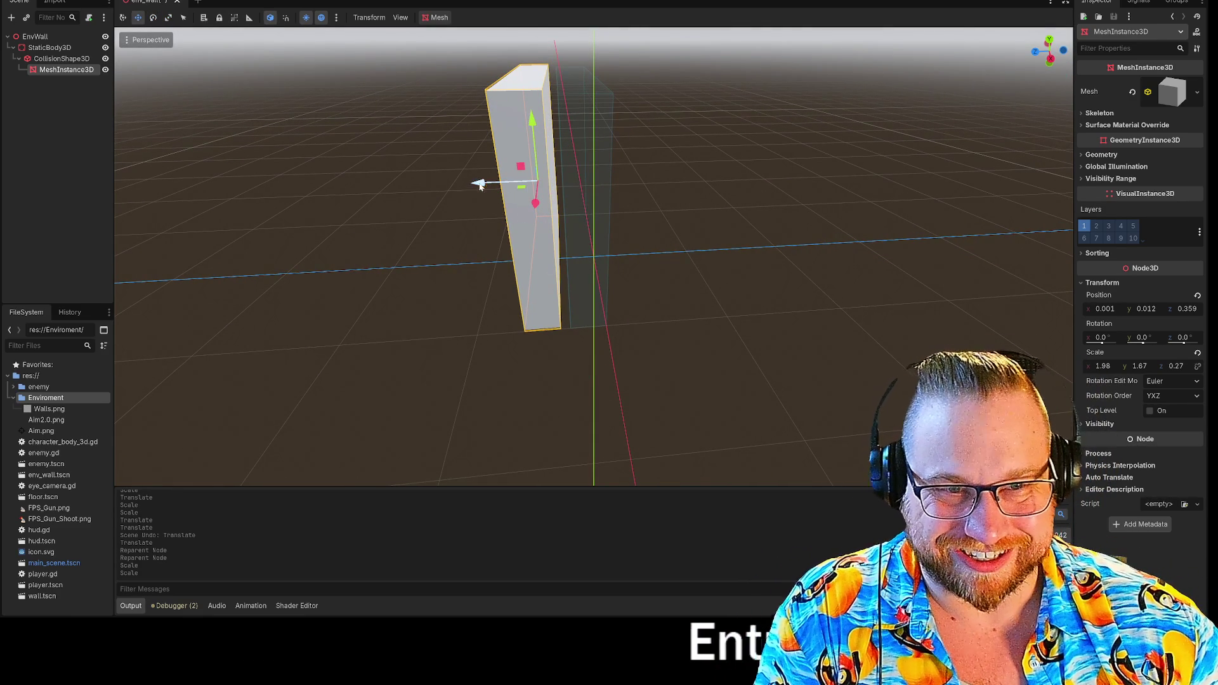
pyautogui.moveTo(479, 186); pyautogui.dragTo(520, 185)
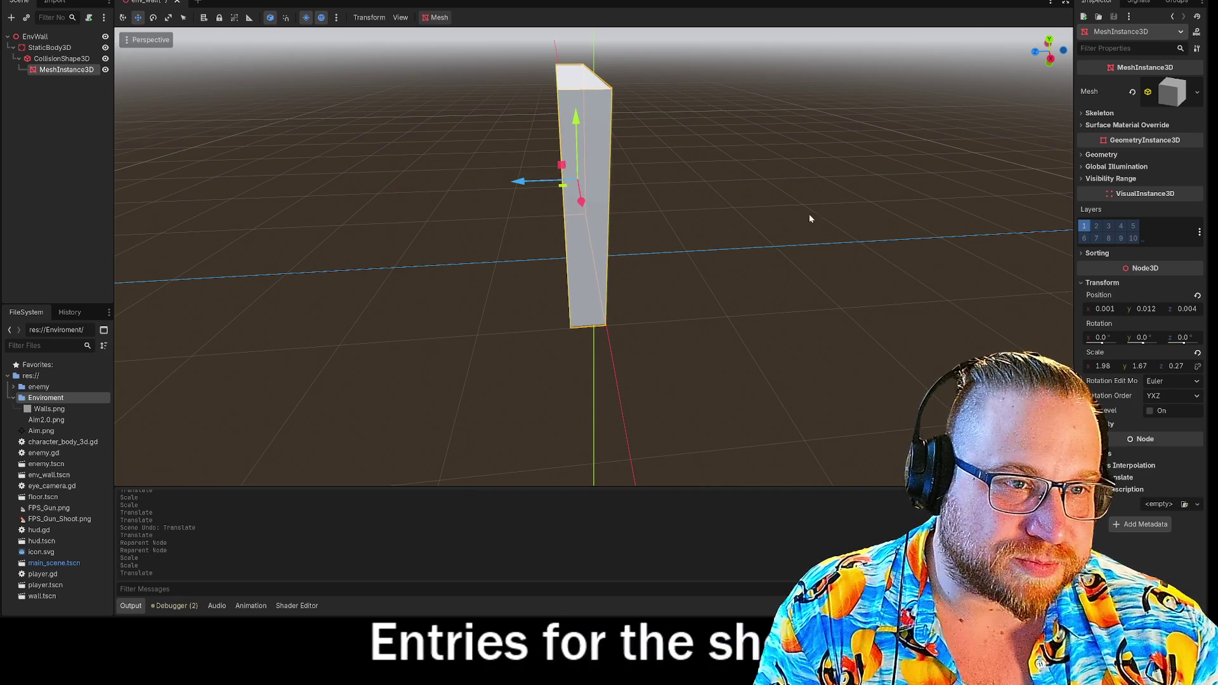
pyautogui.moveTo(810, 218)
pyautogui.mouseDown()
pyautogui.moveTo(832, 210)
pyautogui.moveTo(830, 229)
pyautogui.mouseUp()
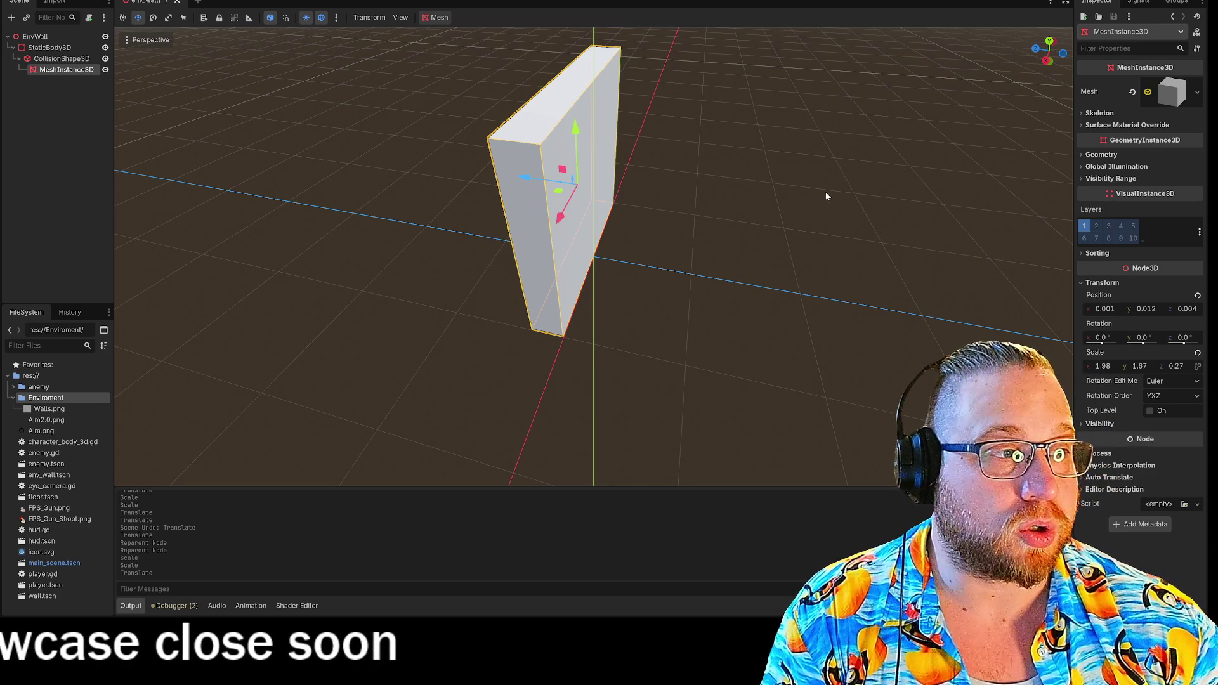
pyautogui.click(1081, 125)
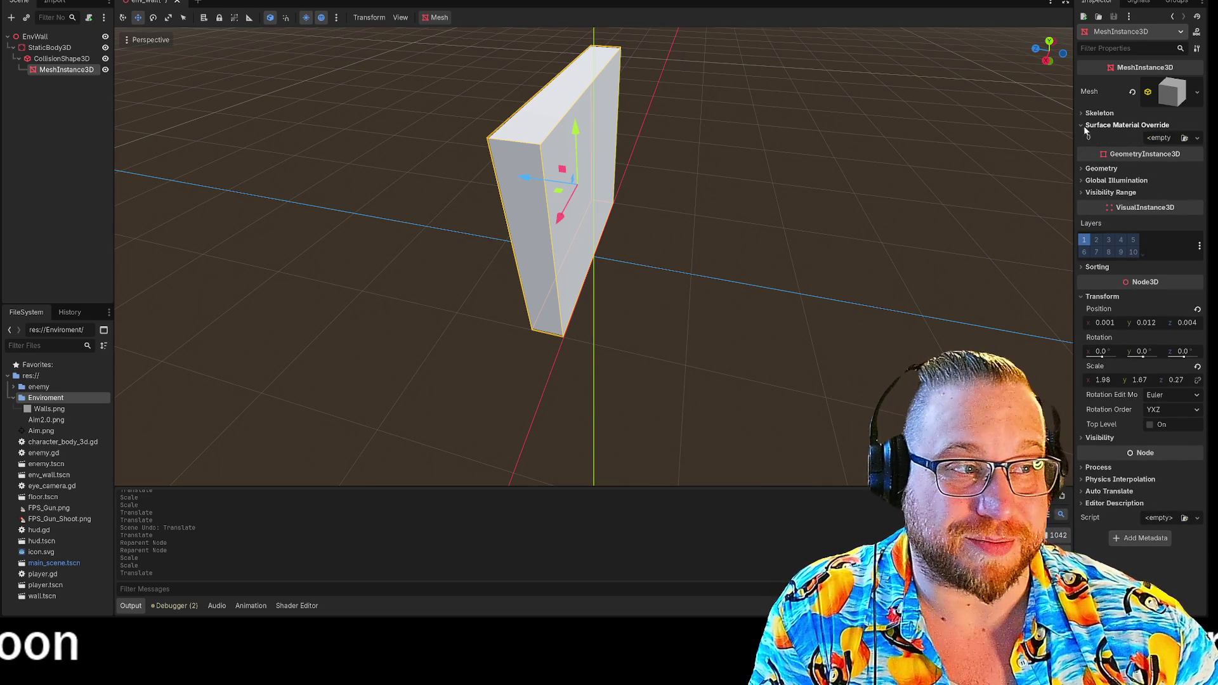
# - Drop Walls.png onto the wall's Surface Material Override slot 0
pyautogui.click(1166, 138)
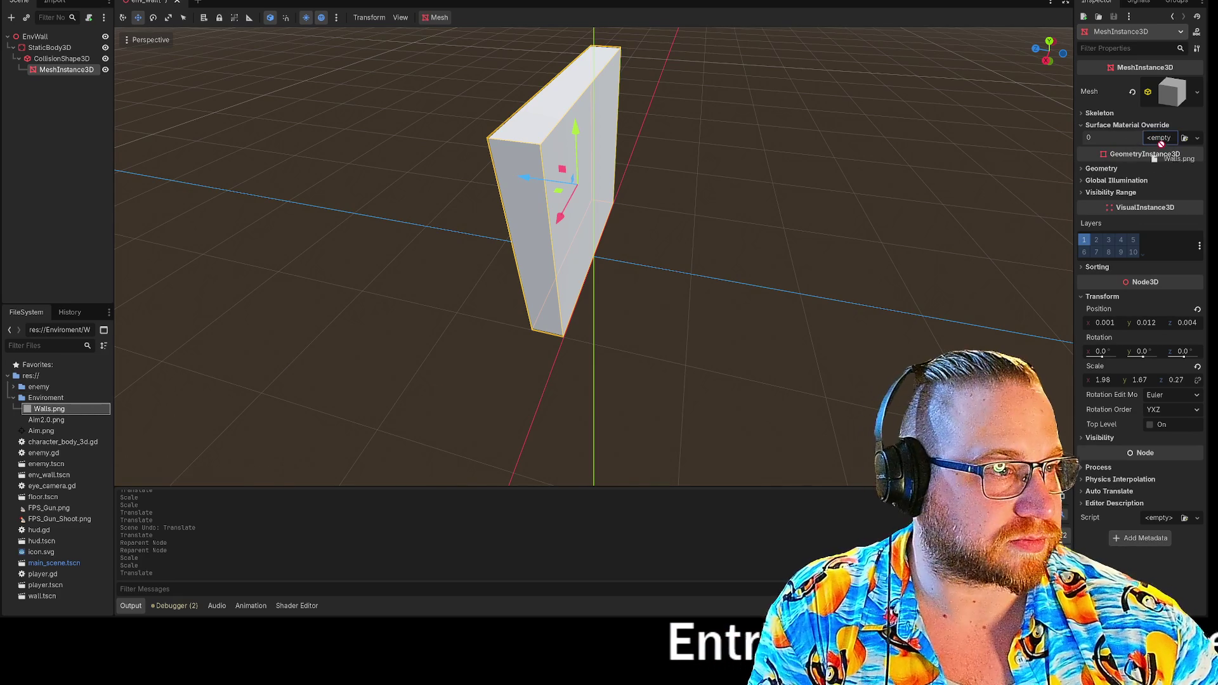
pyautogui.moveTo(1160, 142); pyautogui.dragTo(1161, 141)
pyautogui.moveTo(881, 183); pyautogui.dragTo(785, 148)
# - Edit the new StandardMaterial3D and inspect the Walls.png texture's resource details
pyautogui.click(1197, 146)
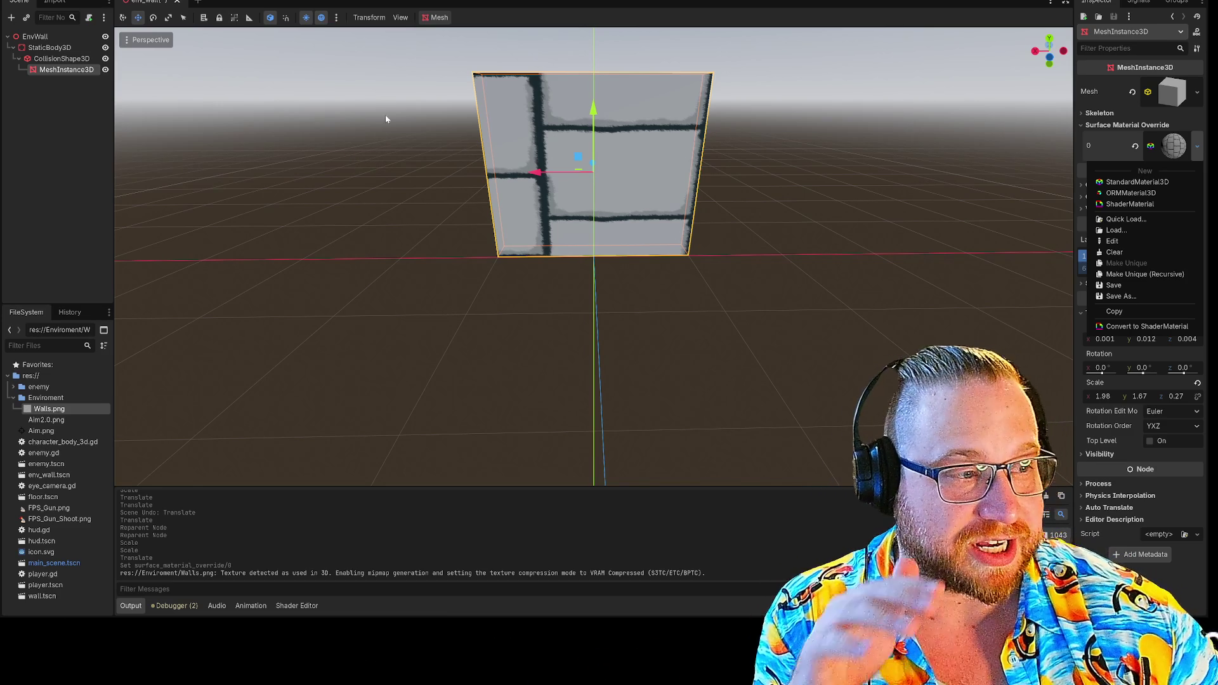
pyautogui.click(1112, 241)
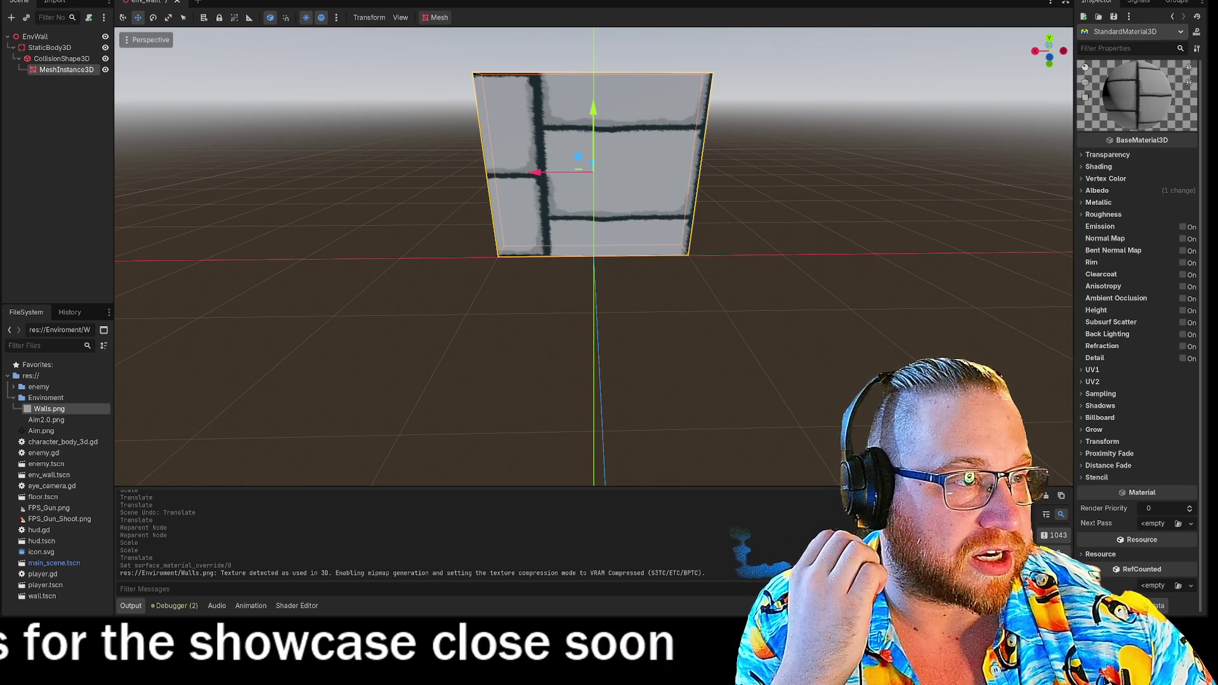
pyautogui.click(1116, 129)
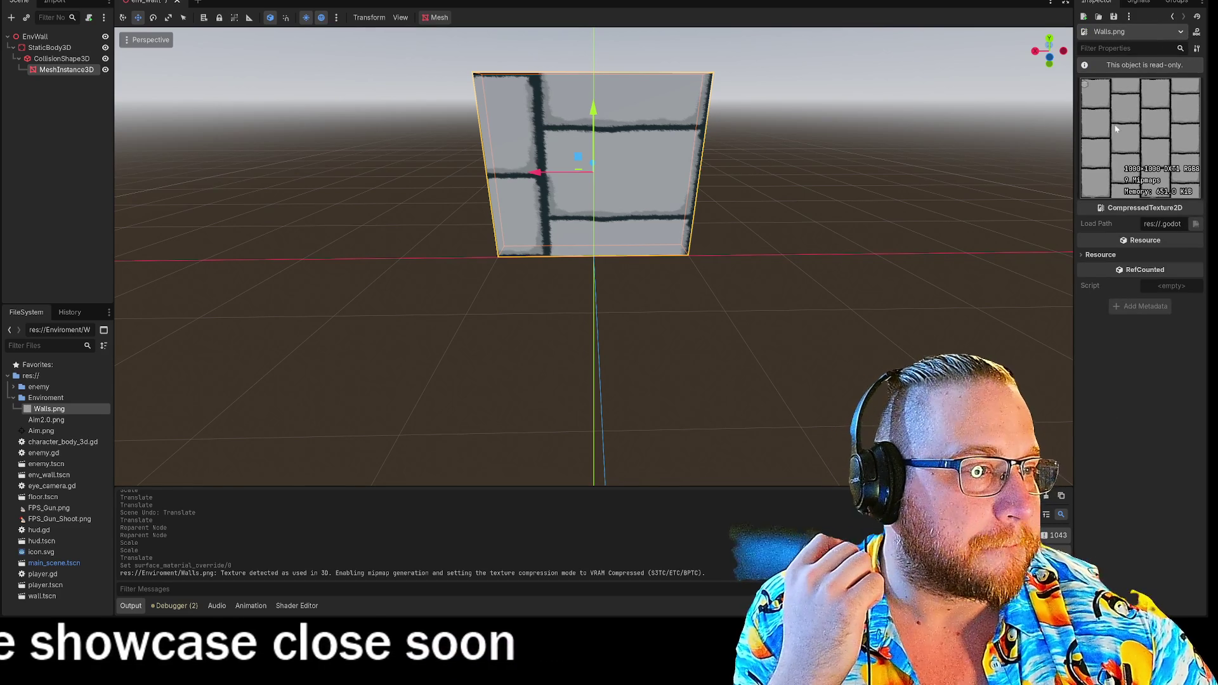
pyautogui.click(1085, 255)
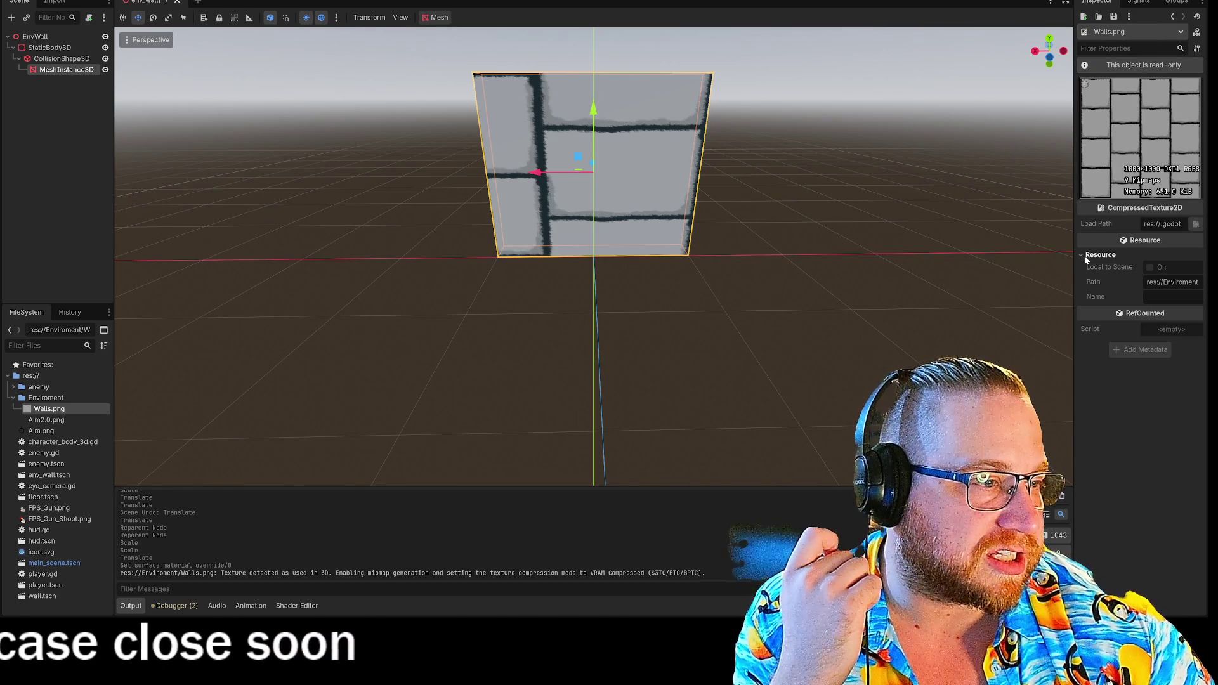
pyautogui.click(1085, 255)
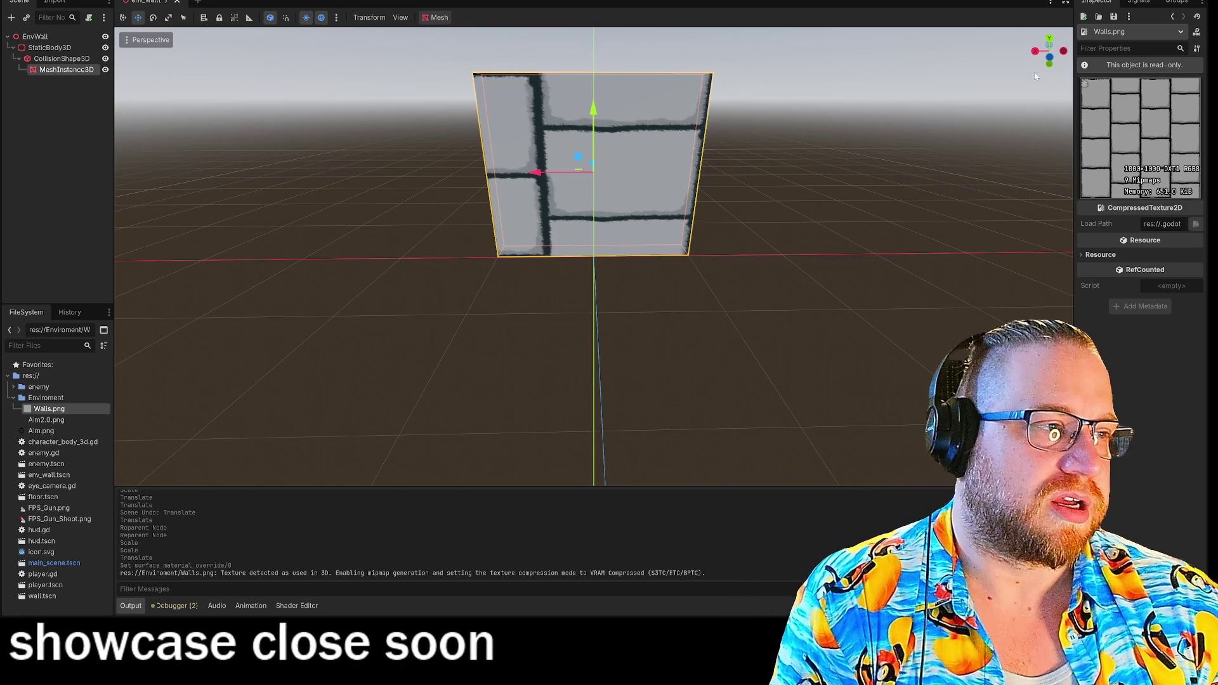
pyautogui.click(1139, 1)
pyautogui.click(1097, 1)
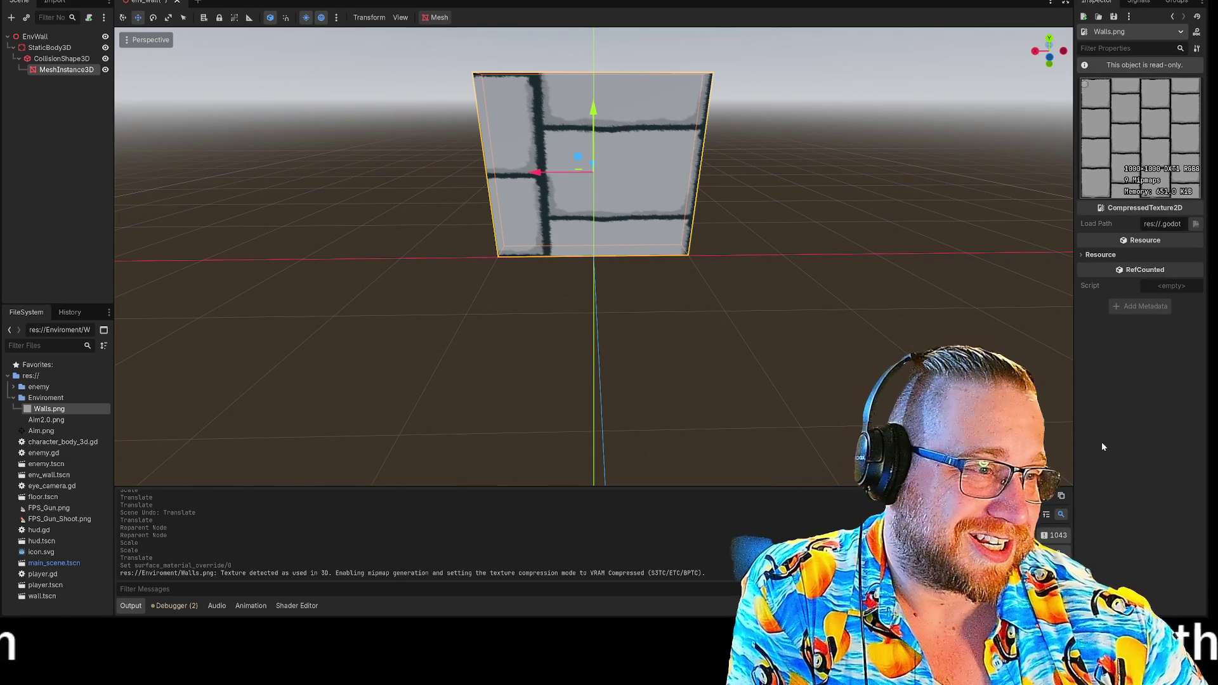
pyautogui.click(1081, 254)
pyautogui.click(1079, 254)
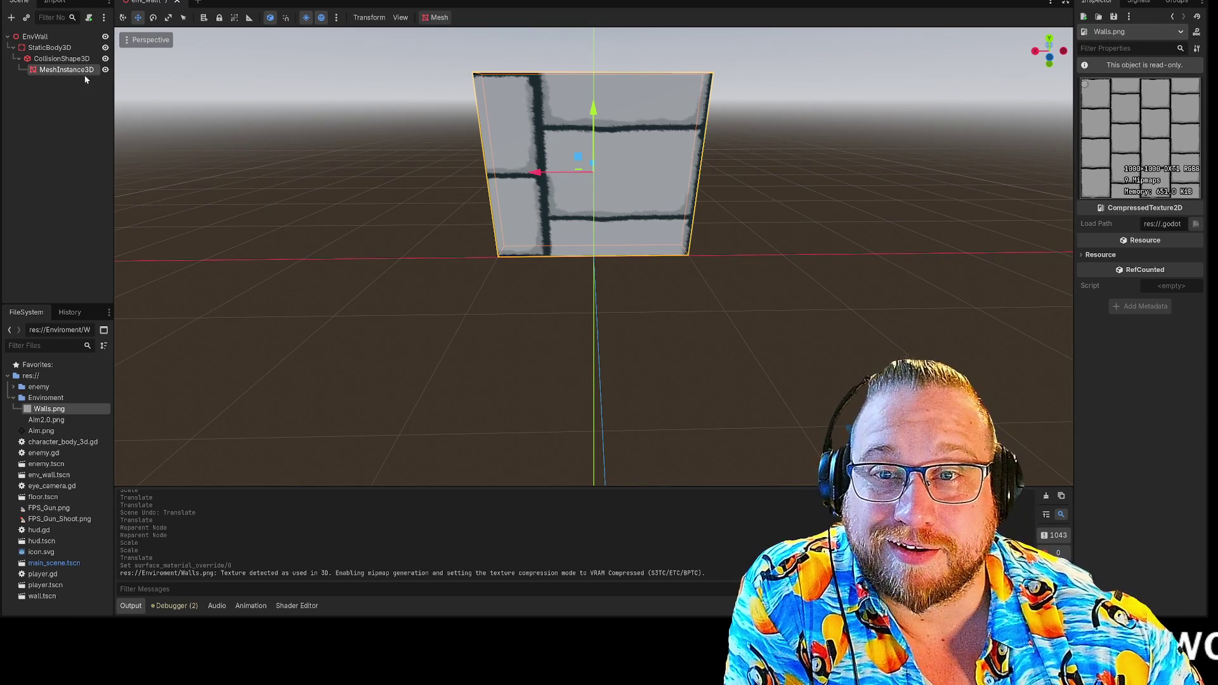
pyautogui.click(62, 73)
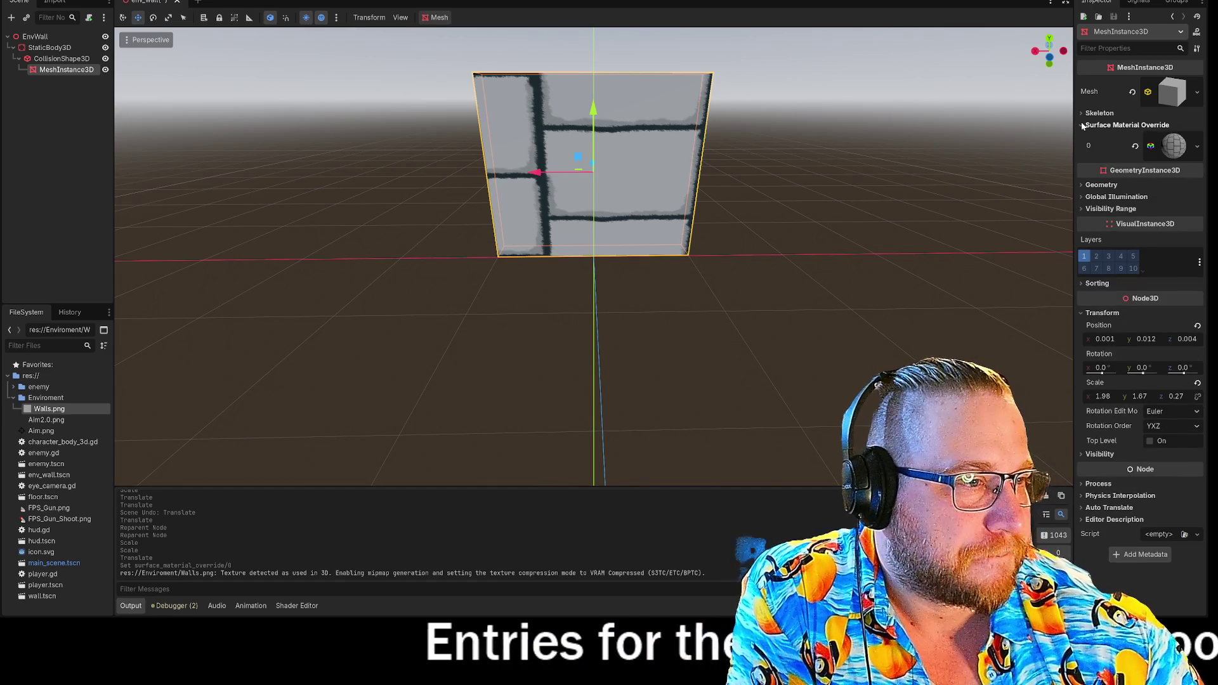
# - Open the override material's Albedo section and toggle Texture Force sRGB on, then back off
pyautogui.click(1150, 148)
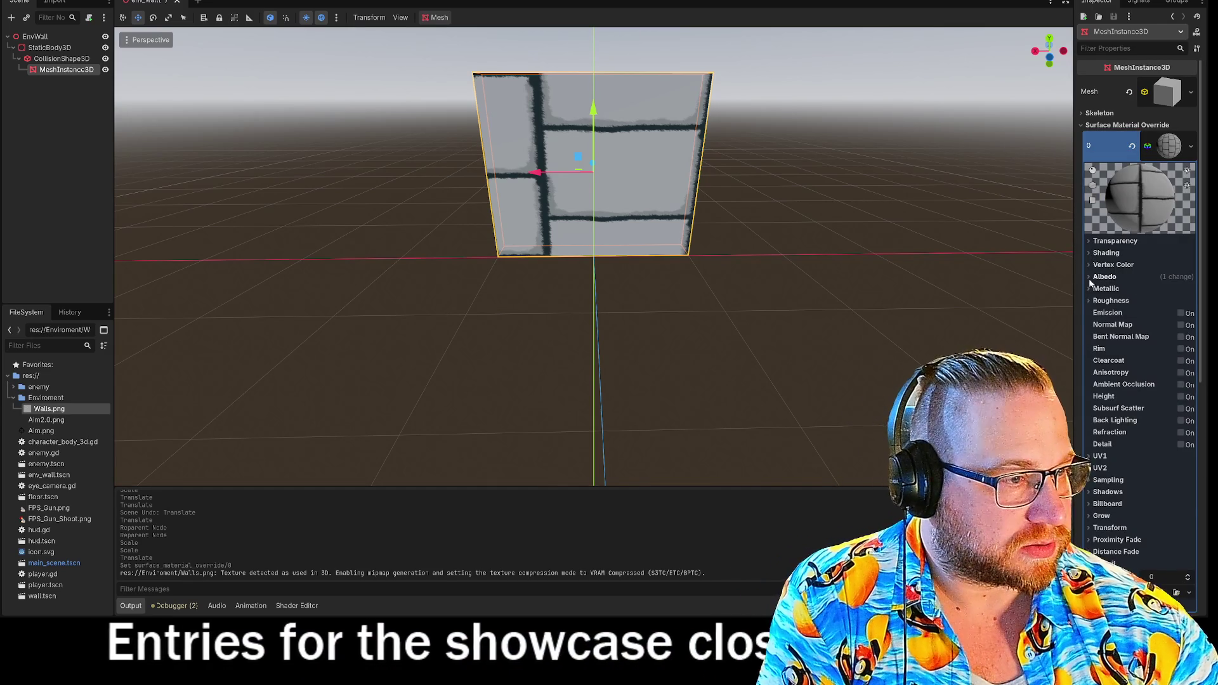
pyautogui.click(1090, 277)
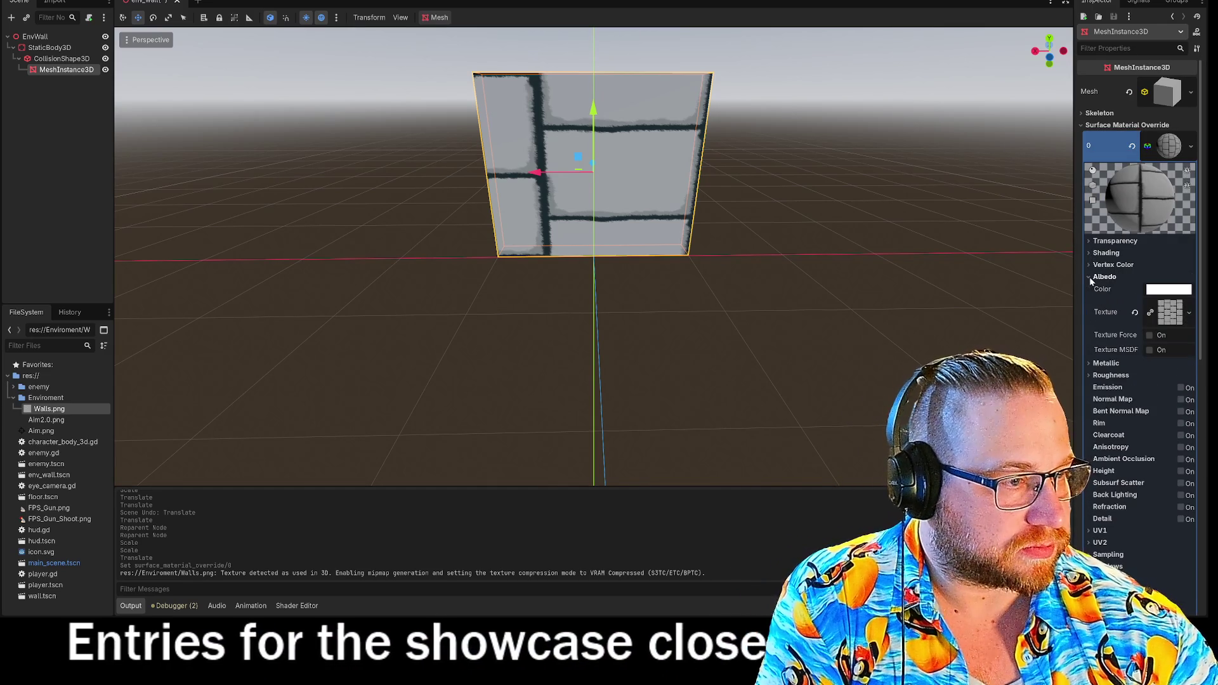
pyautogui.click(1150, 335)
pyautogui.click(1150, 336)
pyautogui.click(1149, 336)
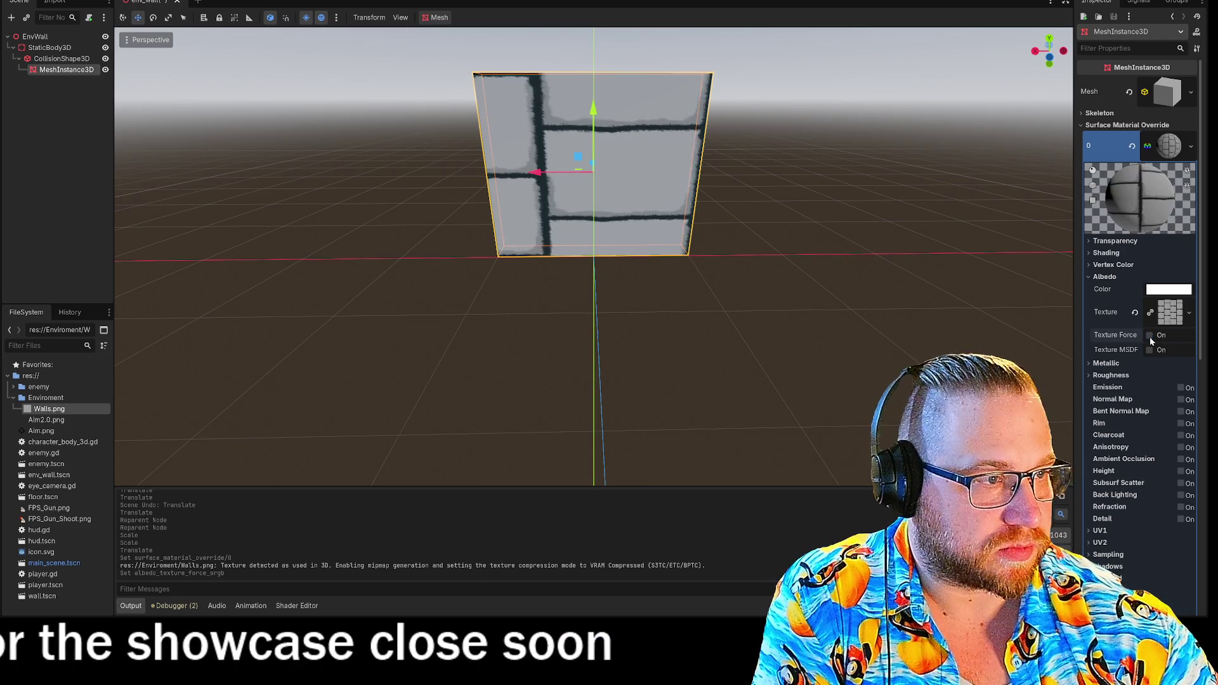
pyautogui.scroll(-3, 1117, 356)
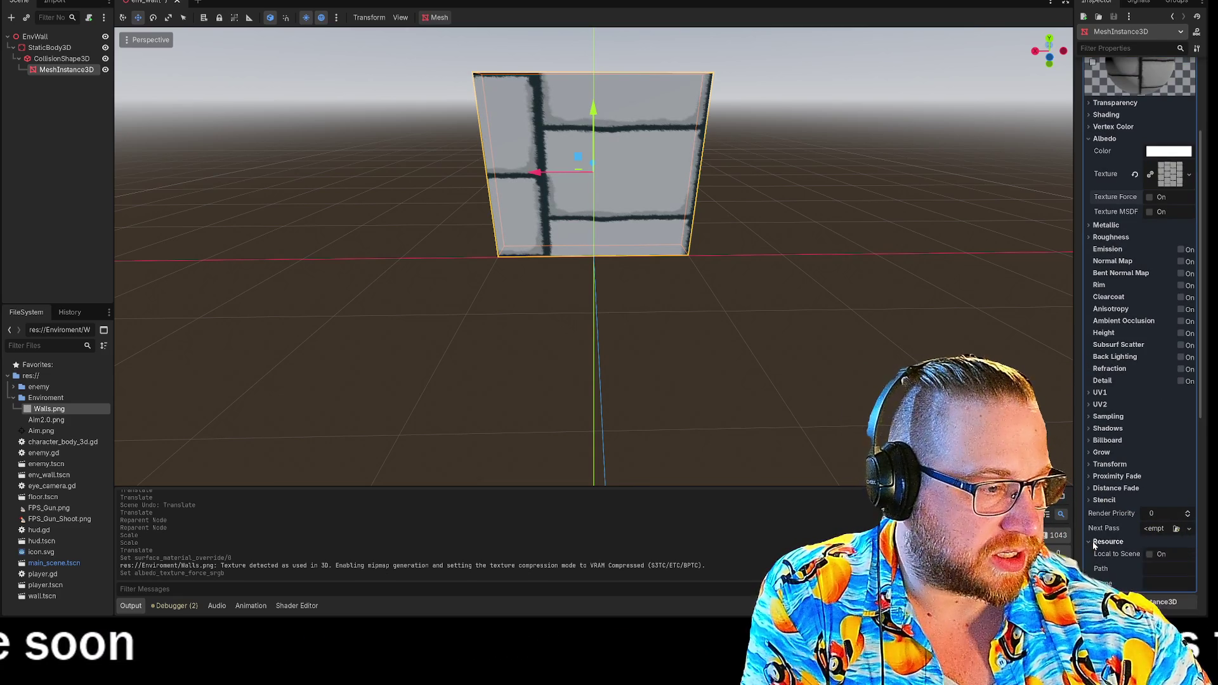
pyautogui.scroll(3, 1119, 531)
pyautogui.moveTo(757, 234)
pyautogui.mouseDown()
pyautogui.moveTo(486, 315)
pyautogui.moveTo(393, 317)
pyautogui.moveTo(597, 293)
pyautogui.moveTo(732, 304)
pyautogui.moveTo(645, 257)
pyautogui.mouseUp()
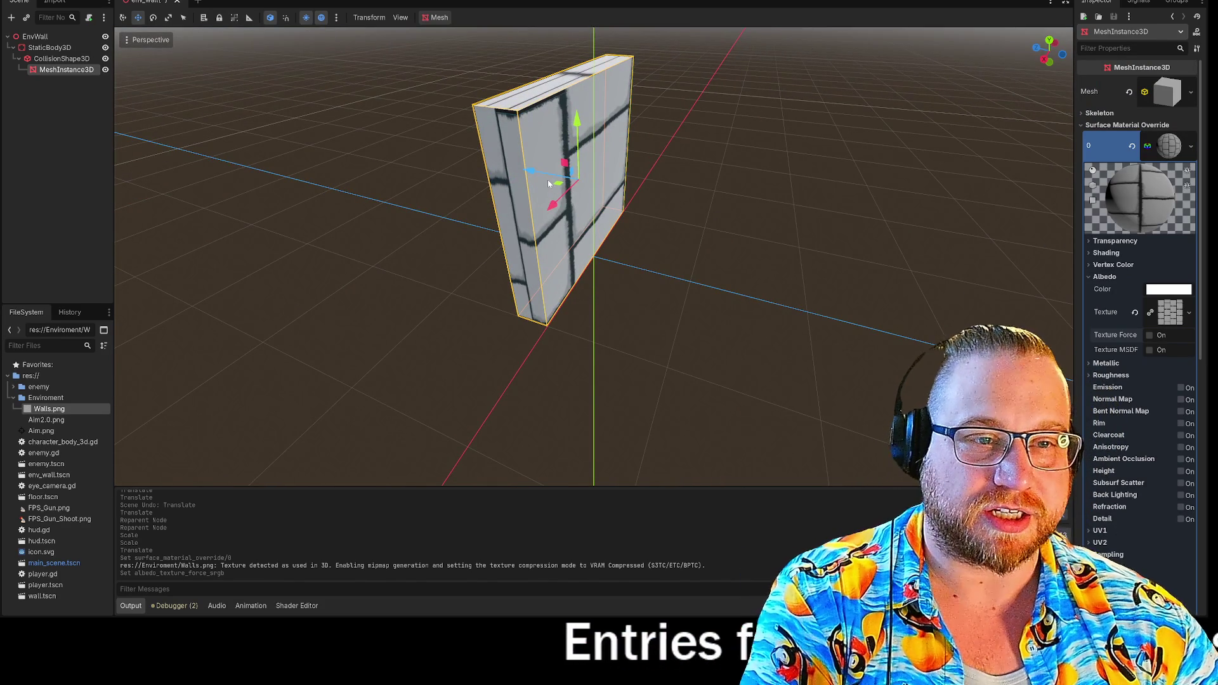
pyautogui.press('Delete')
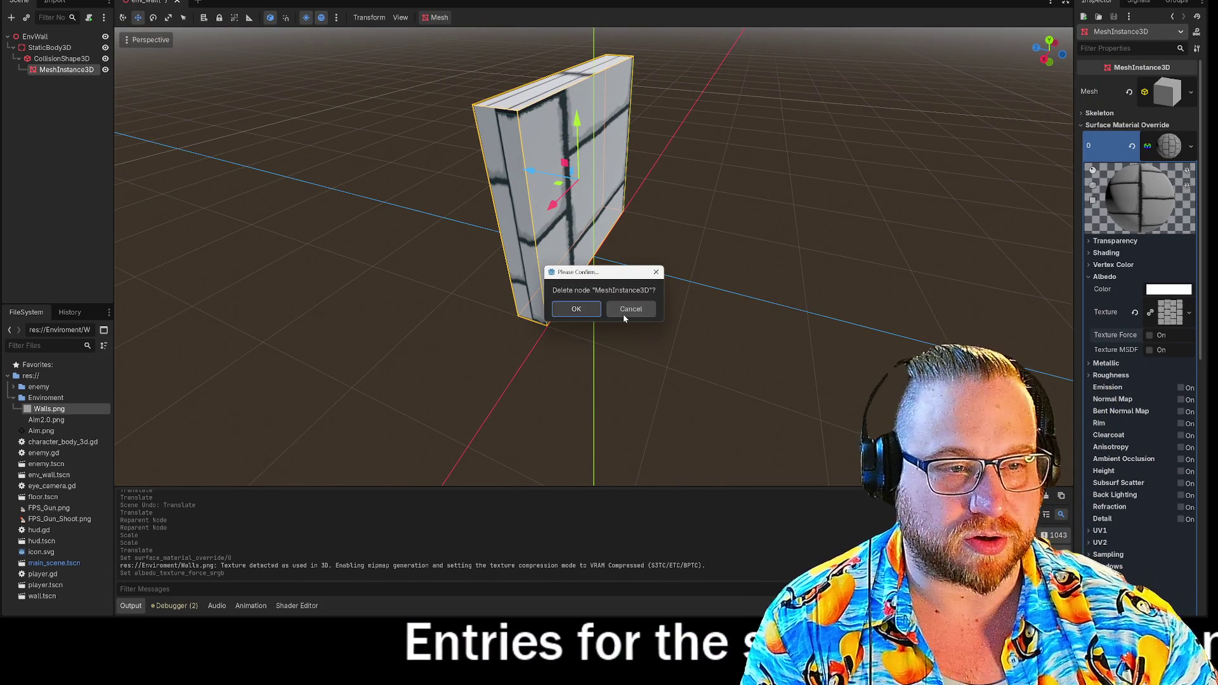
# - Replace the wall's BoxMesh with a PlaneMesh in the Mesh dropdown
pyautogui.click(1159, 100)
pyautogui.click(1158, 99)
pyautogui.click(1161, 100)
pyautogui.click(1187, 96)
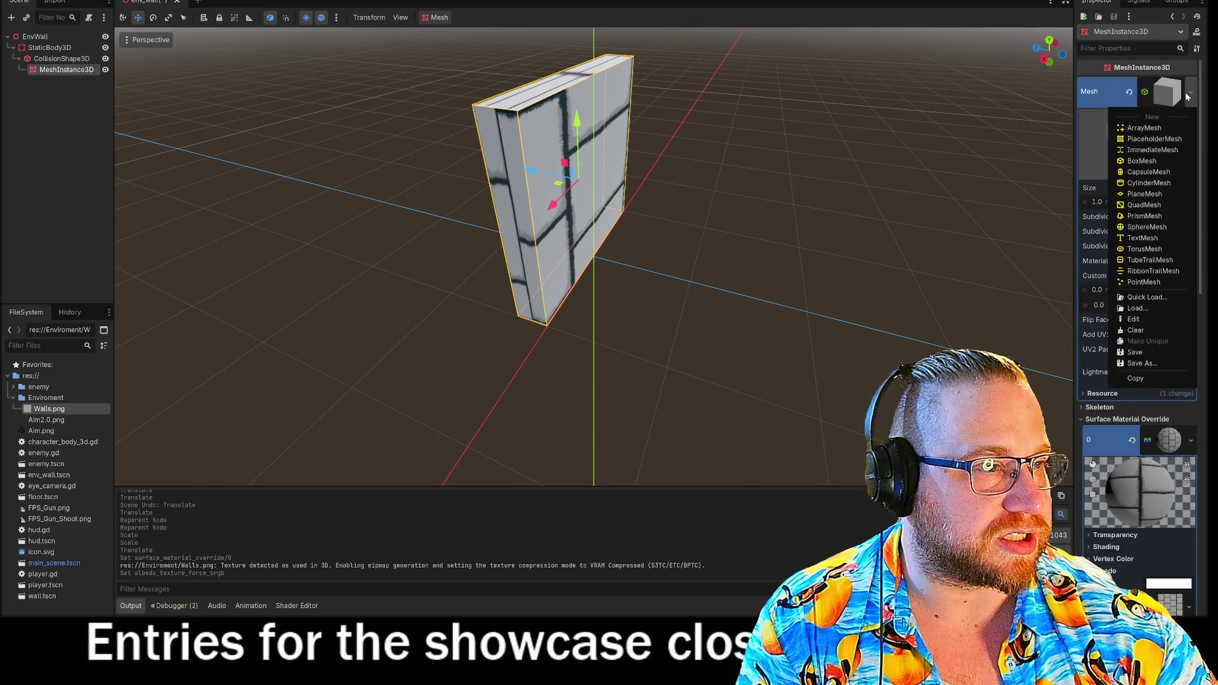
pyautogui.click(1147, 198)
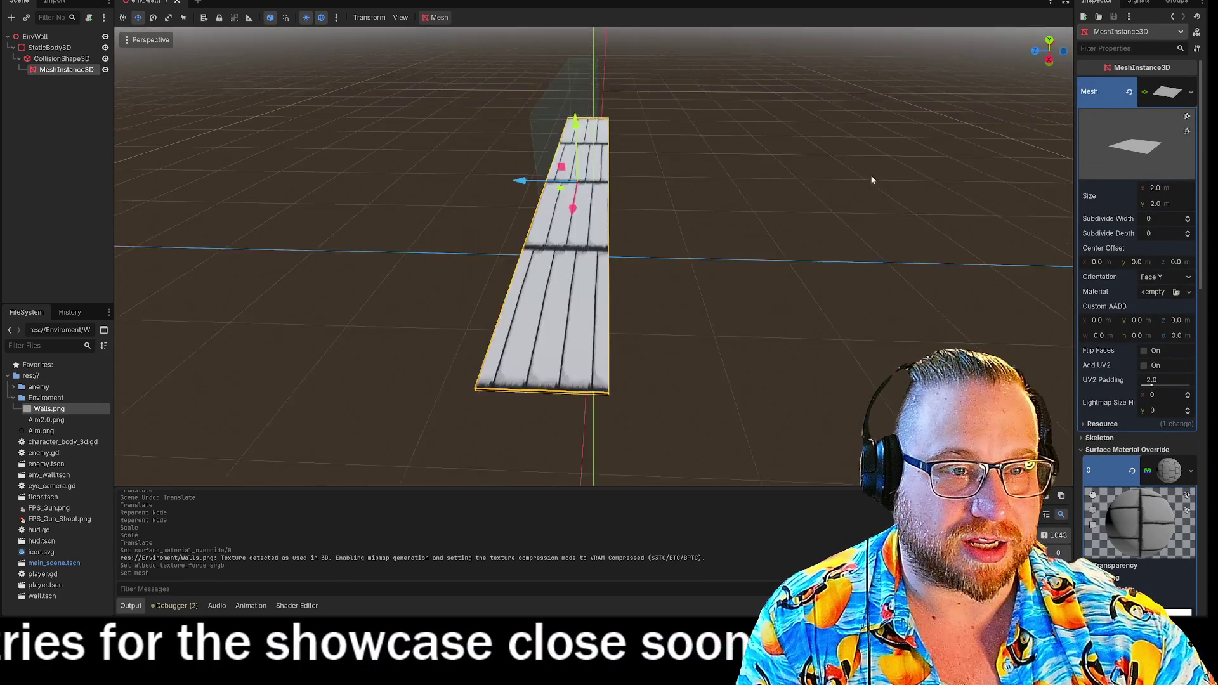
# - Switch to the Rotate tool and scroll the Inspector down to Transform, collapsing Surface Material Override
pyautogui.press('r')
pyautogui.scroll(-2, 703, 197)
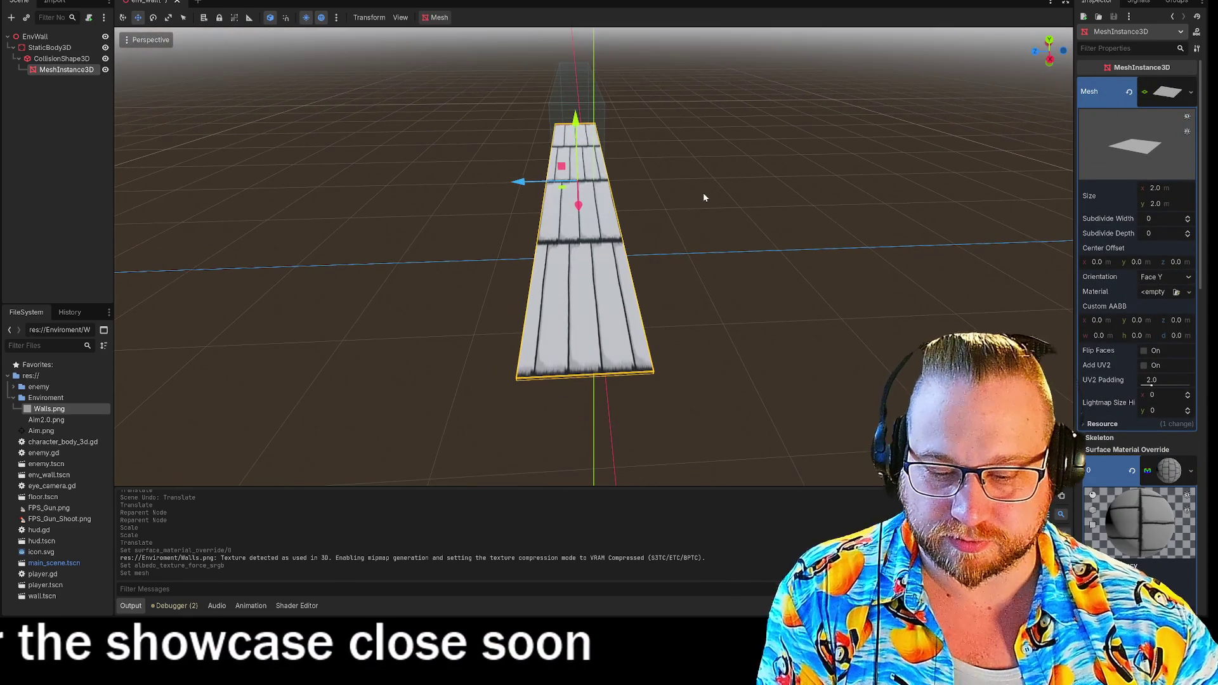
pyautogui.press('e')
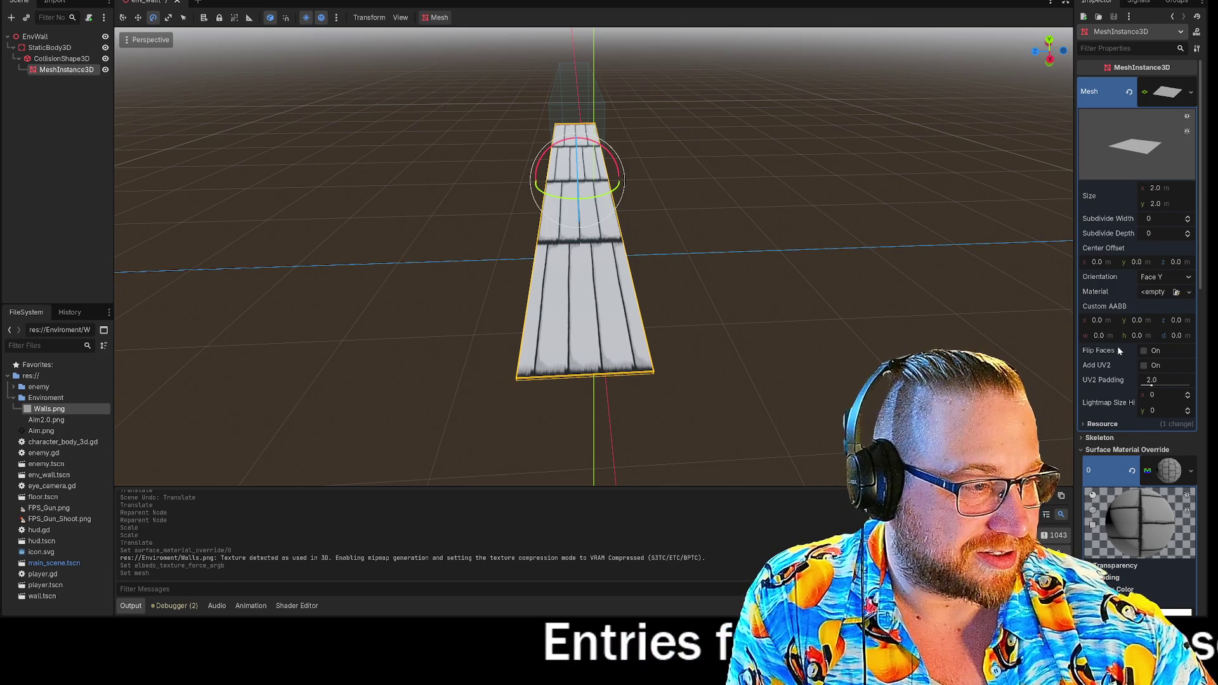
pyautogui.scroll(-3, 1130, 286)
pyautogui.scroll(3, 1130, 381)
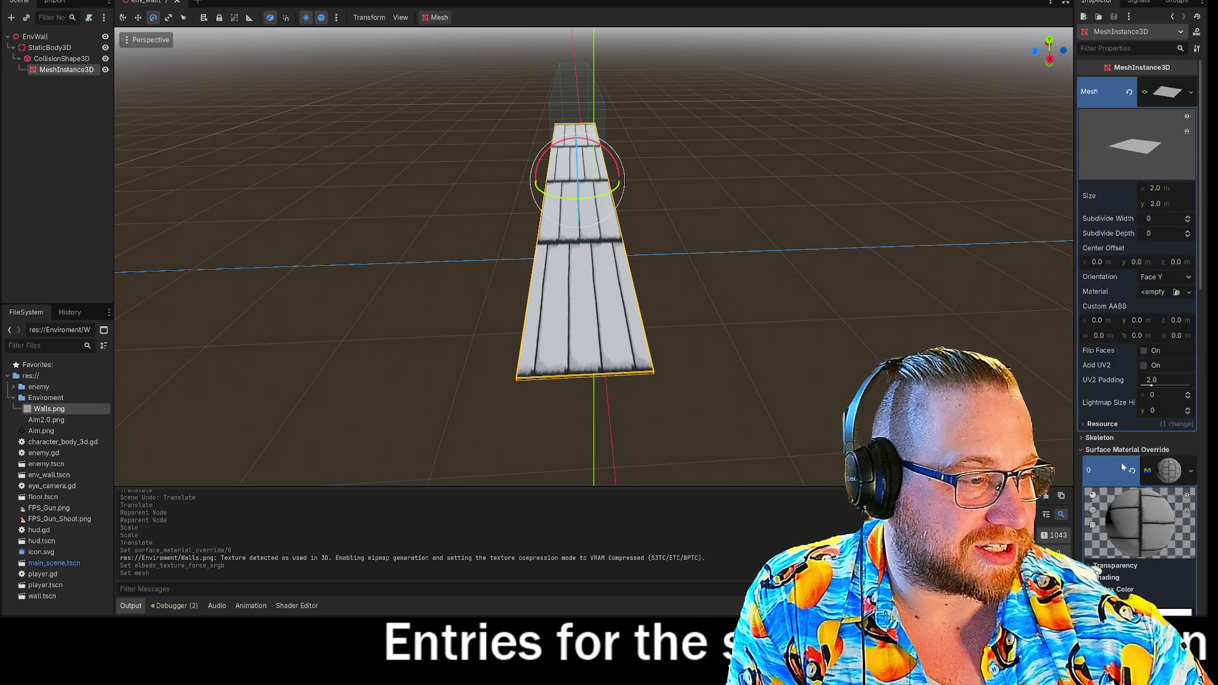
pyautogui.click(1081, 449)
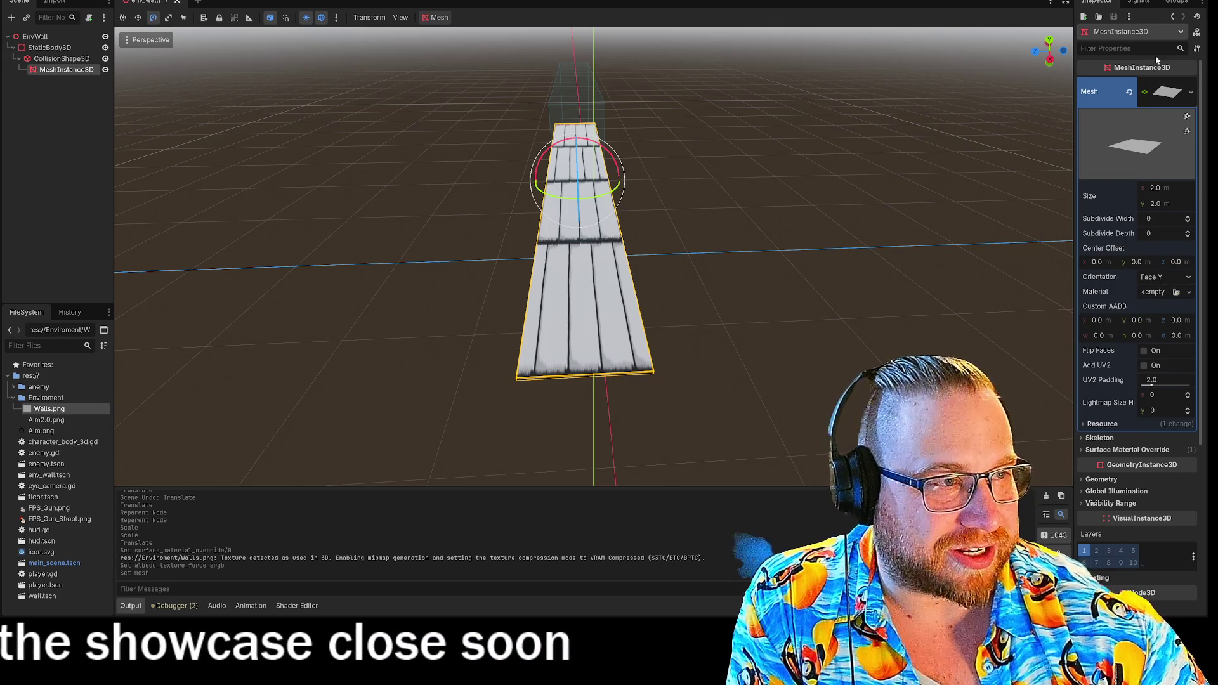
pyautogui.scroll(-5, 1111, 406)
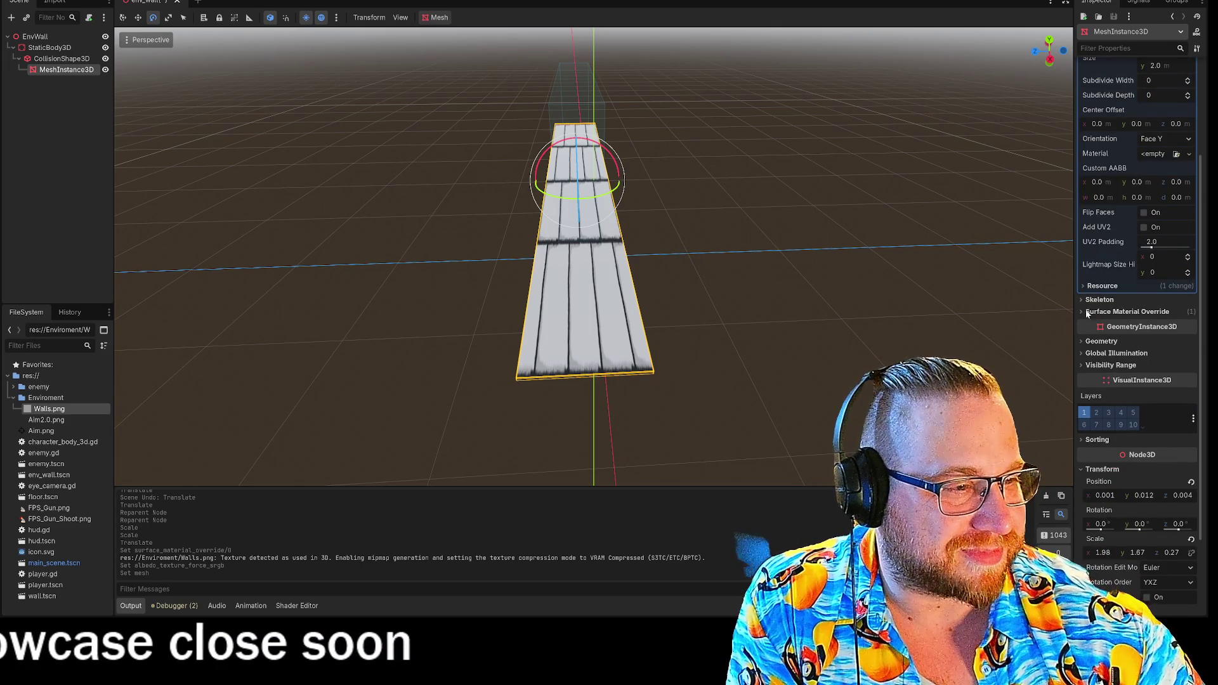
pyautogui.scroll(-3, 1105, 381)
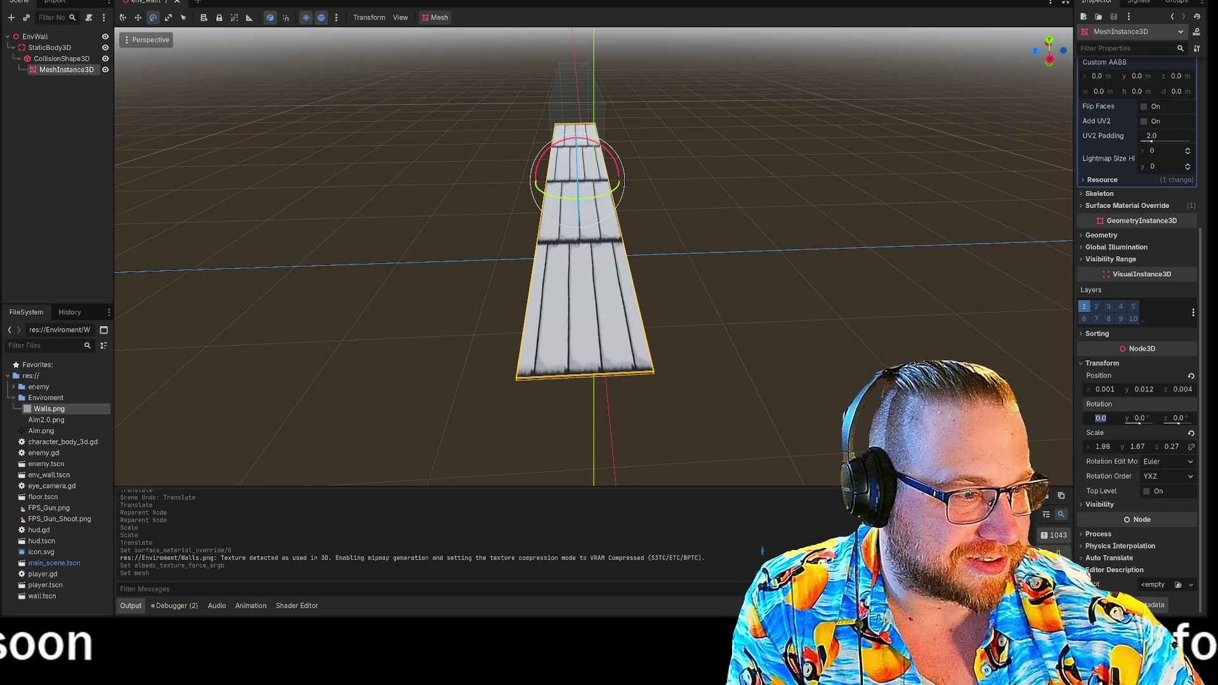
pyautogui.write('90')
pyautogui.write('80')
# - Rotate the plane -90° on X so it stands upright
pyautogui.press('Return')
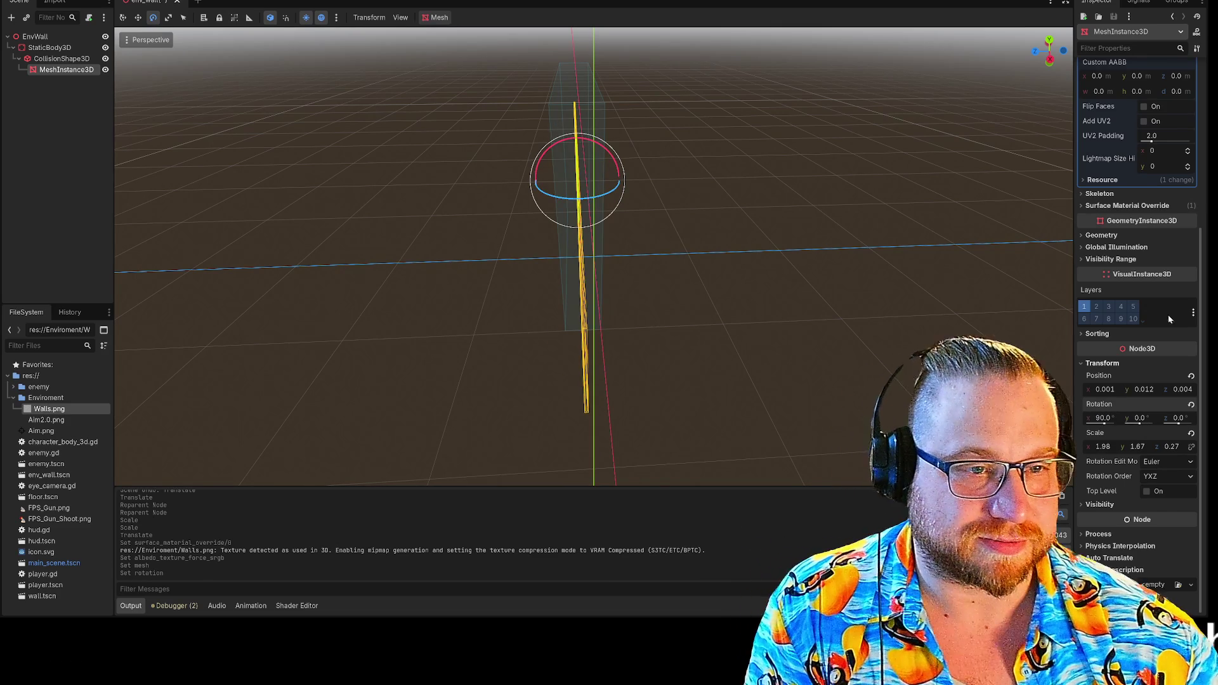
pyautogui.moveTo(888, 190)
pyautogui.mouseDown()
pyautogui.moveTo(779, 183)
pyautogui.moveTo(867, 193)
pyautogui.moveTo(901, 176)
pyautogui.moveTo(867, 180)
pyautogui.mouseUp()
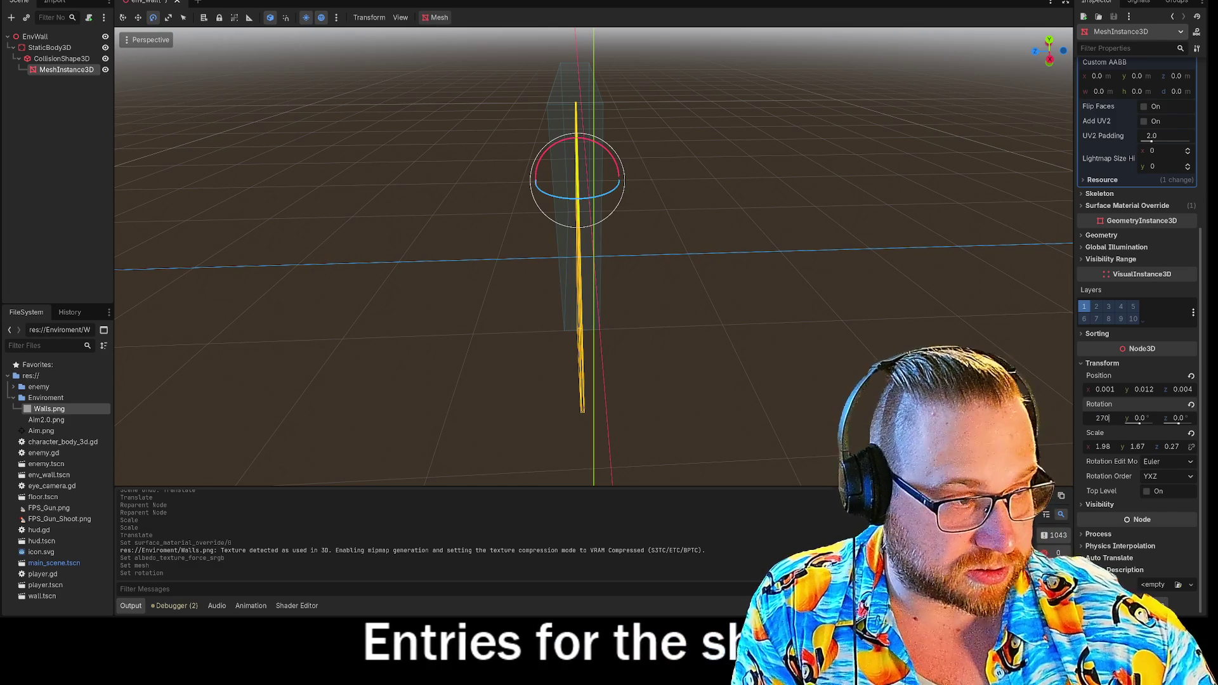
pyautogui.click(851, 250)
pyautogui.moveTo(851, 250)
pyautogui.mouseDown()
pyautogui.moveTo(807, 281)
pyautogui.moveTo(747, 272)
pyautogui.mouseUp()
pyautogui.click(759, 194)
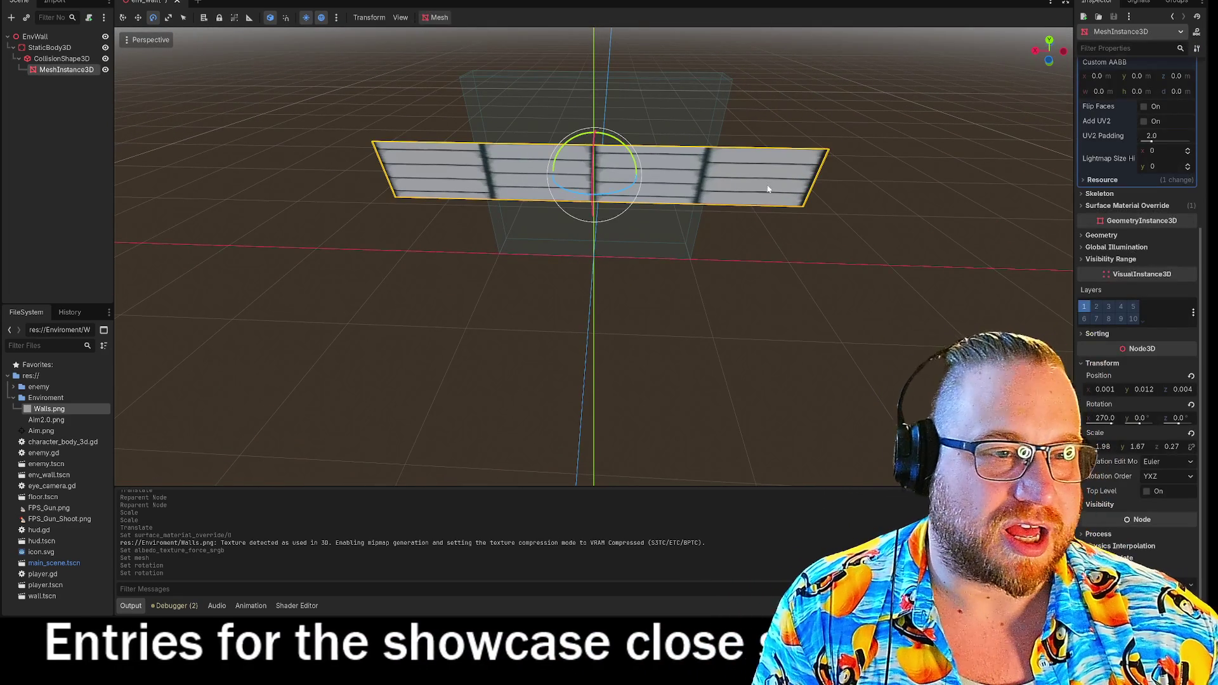
pyautogui.press('KP_3')
pyautogui.moveTo(881, 190); pyautogui.dragTo(755, 229)
# - Scale the plane to about 1.05 on X and 0.86 on Z
pyautogui.press('w')
pyautogui.moveTo(505, 211); pyautogui.dragTo(568, 176)
pyautogui.press('e')
pyautogui.press('r')
pyautogui.press('KP_4')
pyautogui.press('KP_4')
pyautogui.moveTo(482, 222); pyautogui.dragTo(538, 260)
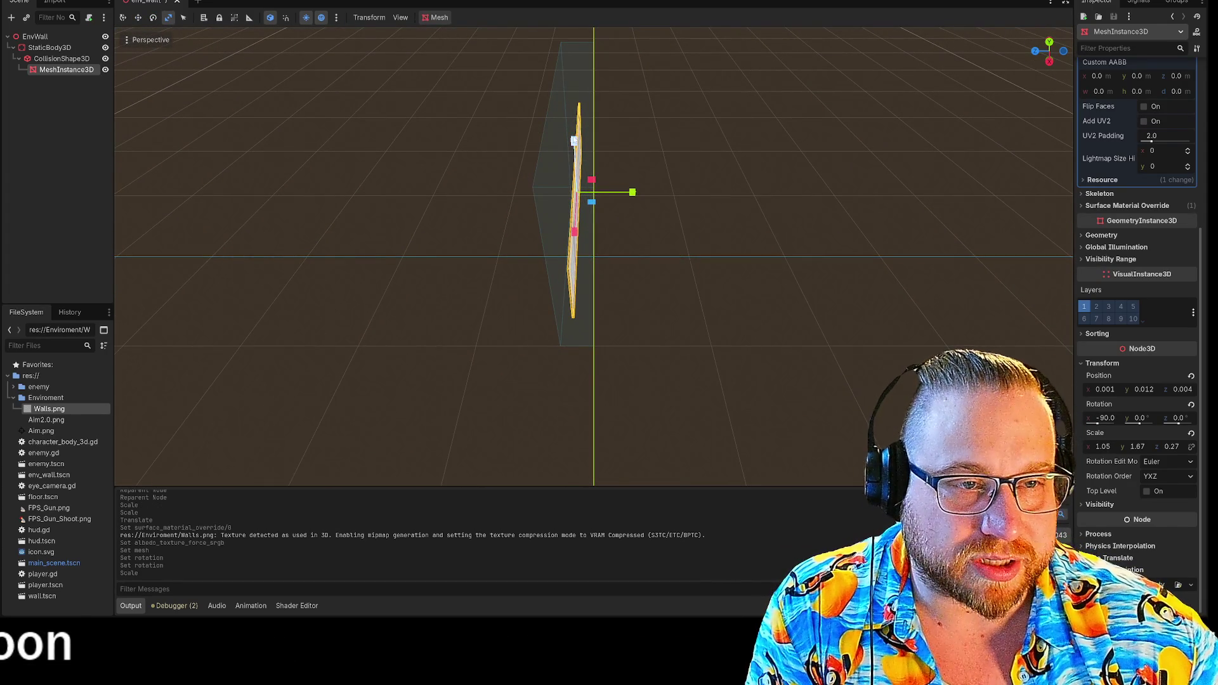
pyautogui.moveTo(755, 254)
pyautogui.mouseDown()
pyautogui.moveTo(672, 245)
pyautogui.moveTo(602, 77)
pyautogui.mouseUp()
pyautogui.moveTo(425, 130); pyautogui.dragTo(401, 110)
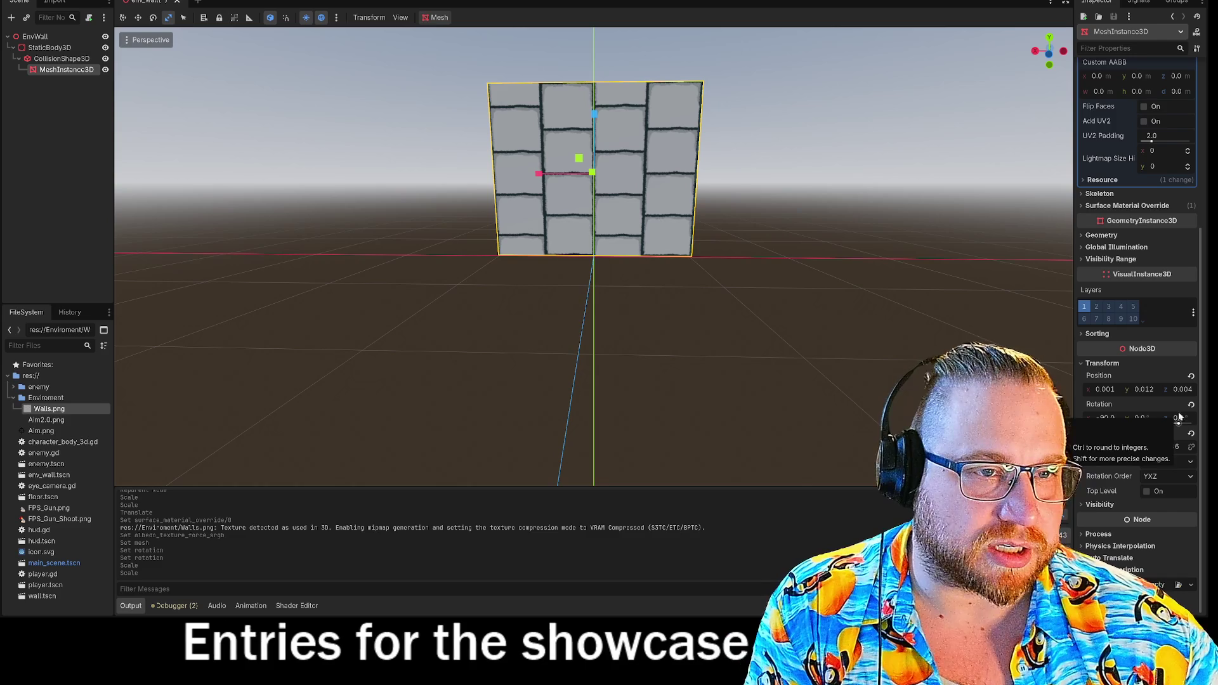
# - Set the plane's Y rotation to 180°
pyautogui.click(1137, 419)
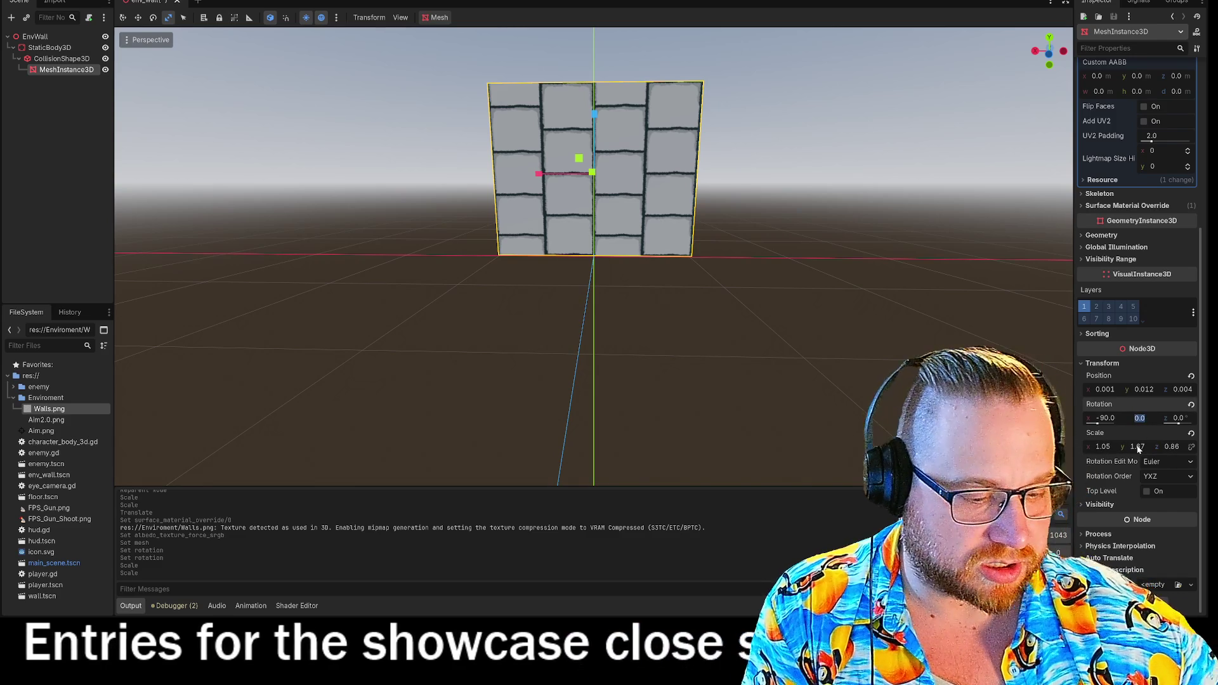
pyautogui.write('180')
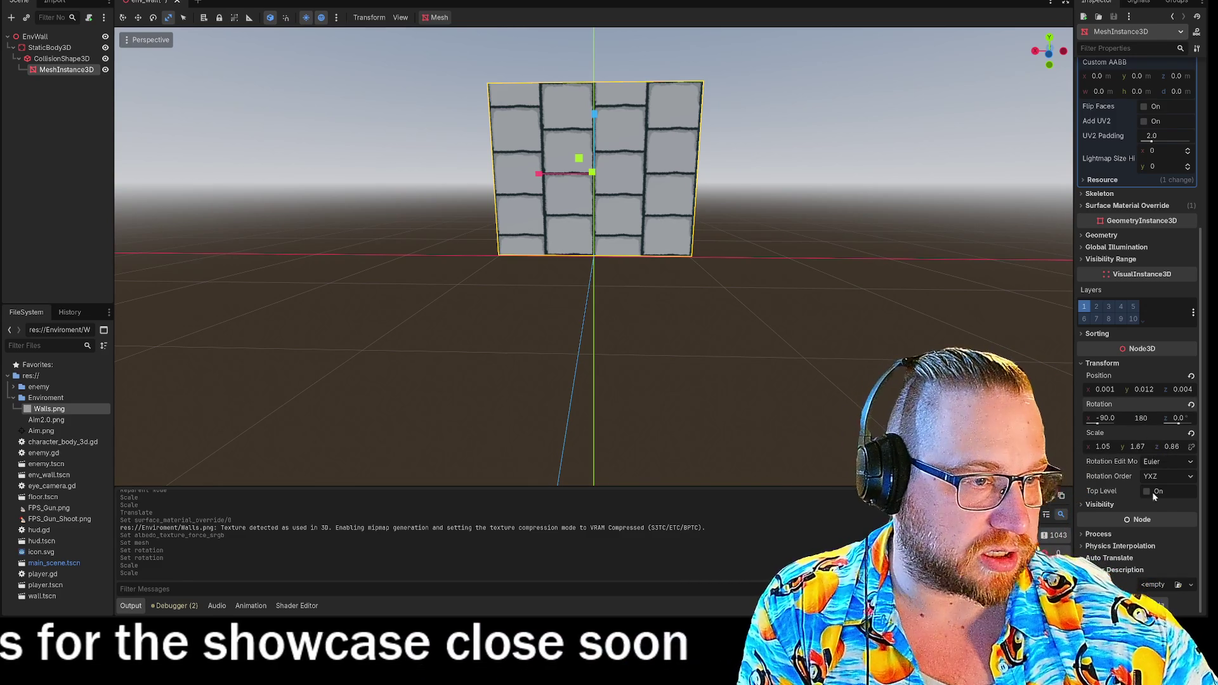
pyautogui.press('Return')
pyautogui.click(830, 372)
pyautogui.moveTo(829, 372)
pyautogui.mouseDown()
pyautogui.moveTo(774, 349)
pyautogui.moveTo(772, 359)
pyautogui.mouseUp()
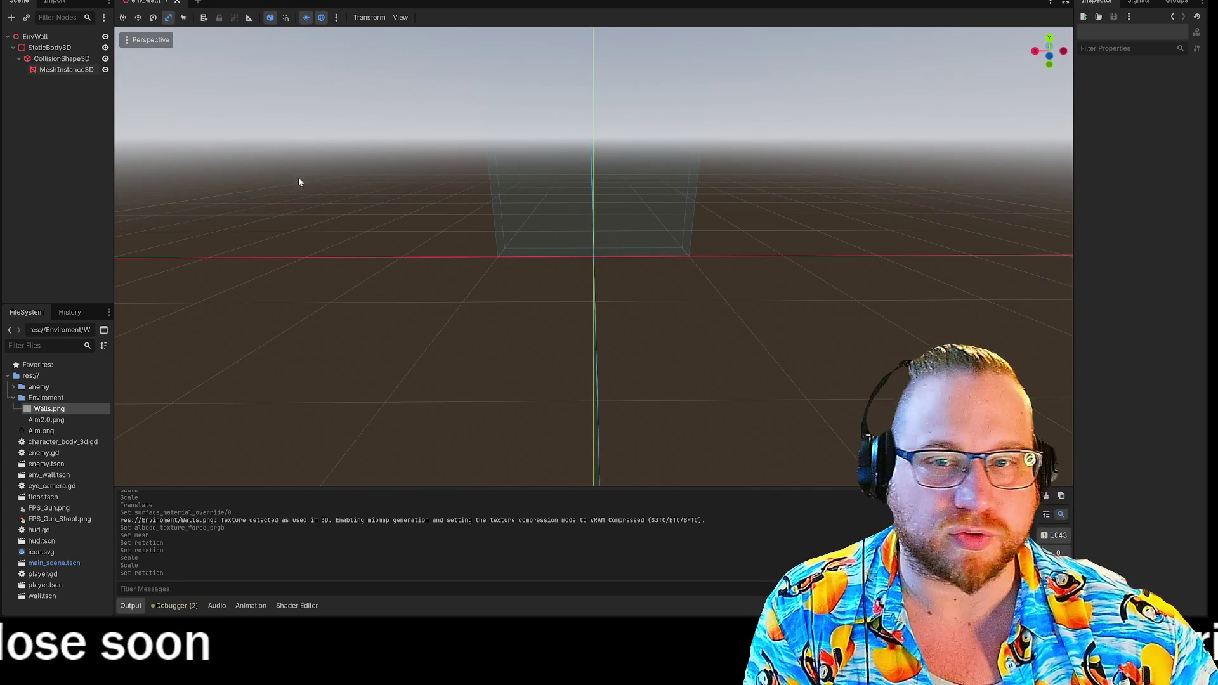
pyautogui.click(550, 173)
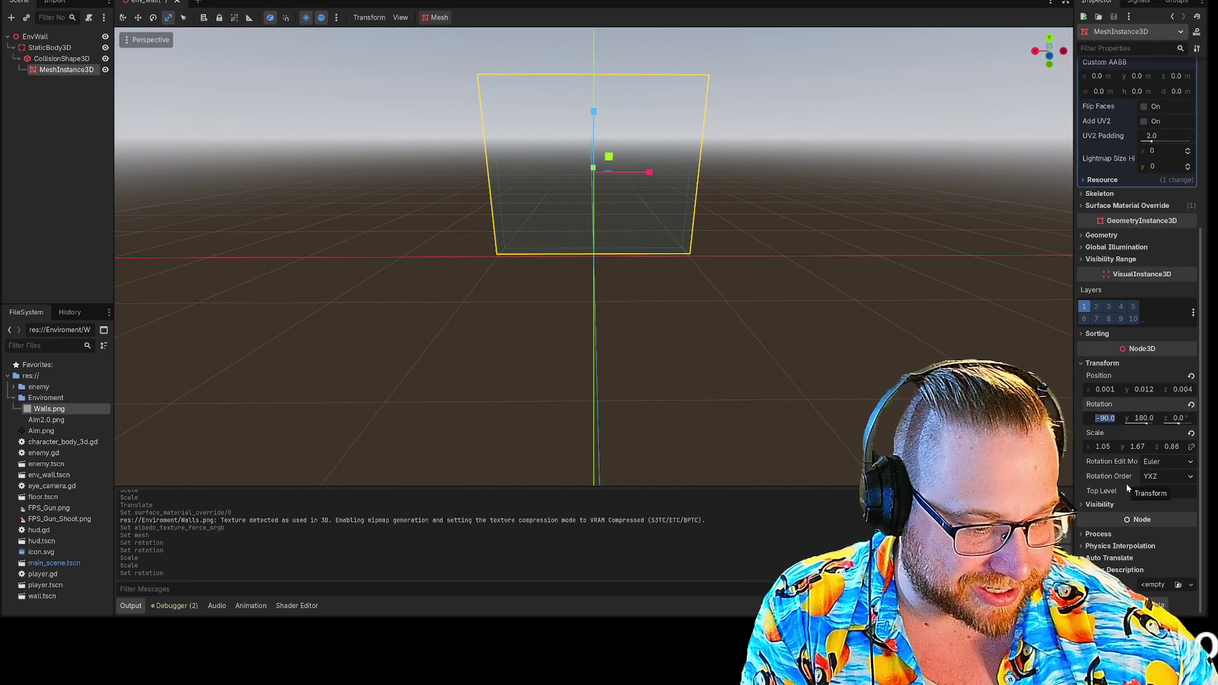
pyautogui.click(885, 335)
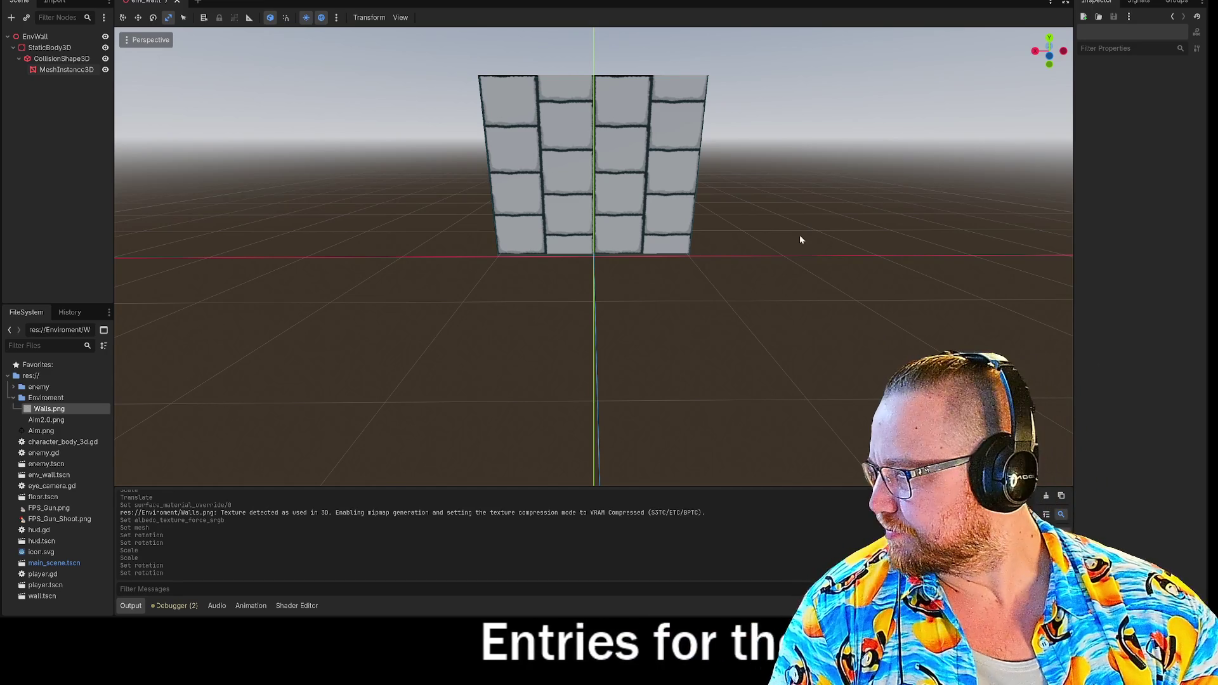
pyautogui.moveTo(767, 232)
pyautogui.mouseDown()
pyautogui.moveTo(865, 179)
pyautogui.moveTo(908, 169)
pyautogui.moveTo(916, 190)
pyautogui.moveTo(905, 210)
pyautogui.moveTo(793, 209)
pyautogui.mouseUp()
# - Move the wall mesh along Z toward -0.13, undoing the last overshoot
pyautogui.click(48, 69)
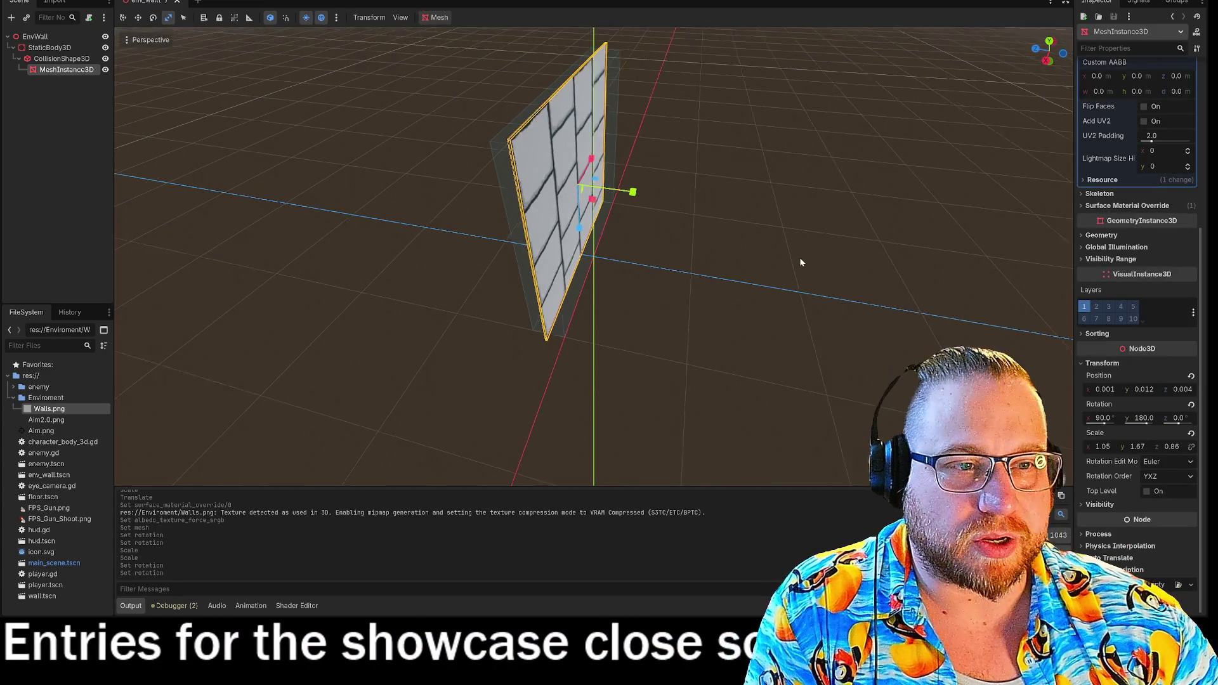
pyautogui.moveTo(800, 257); pyautogui.dragTo(786, 246)
pyautogui.press('w')
pyautogui.moveTo(637, 190); pyautogui.dragTo(655, 197)
pyautogui.click(1049, 61)
pyautogui.click(1051, 64)
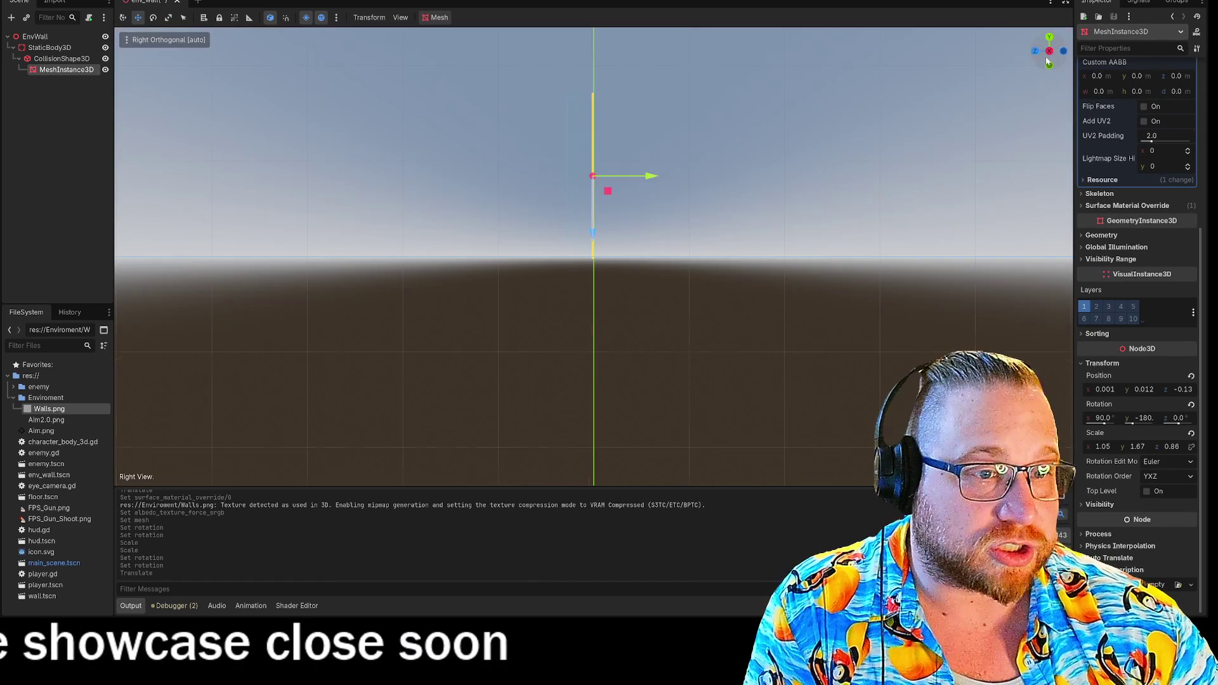
pyautogui.moveTo(652, 239)
pyautogui.mouseDown()
pyautogui.moveTo(751, 216)
pyautogui.moveTo(764, 231)
pyautogui.moveTo(596, 235)
pyautogui.moveTo(644, 253)
pyautogui.moveTo(653, 293)
pyautogui.moveTo(620, 304)
pyautogui.moveTo(654, 297)
pyautogui.moveTo(673, 253)
pyautogui.mouseUp()
pyautogui.hotkey('ctrl', 'z')
# - Shrink the wall's Z scale to 0.84 in the rear orthogonal view
pyautogui.press('r')
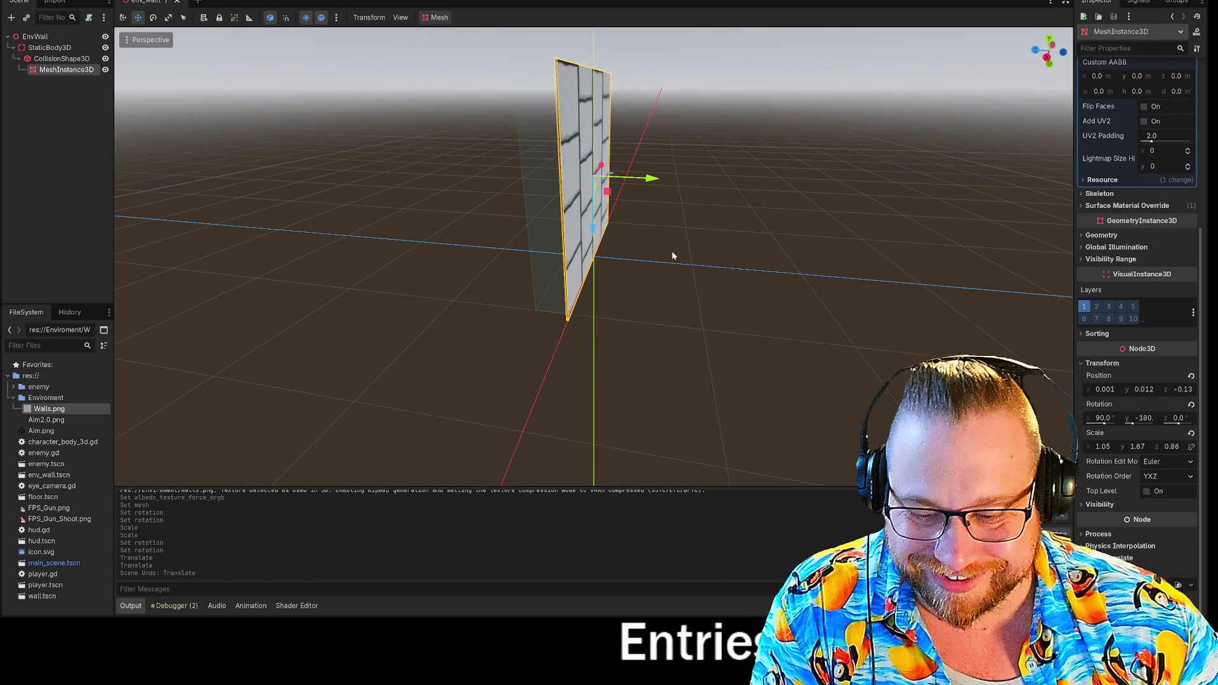
pyautogui.moveTo(641, 211)
pyautogui.mouseDown()
pyautogui.moveTo(680, 258)
pyautogui.moveTo(607, 234)
pyautogui.moveTo(666, 261)
pyautogui.mouseUp()
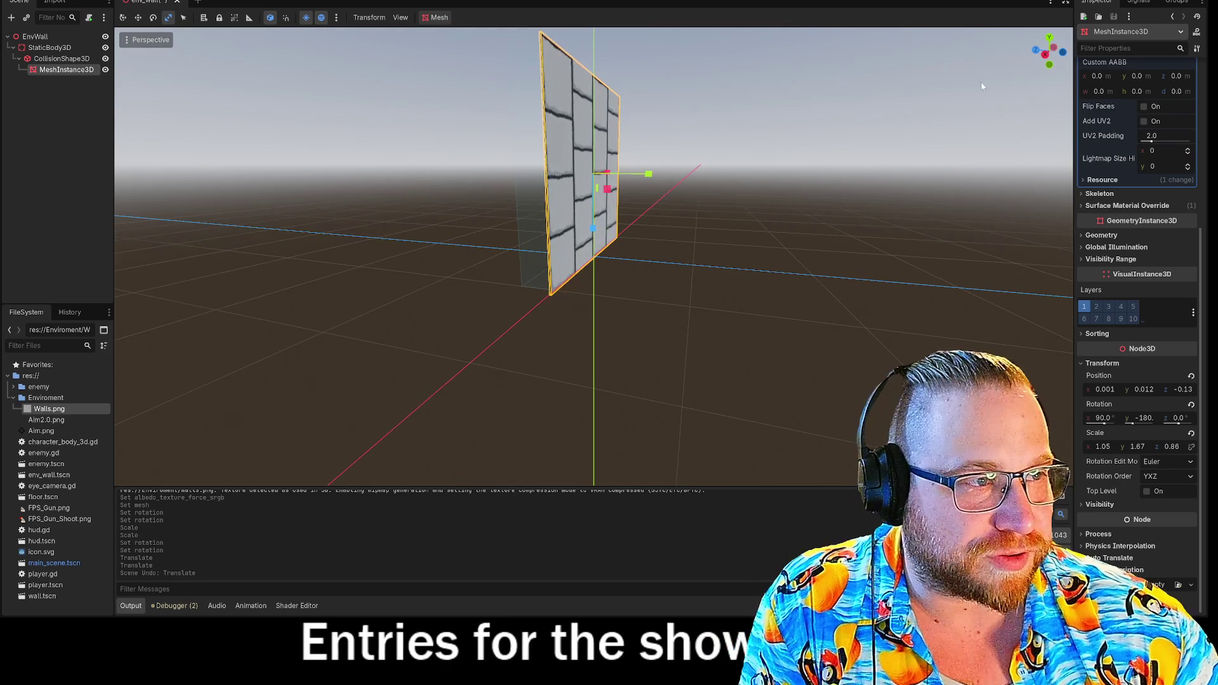
pyautogui.click(1063, 52)
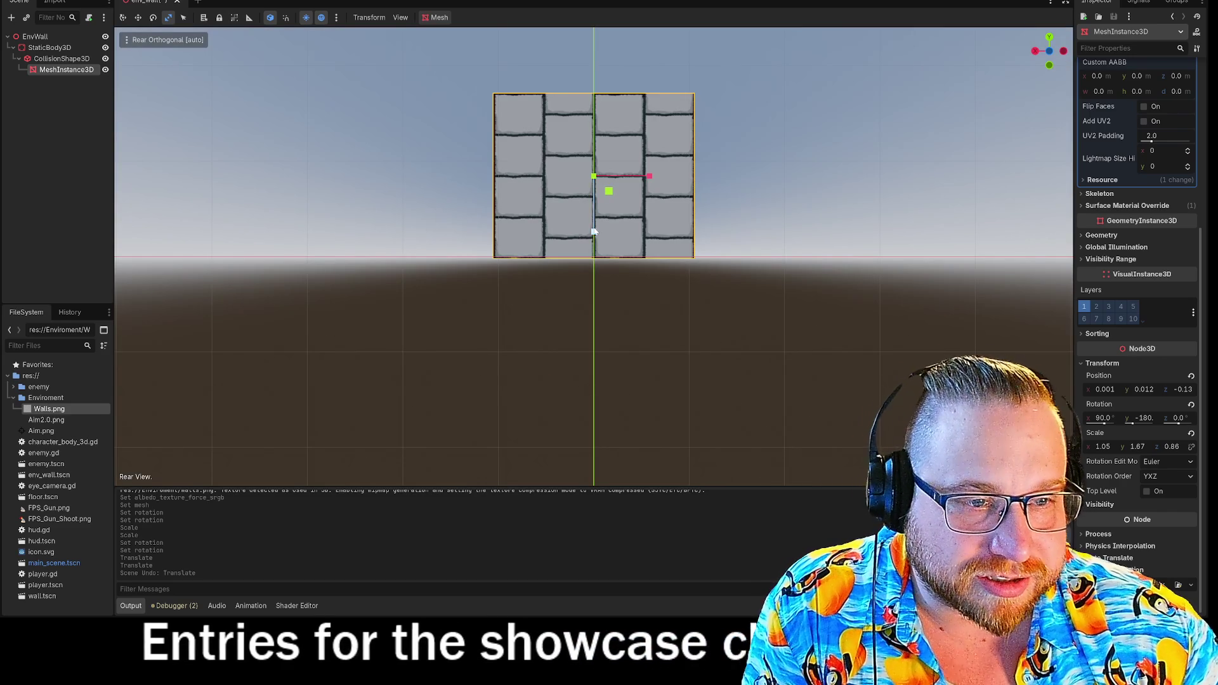
pyautogui.moveTo(593, 232); pyautogui.dragTo(593, 236)
pyautogui.moveTo(508, 357)
pyautogui.mouseDown()
pyautogui.moveTo(588, 376)
pyautogui.moveTo(653, 409)
pyautogui.moveTo(748, 396)
pyautogui.moveTo(740, 375)
pyautogui.moveTo(736, 397)
pyautogui.moveTo(794, 393)
pyautogui.moveTo(789, 408)
pyautogui.moveTo(760, 390)
pyautogui.mouseUp()
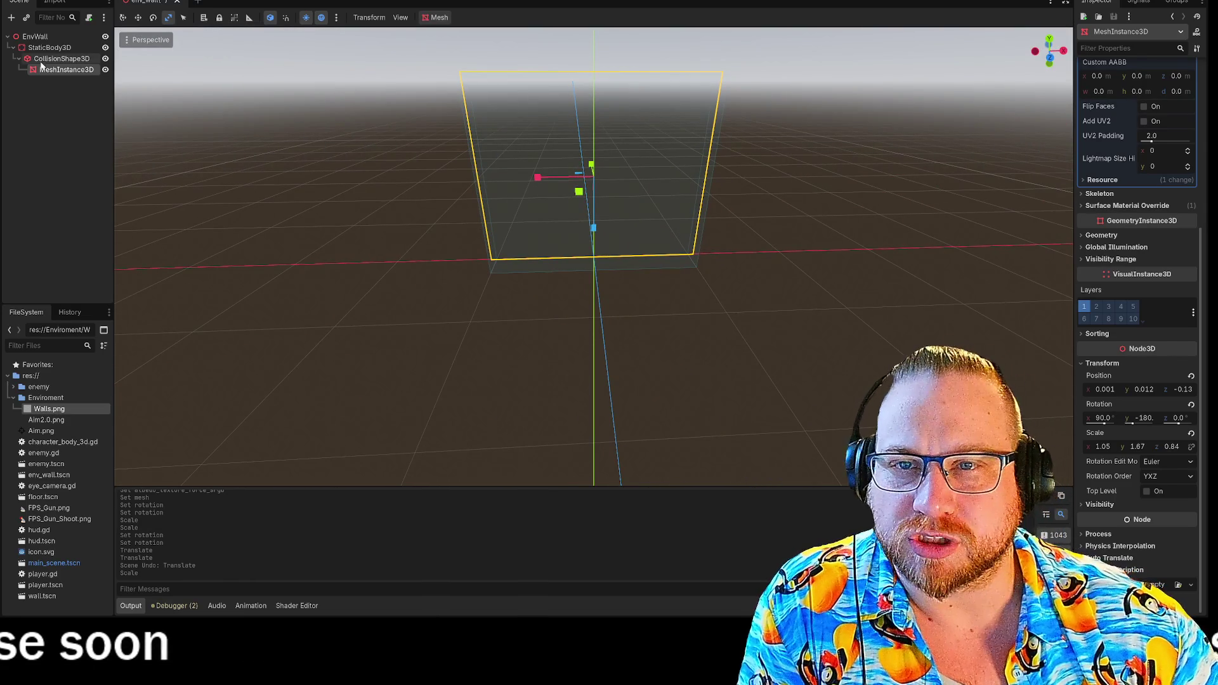
# - Check the wall's CollisionShape3D box against the mesh from tilted and rear views
pyautogui.click(41, 63)
pyautogui.moveTo(763, 275)
pyautogui.mouseDown()
pyautogui.moveTo(803, 276)
pyautogui.moveTo(791, 323)
pyautogui.moveTo(801, 207)
pyautogui.moveTo(784, 202)
pyautogui.mouseUp()
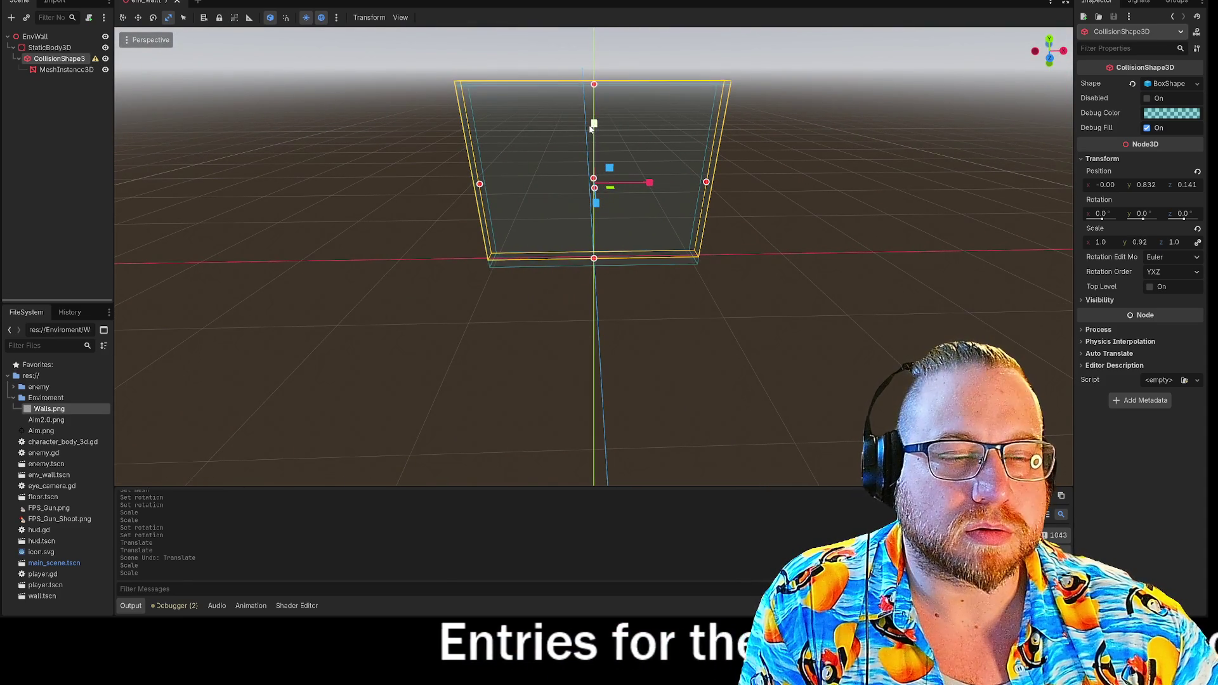
pyautogui.moveTo(590, 129)
pyautogui.mouseDown()
pyautogui.moveTo(326, 169)
pyautogui.moveTo(446, 174)
pyautogui.moveTo(503, 155)
pyautogui.moveTo(500, 129)
pyautogui.moveTo(405, 182)
pyautogui.moveTo(503, 220)
pyautogui.moveTo(508, 206)
pyautogui.moveTo(704, 127)
pyautogui.mouseUp()
pyautogui.click(1044, 63)
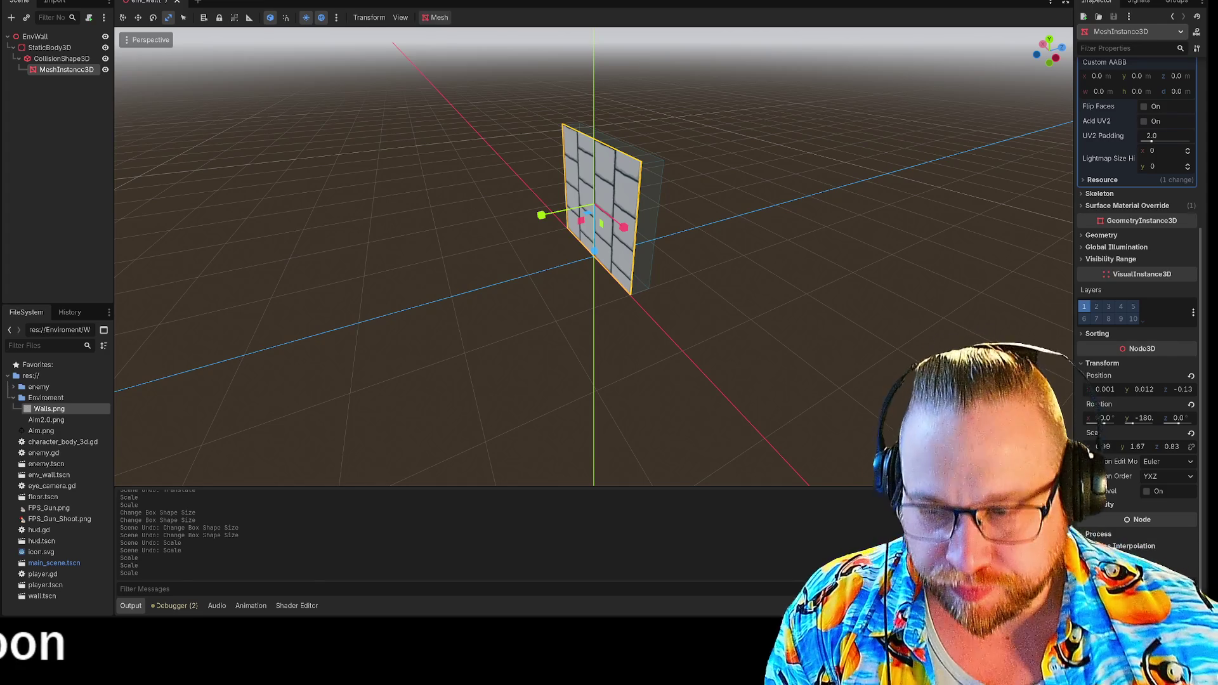
pyautogui.moveTo(677, 373)
pyautogui.mouseDown()
pyautogui.moveTo(696, 386)
pyautogui.moveTo(774, 334)
pyautogui.moveTo(821, 362)
pyautogui.moveTo(843, 402)
pyautogui.moveTo(690, 373)
pyautogui.moveTo(687, 359)
pyautogui.mouseUp()
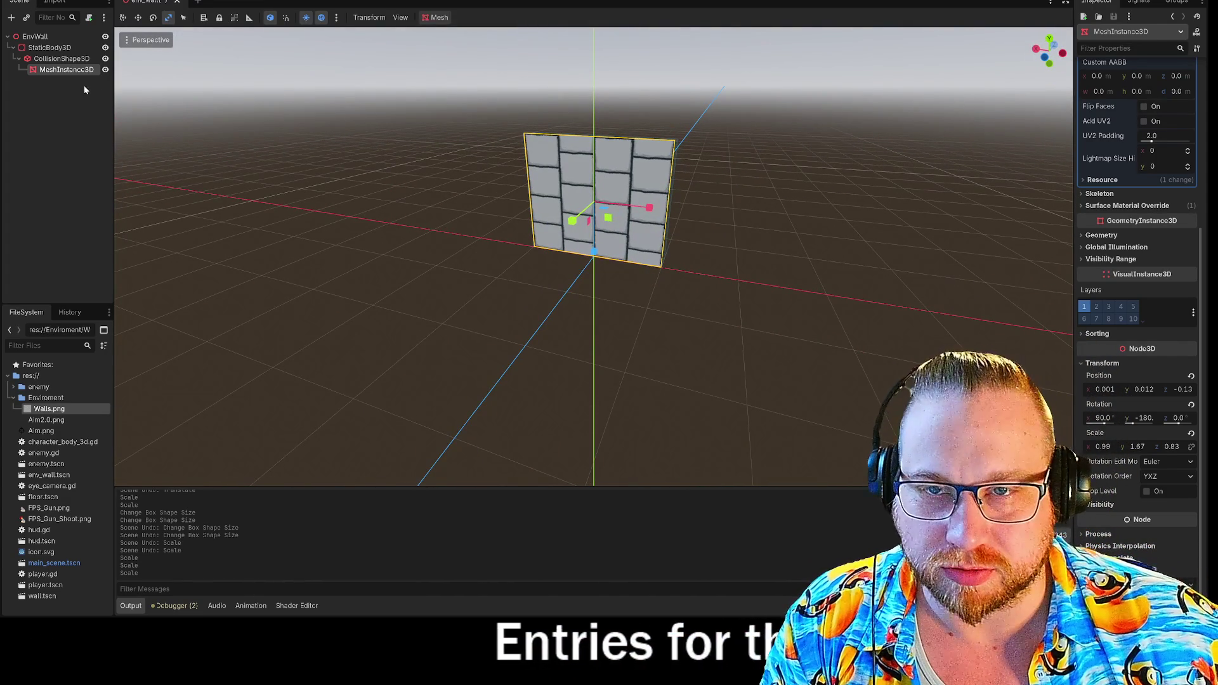
# - Rename the root node EnvWall to Env_Wall by inserting an underscore
pyautogui.rightClick(38, 39)
pyautogui.click(149, 2)
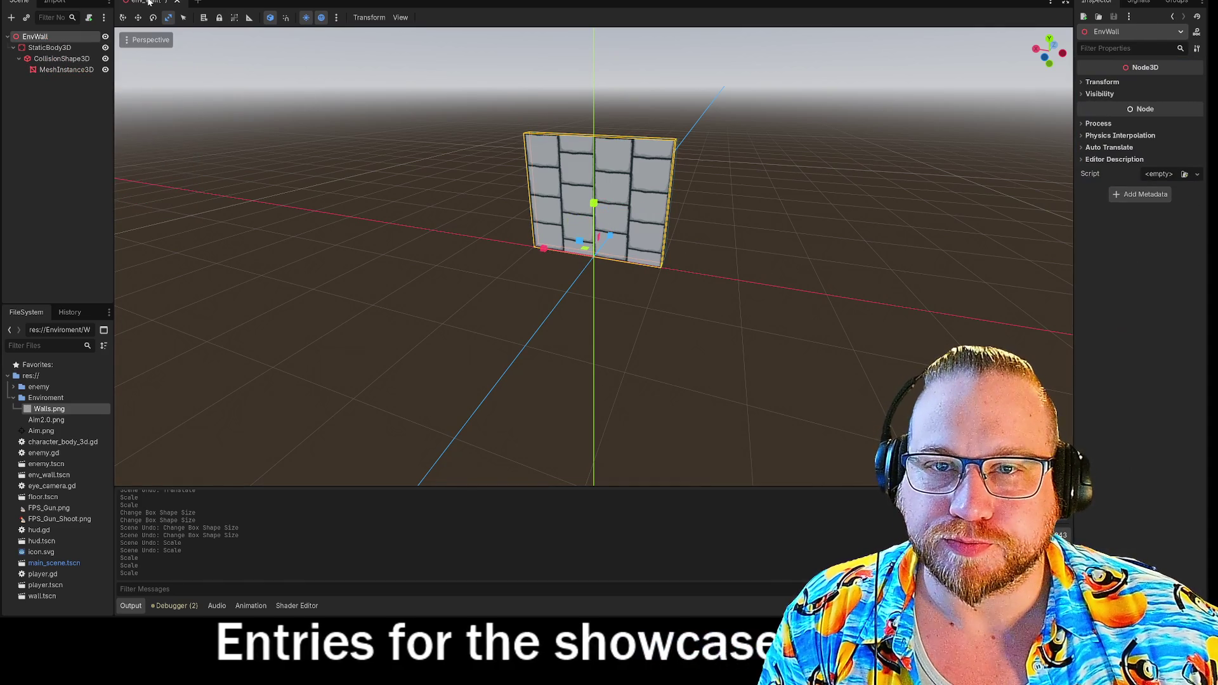
pyautogui.rightClick(42, 36)
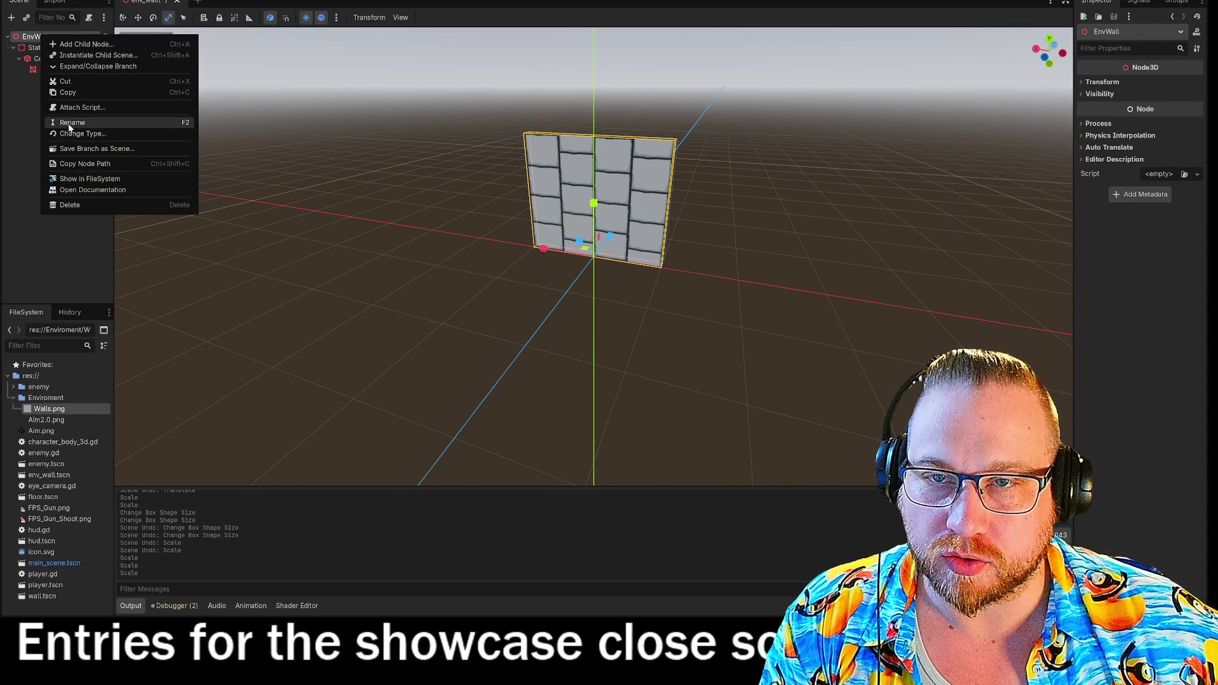
pyautogui.press('Escape')
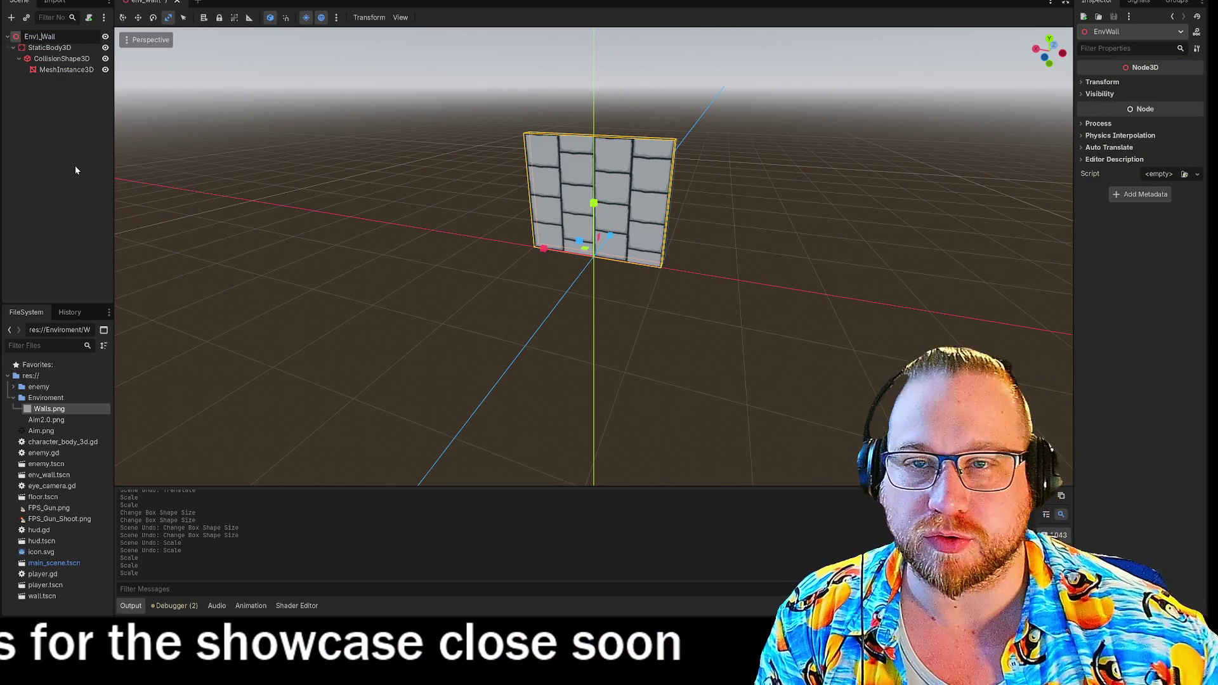
pyautogui.write('_')
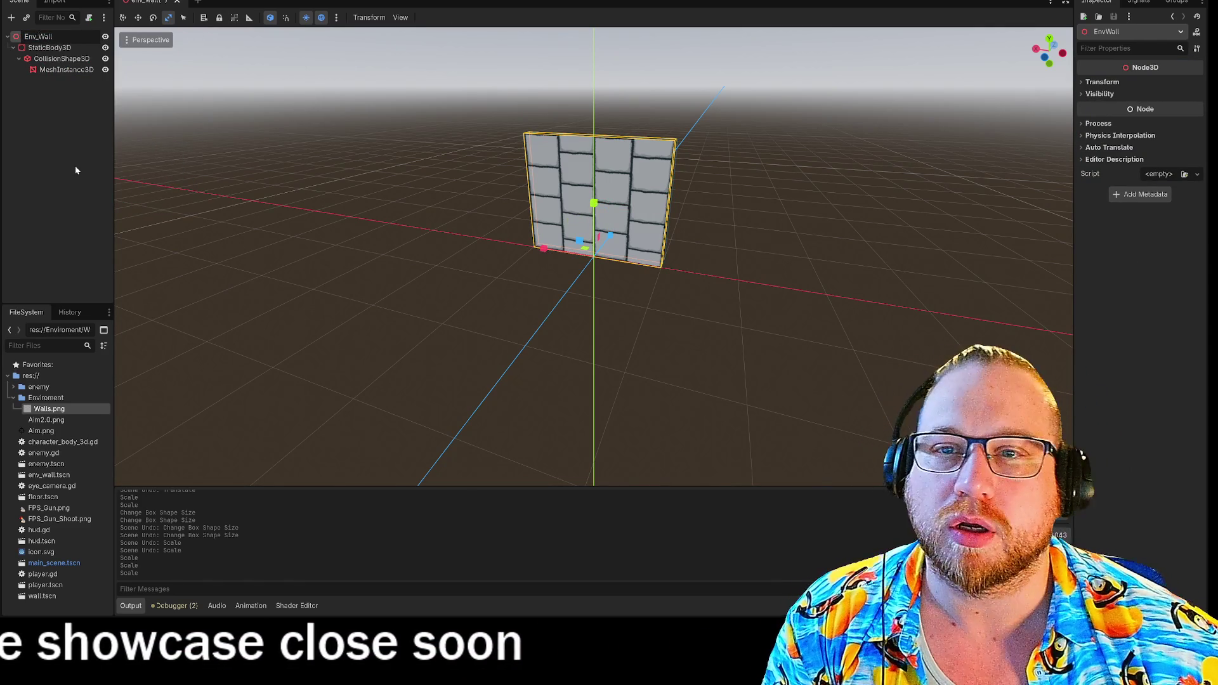
pyautogui.press('Return')
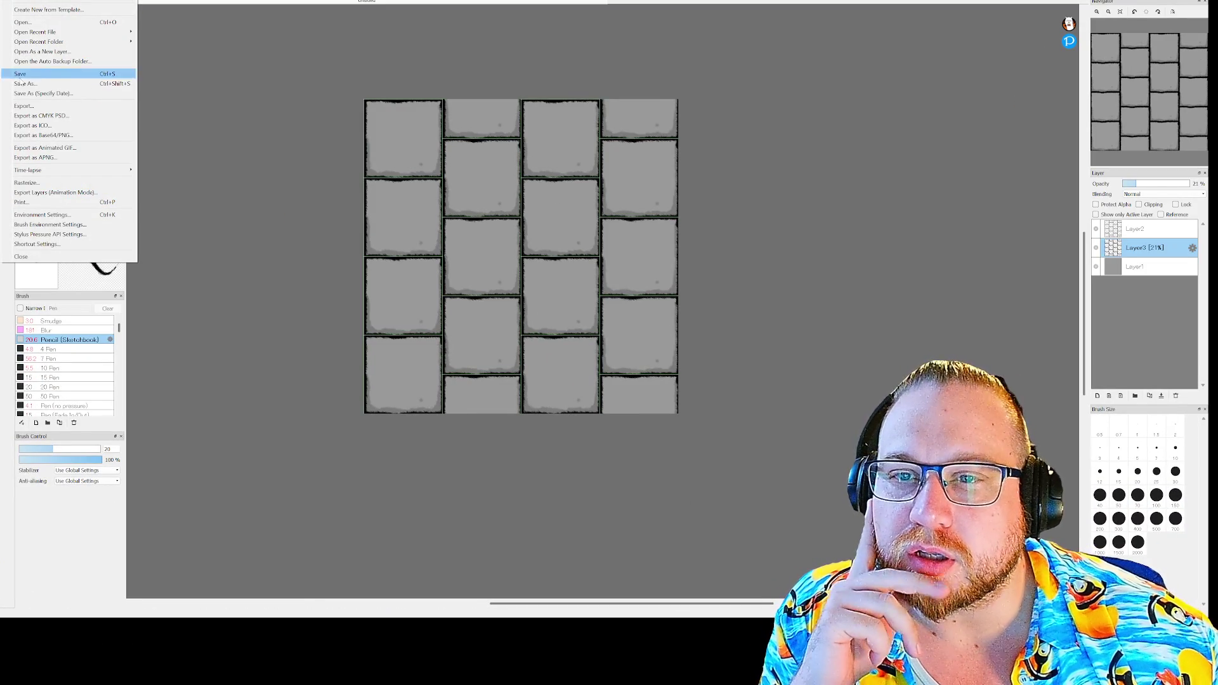
# - Create a 1000 × 1000 canvas, fill it light grey, and add Layer2 above
pyautogui.hotkey('ctrl', 'n')
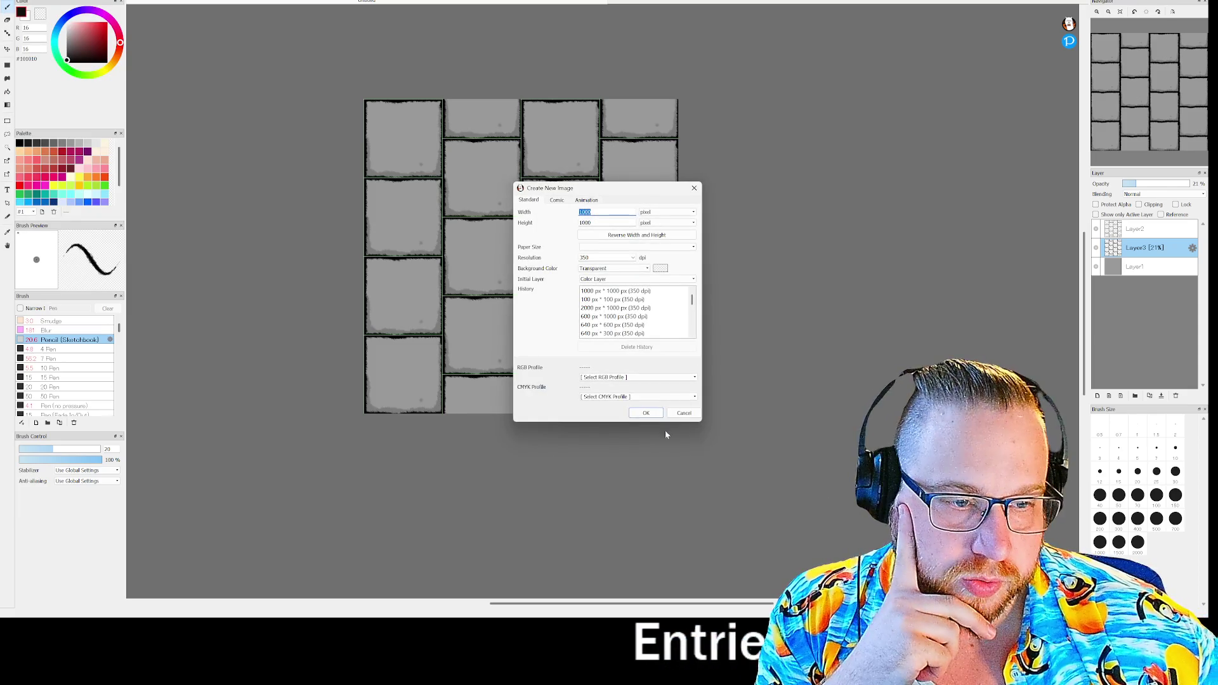
pyautogui.click(645, 414)
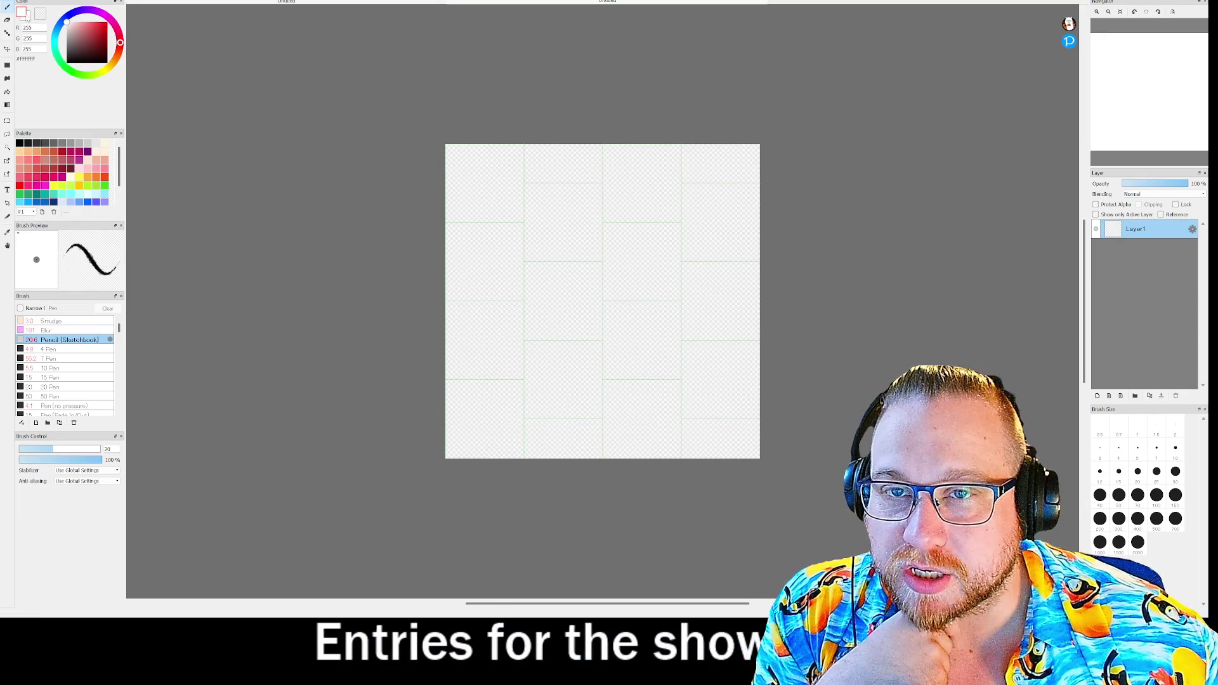
pyautogui.click(653, 300)
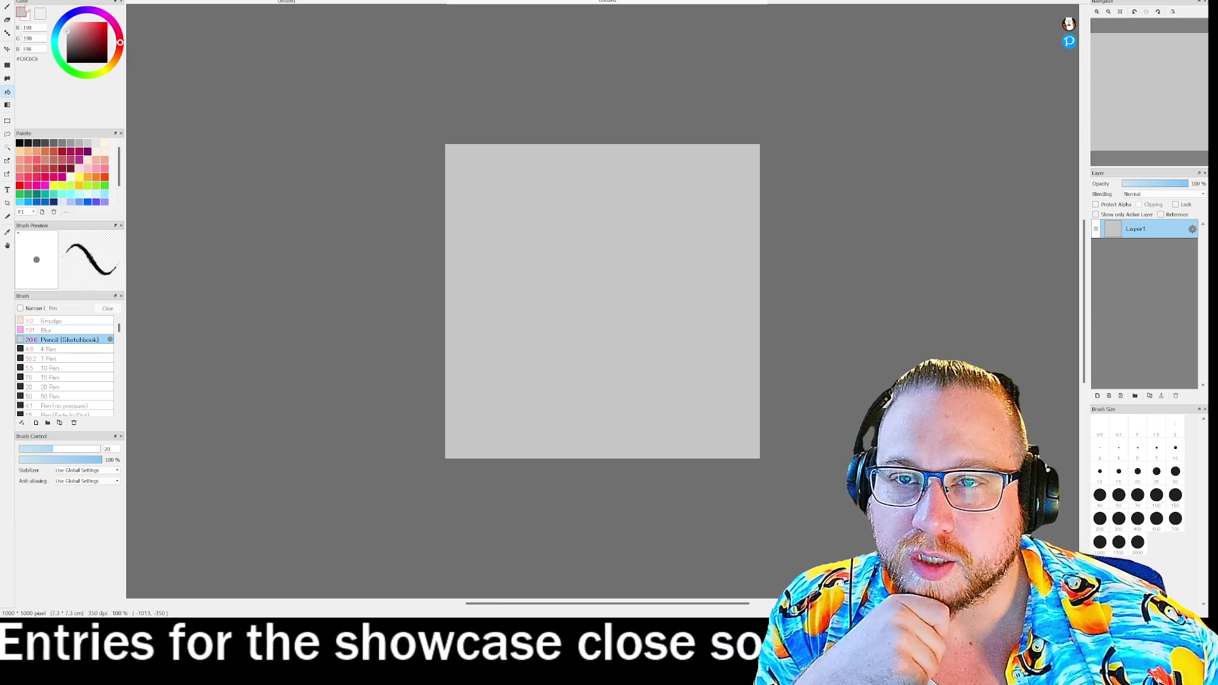
pyautogui.click(1098, 396)
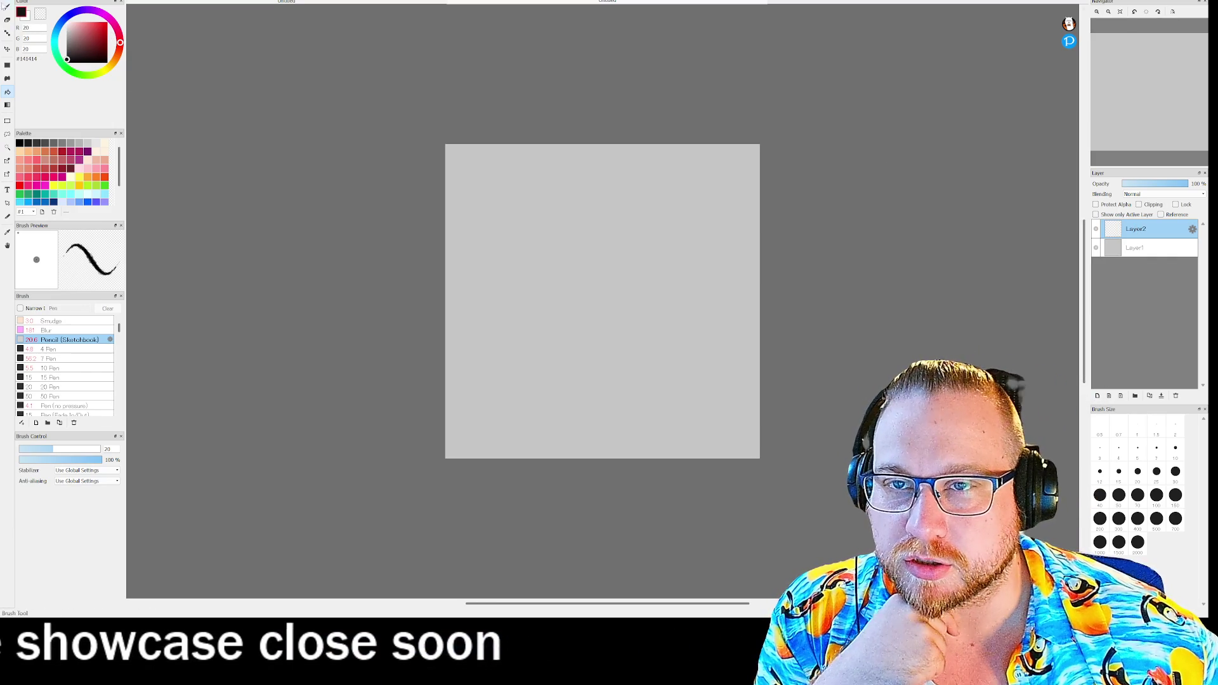
# - Draw thick dark stone-tile outlines that repeat seamlessly across the texture
pyautogui.scroll(-1, 532, 233)
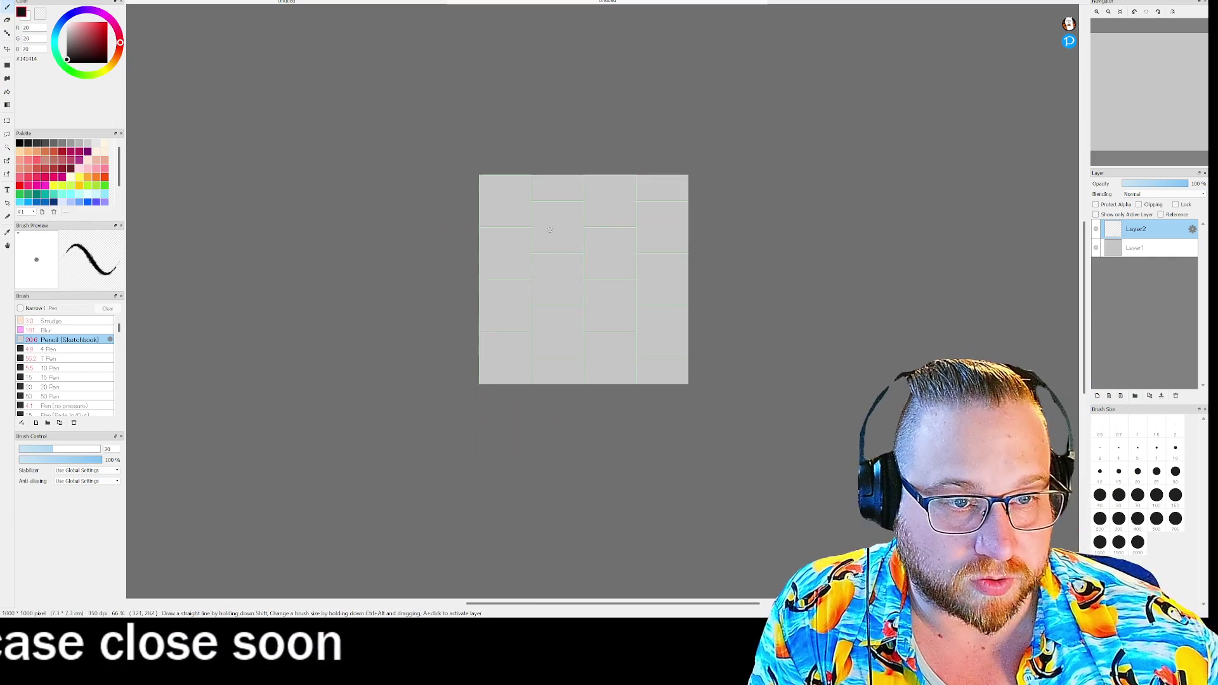
pyautogui.scroll(3, 545, 225)
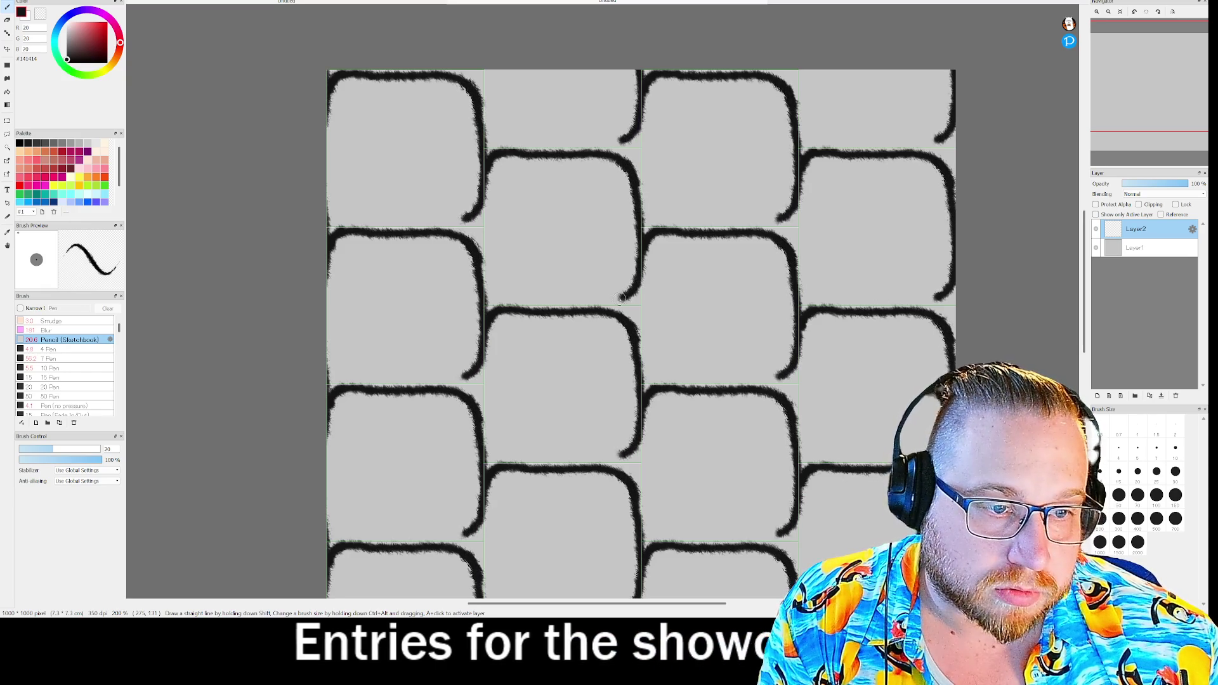
pyautogui.moveTo(582, 304)
pyautogui.mouseDown()
pyautogui.moveTo(487, 295)
pyautogui.moveTo(498, 153)
pyautogui.mouseUp()
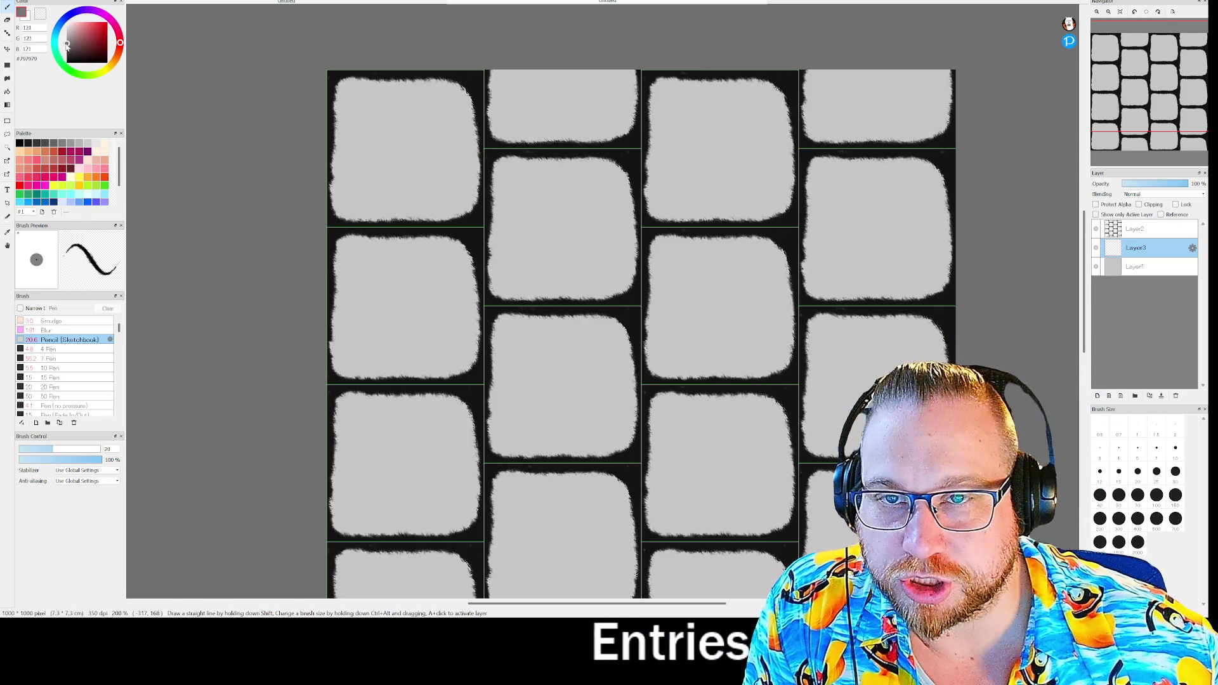
# - Shade the tile edges on Layer3 with its opacity lowered to 23%
pyautogui.click(1153, 184)
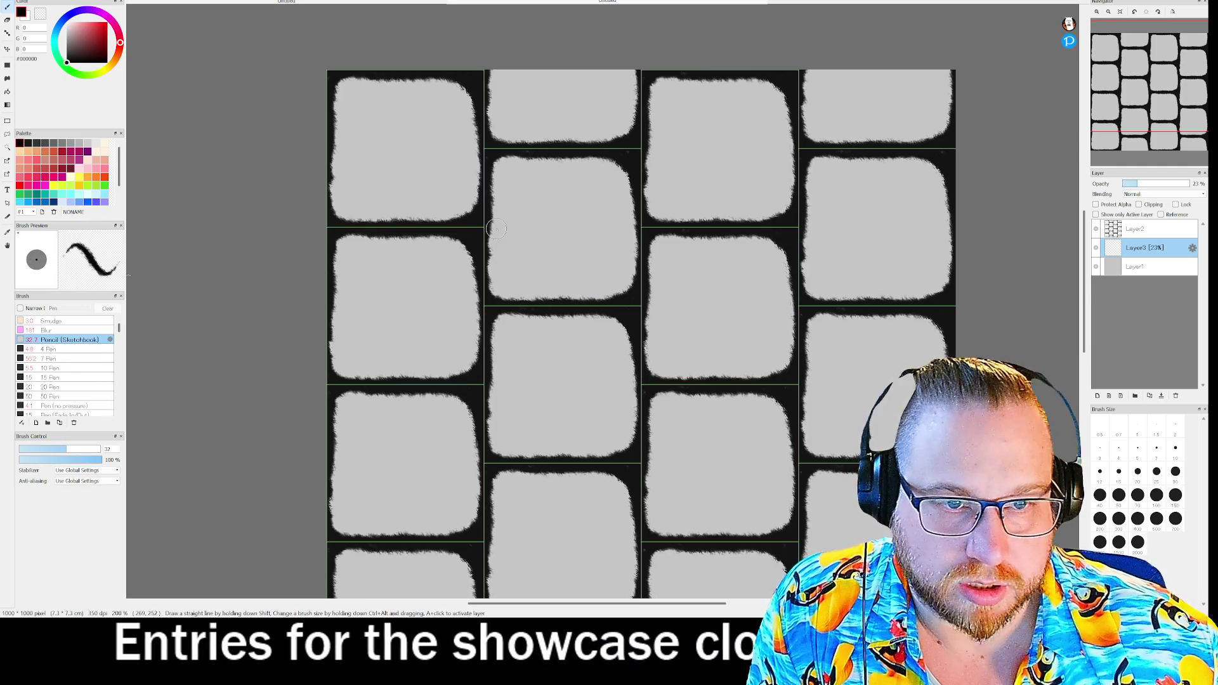
pyautogui.moveTo(464, 212); pyautogui.dragTo(334, 206)
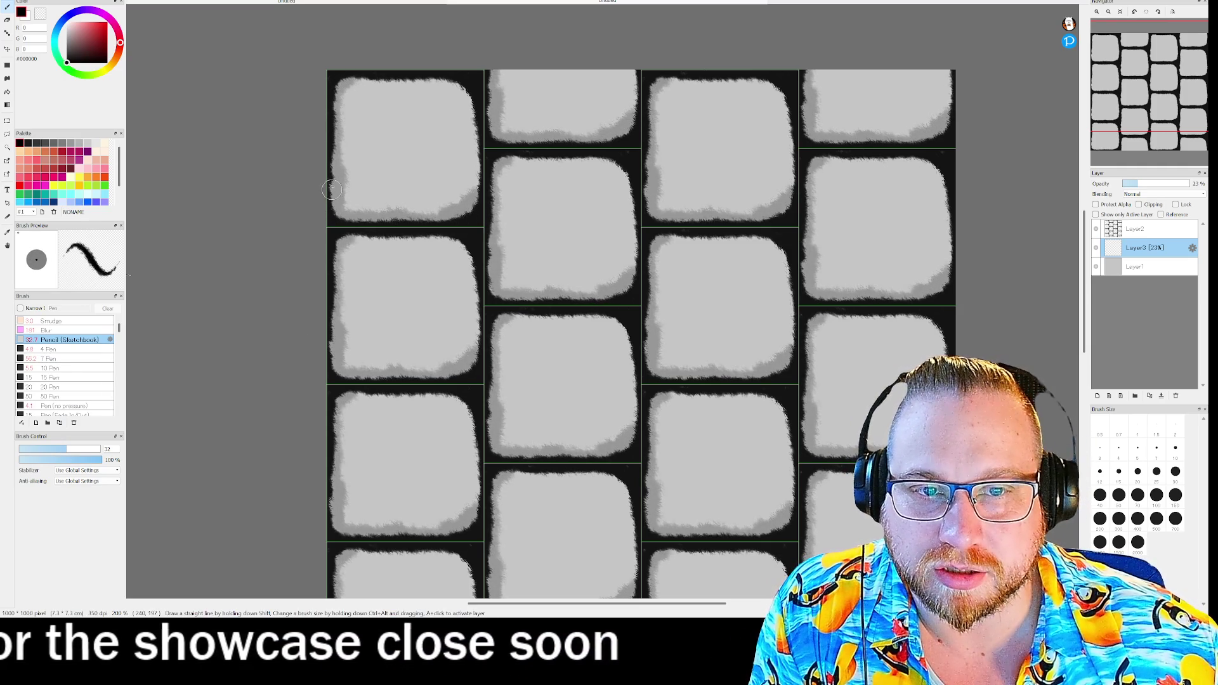
pyautogui.moveTo(351, 82)
pyautogui.mouseDown()
pyautogui.moveTo(425, 79)
pyautogui.moveTo(481, 126)
pyautogui.mouseUp()
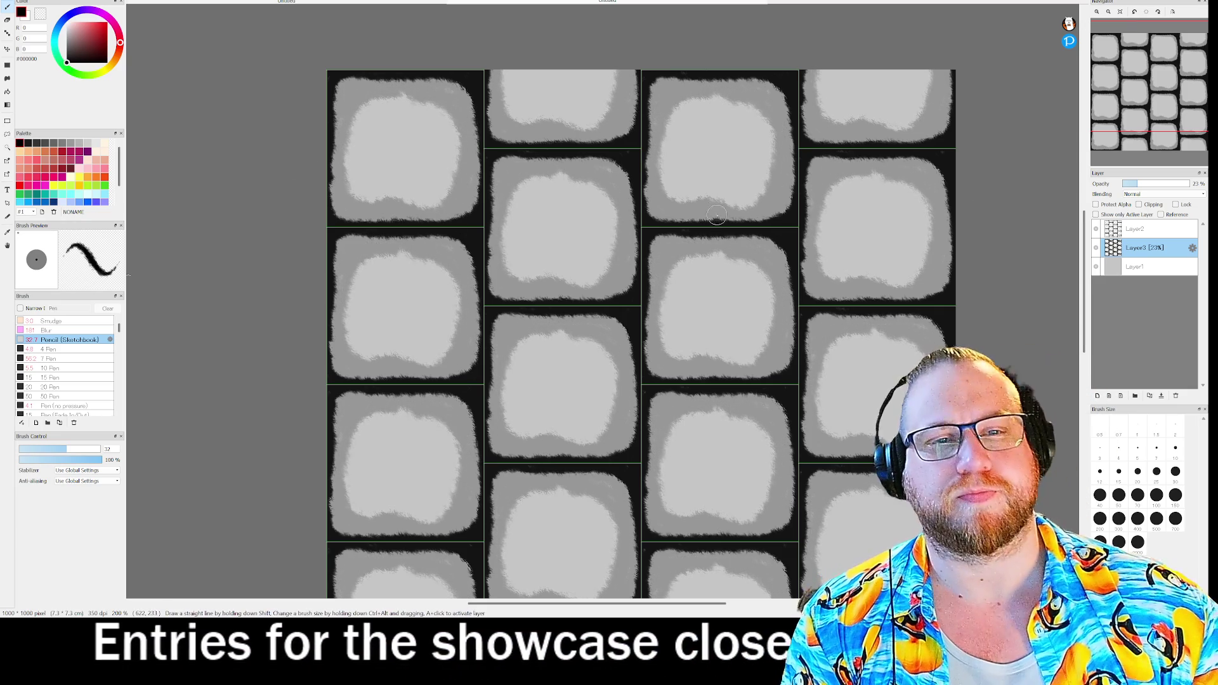
# - Export the stone tile painting as a PNG with default settings, entering 'FPS_Walls' when saving
pyautogui.click(12, 2)
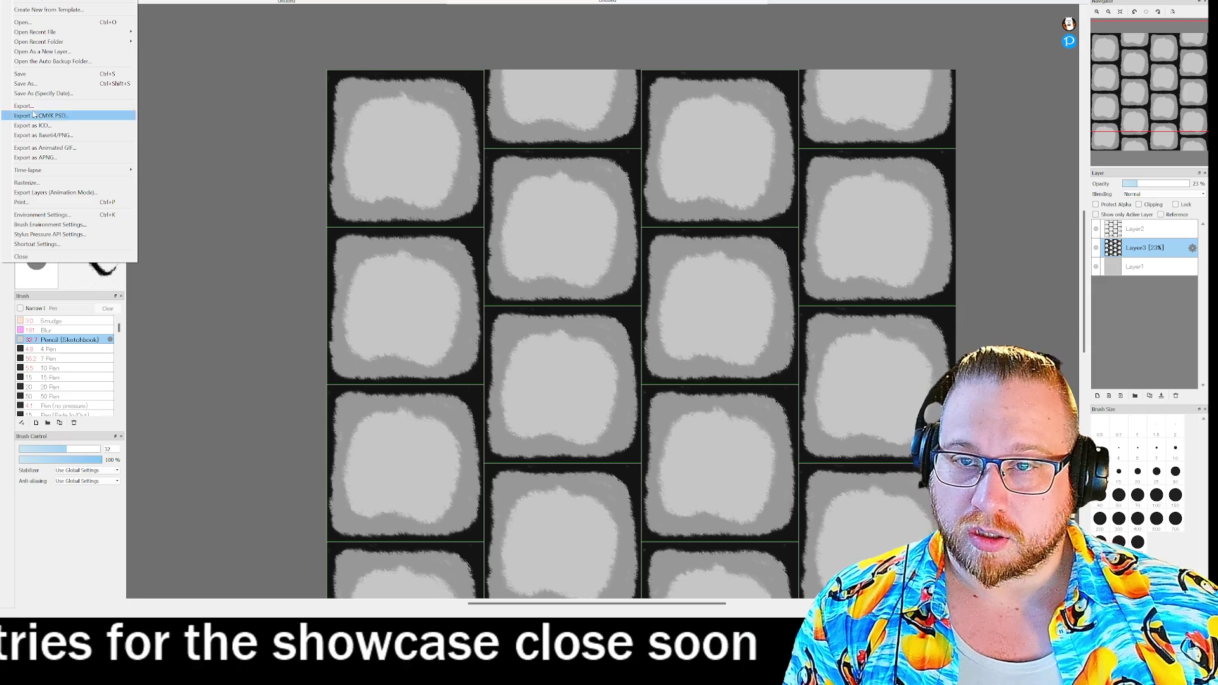
pyautogui.click(29, 106)
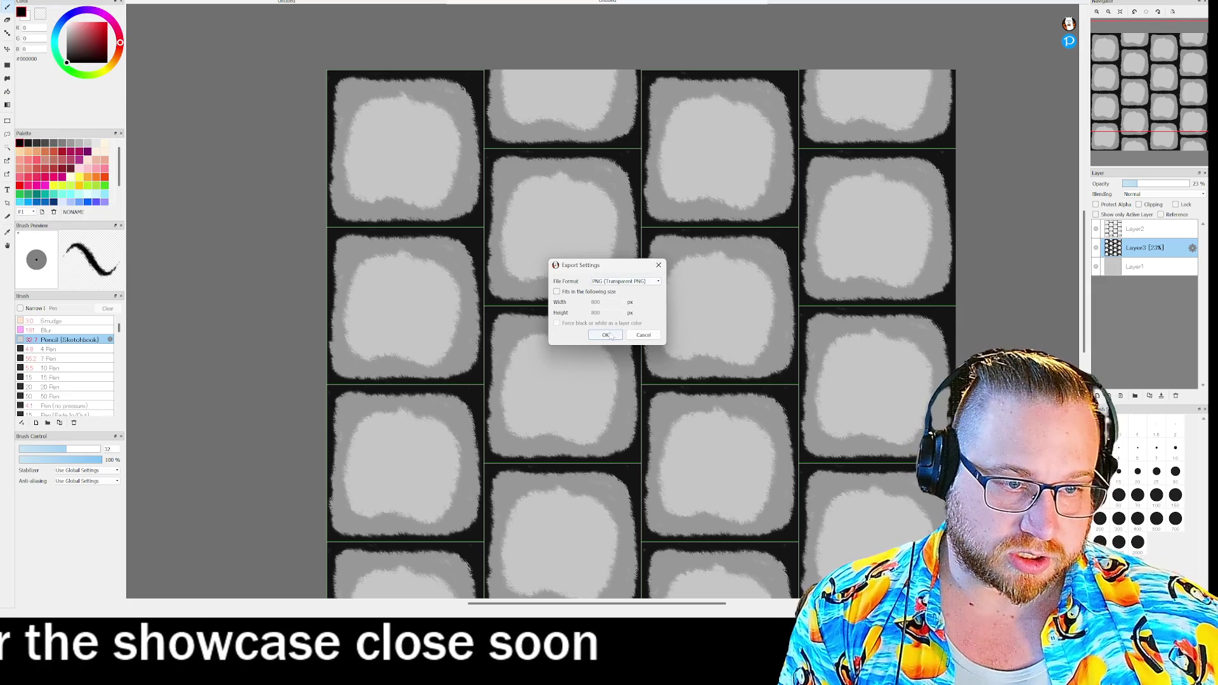
pyautogui.click(606, 335)
pyautogui.write('F')
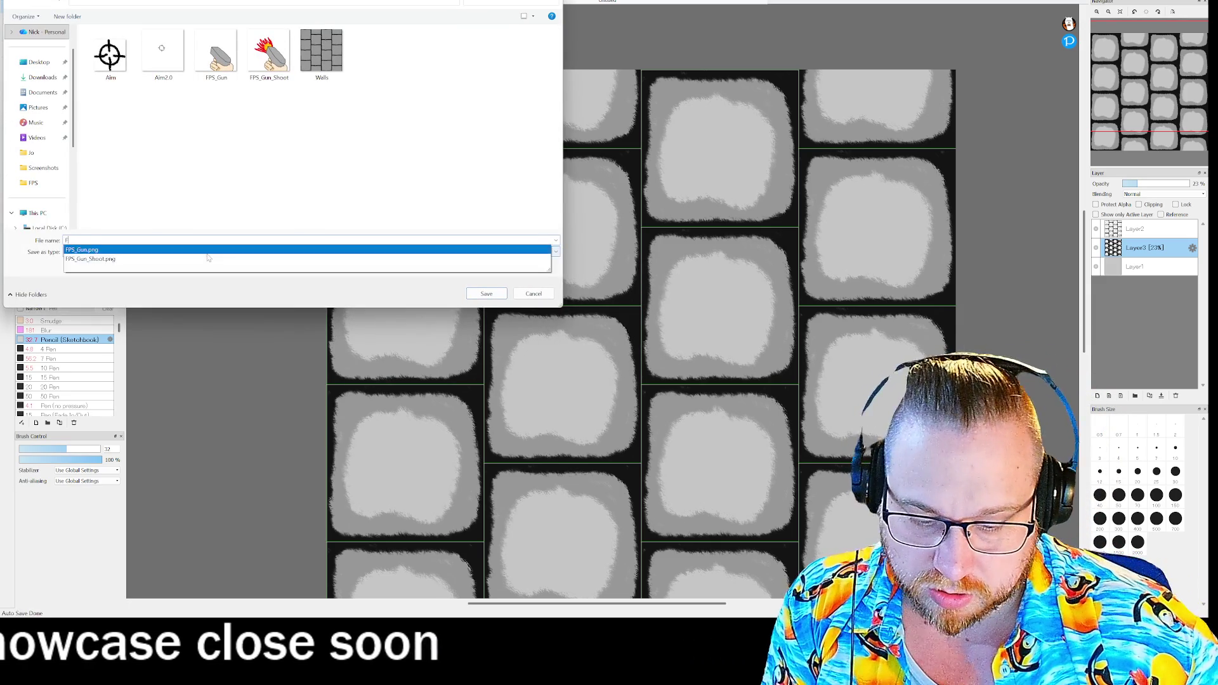
pyautogui.write('PS_Walls')
pyautogui.press('Return')
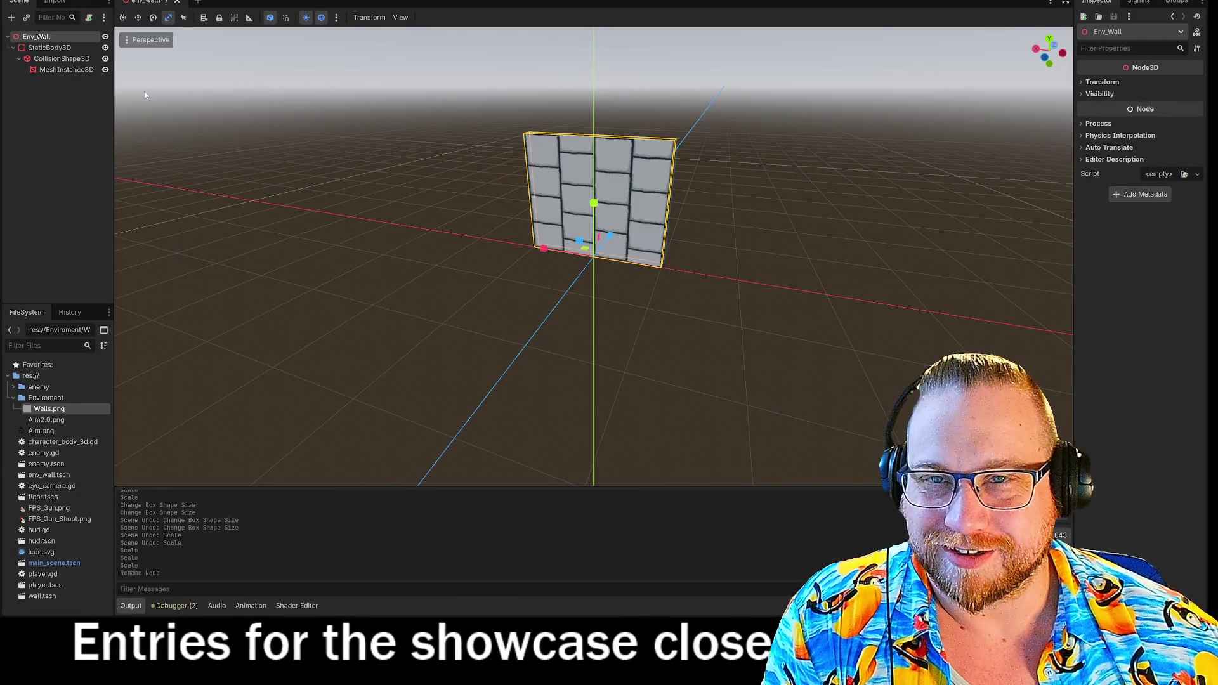
# - Create a new empty scene tab, then go back to the Env_Wall scene
pyautogui.rightClick(148, 1)
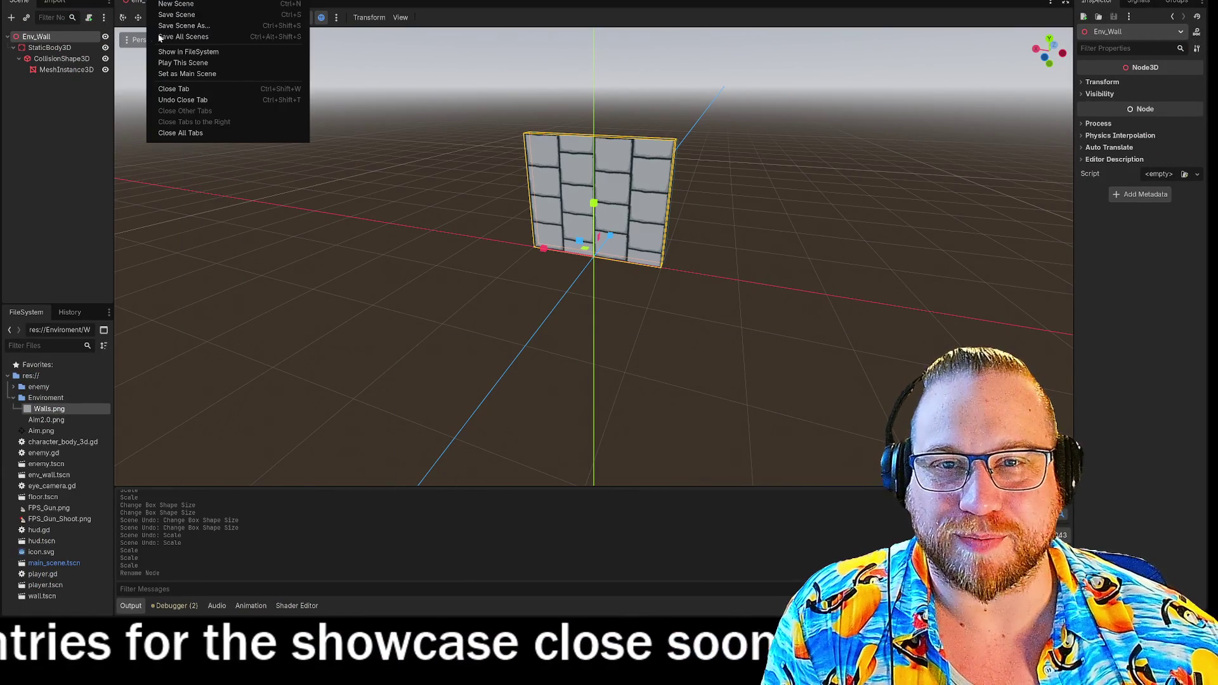
pyautogui.click(177, 5)
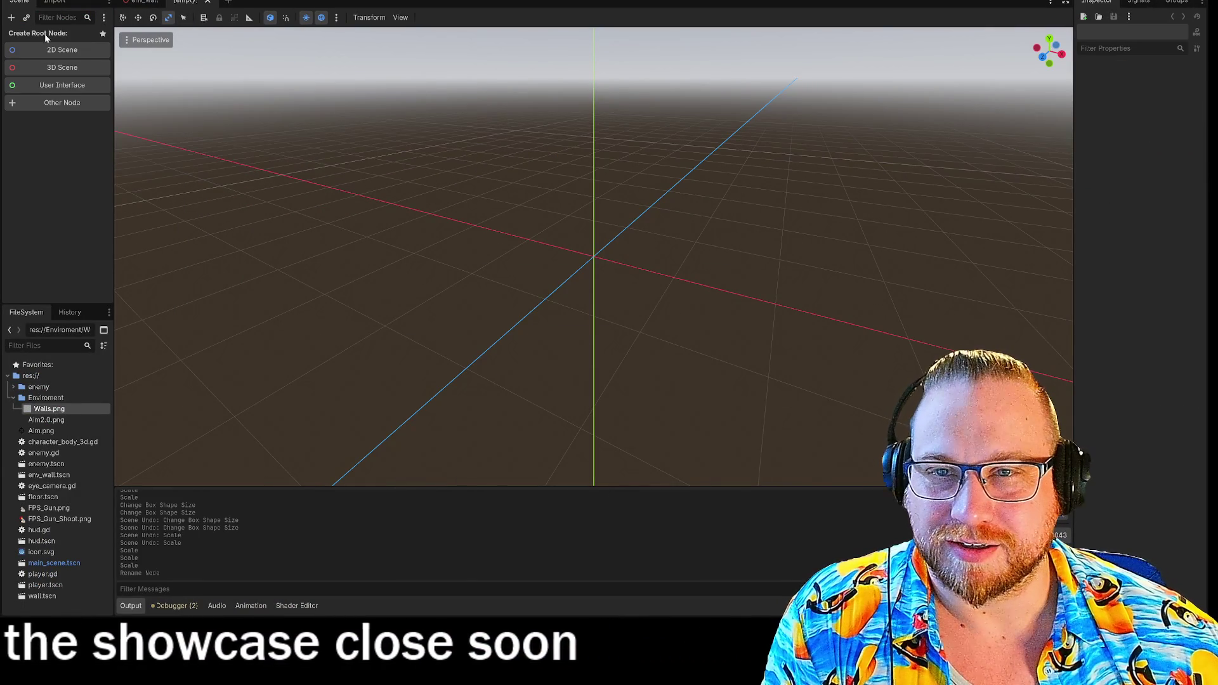
pyautogui.click(141, 2)
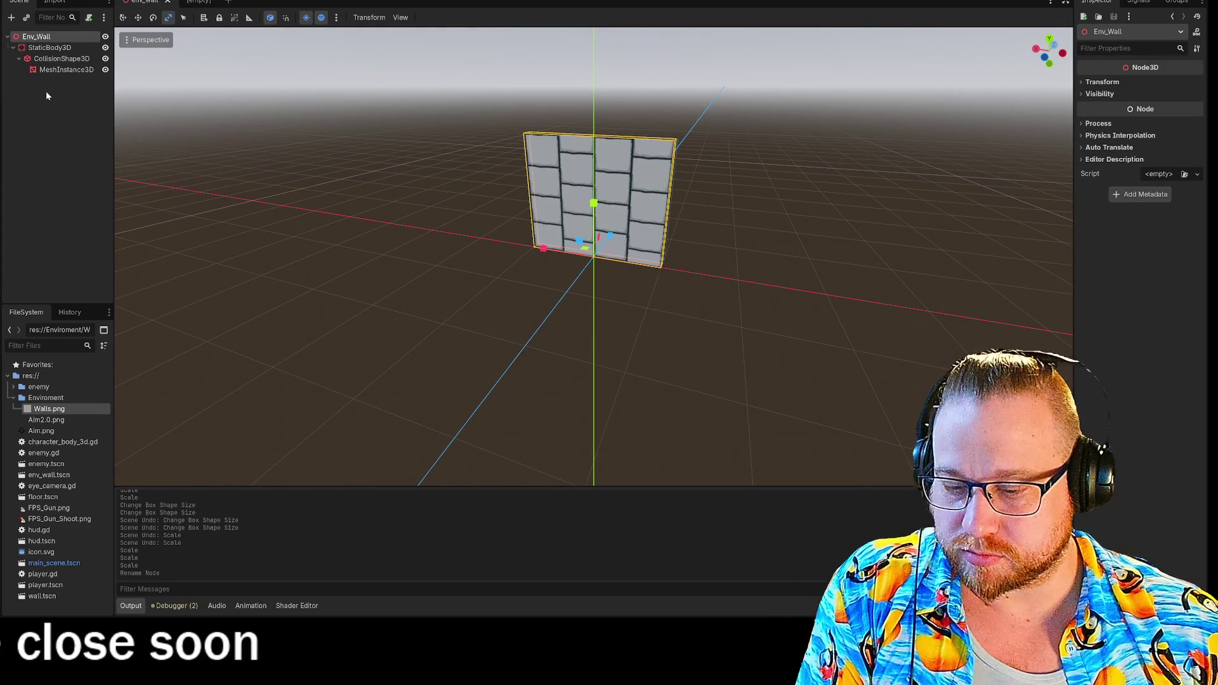
# - Select the Env_Wall nodes including StaticBody3D and paste them as root of the empty scene
pyautogui.hotkey('ctrl', 'a')
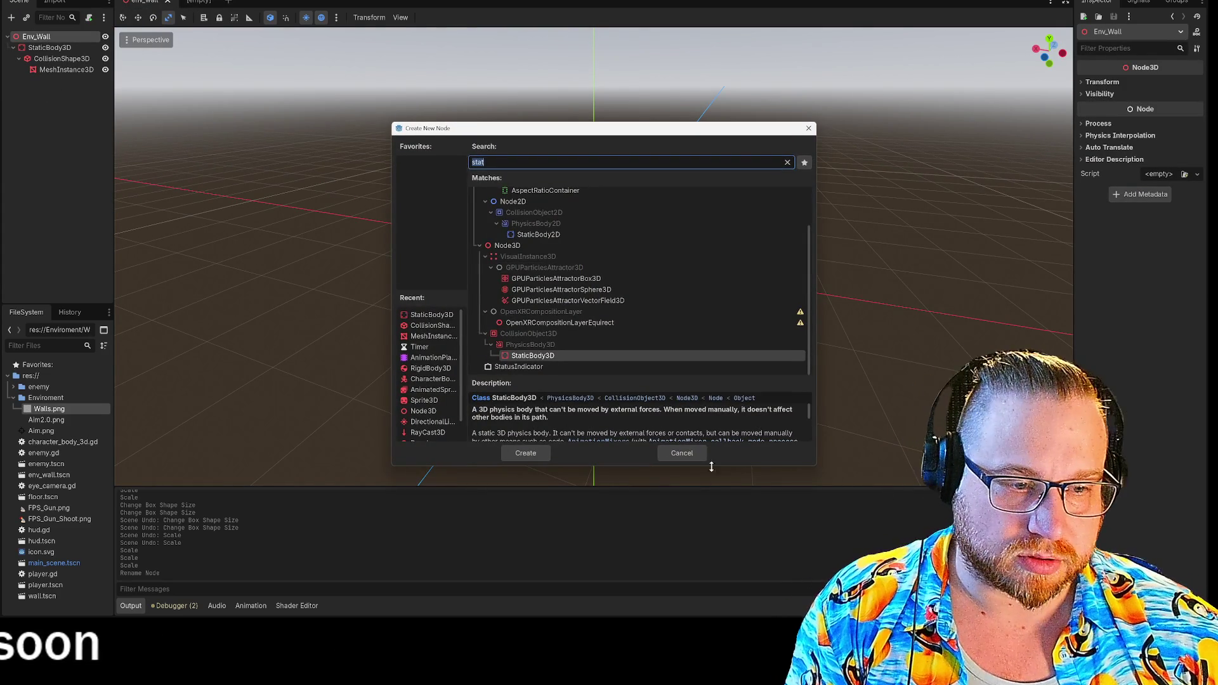
pyautogui.click(682, 453)
pyautogui.keyDown('ctrl'); pyautogui.click(50, 47); pyautogui.keyUp('ctrl')
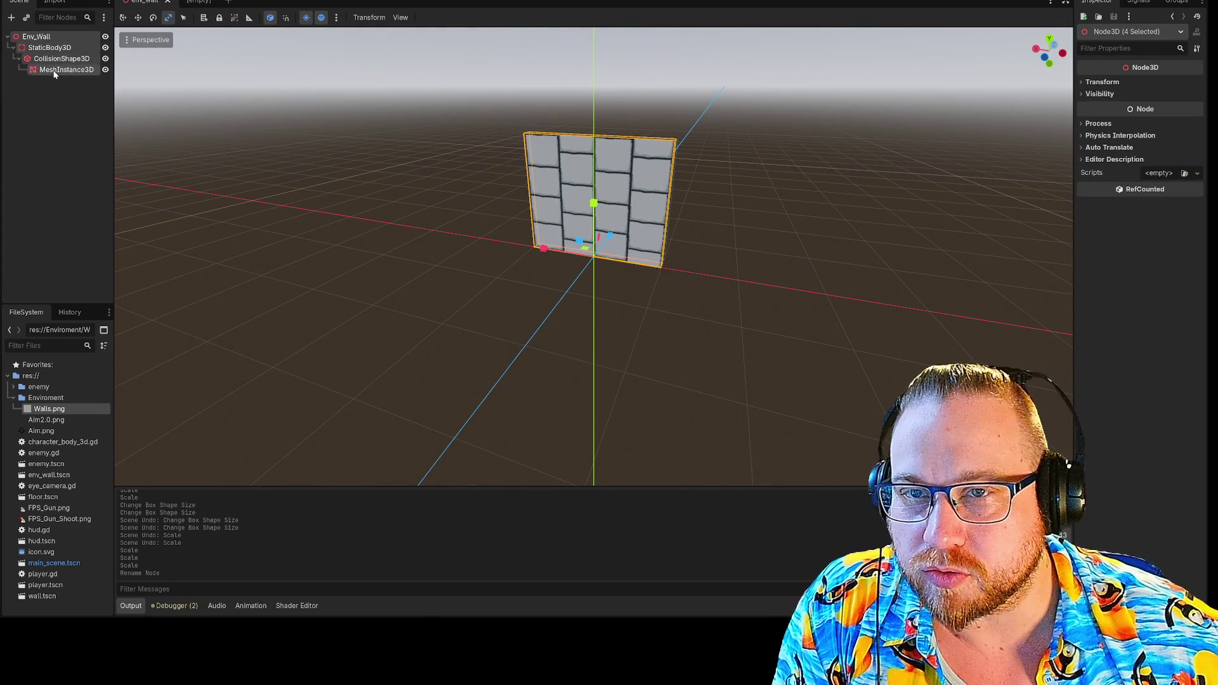
pyautogui.hotkey('ctrl', 'Tab')
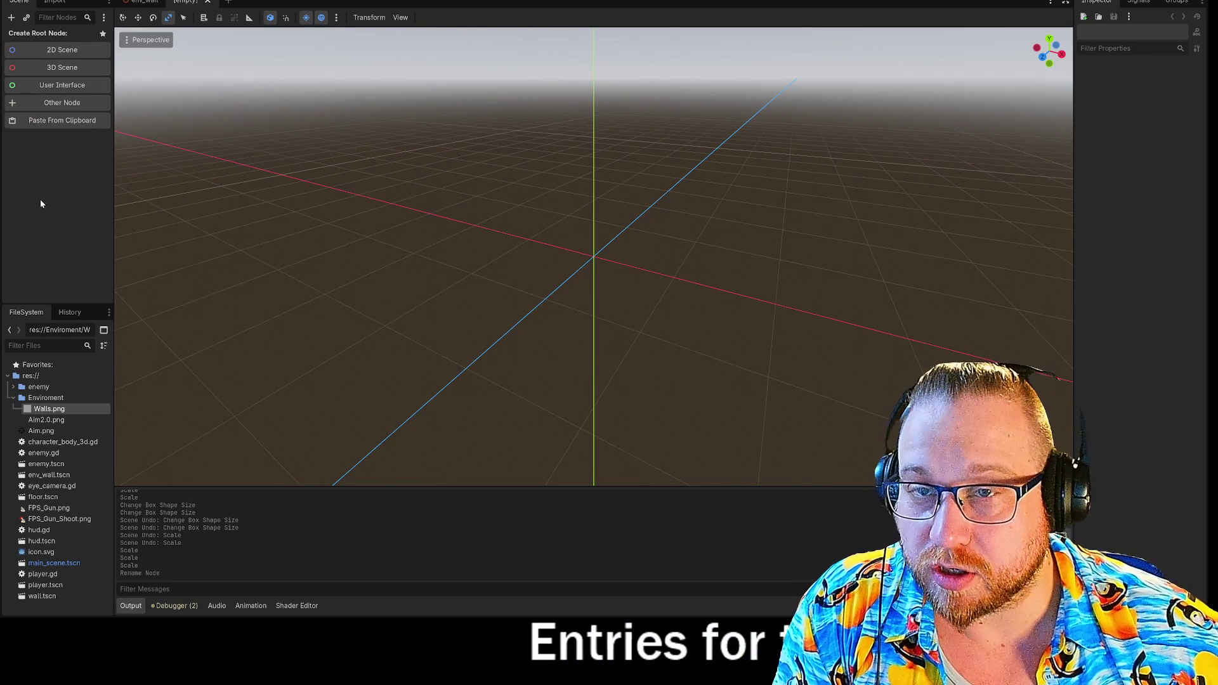
pyautogui.hotkey('ctrl', 'v')
# - Rename the pasted Env_Wall root node to 'Env_Floor'
pyautogui.rightClick(46, 37)
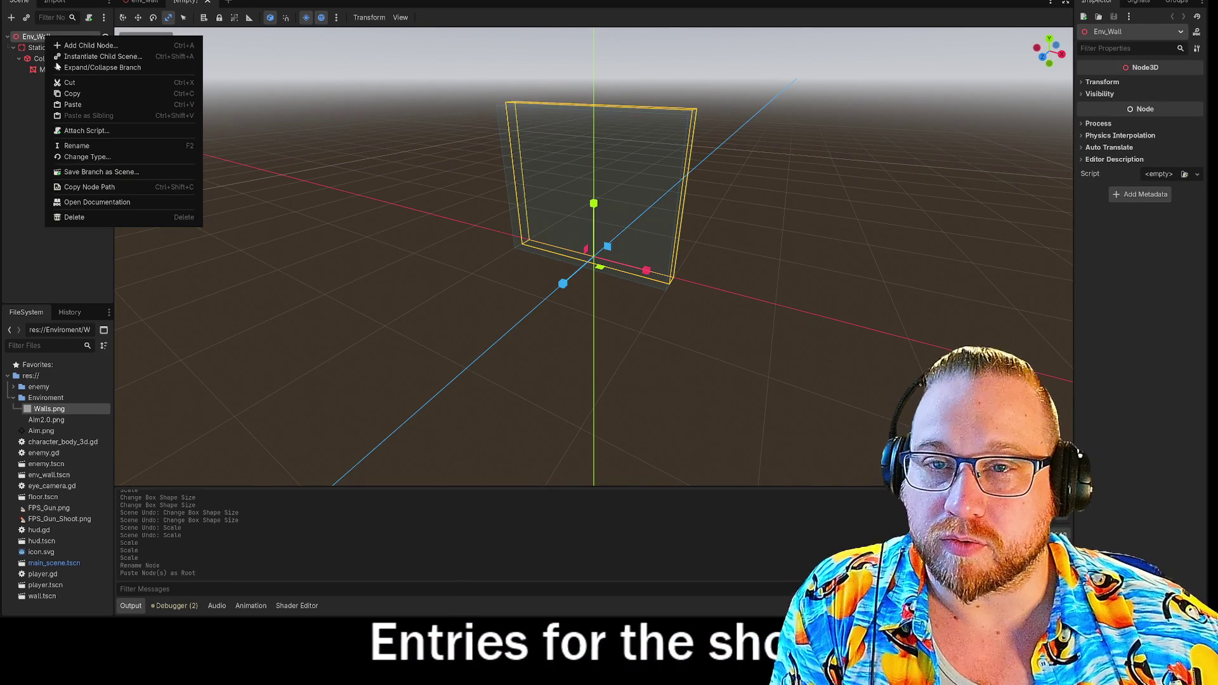
pyautogui.click(75, 146)
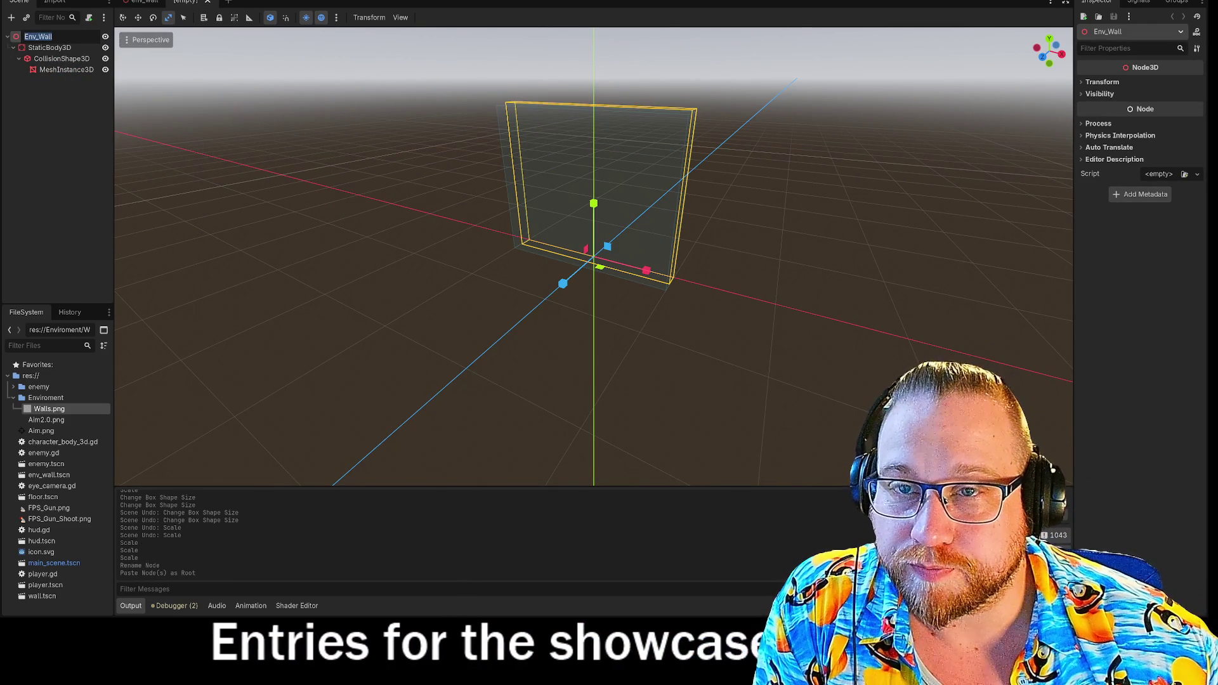
pyautogui.write('Env_')
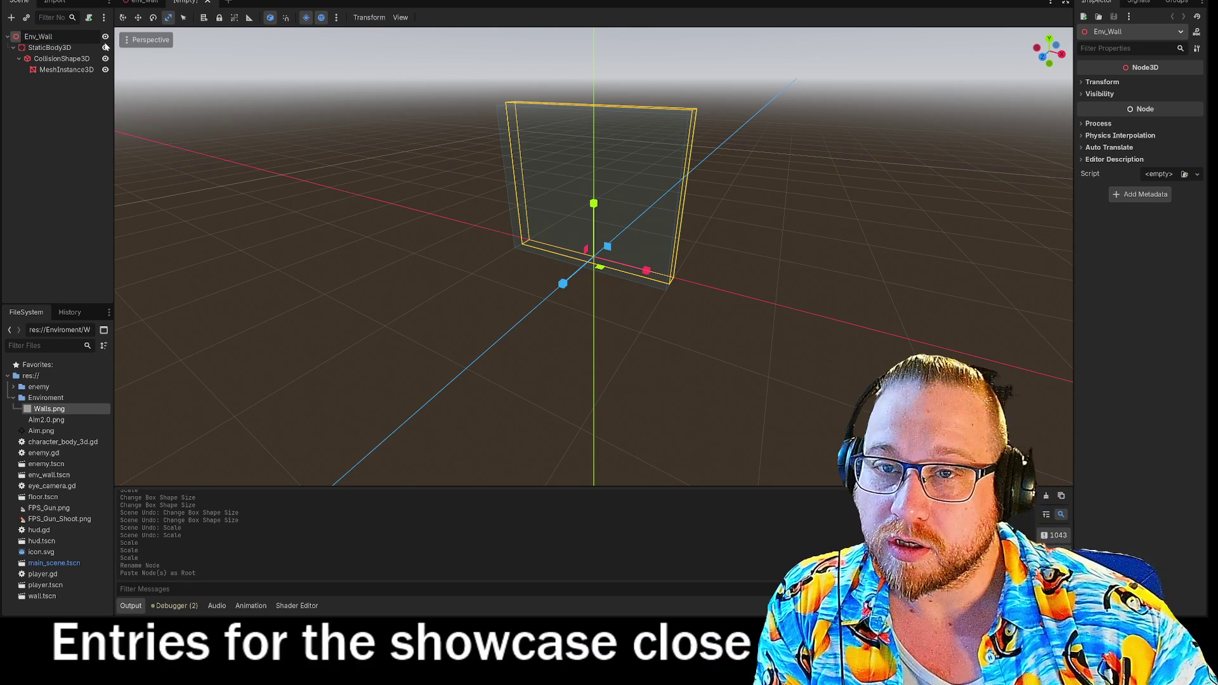
pyautogui.write('Floor')
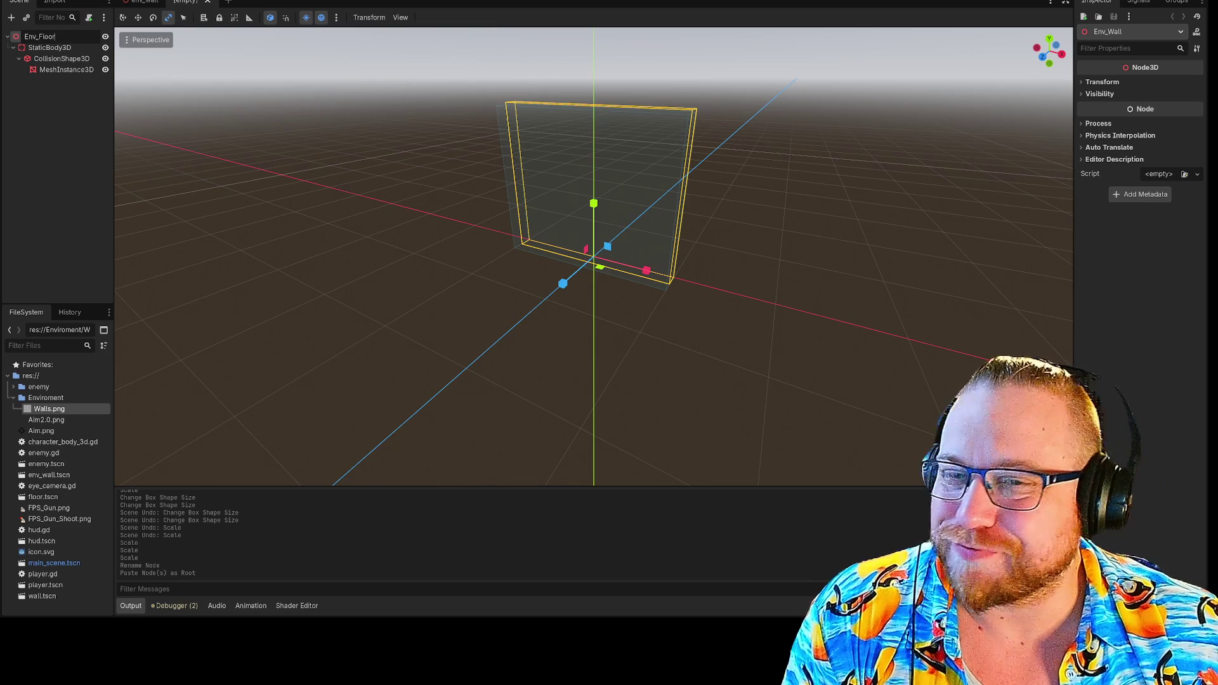
# - Set MeshInstance3D's Y and X rotation to 0 so the brick plane lies flat
pyautogui.click(66, 71)
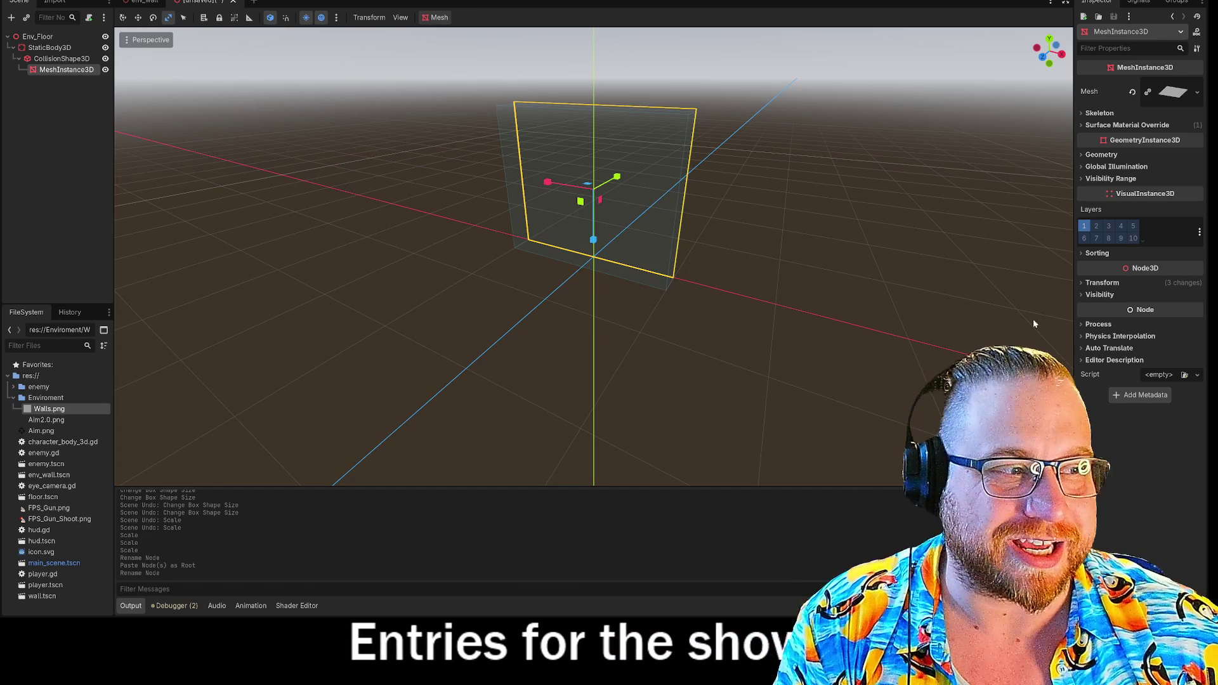
pyautogui.click(1085, 283)
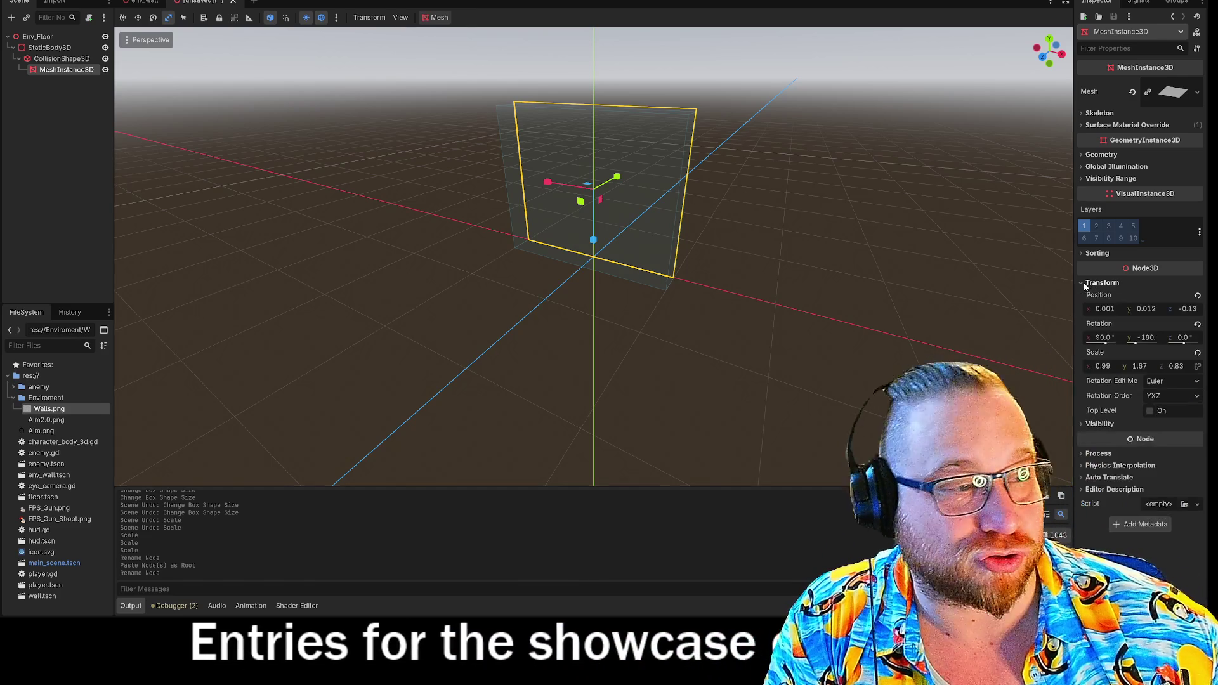
pyautogui.moveTo(914, 191)
pyautogui.mouseDown()
pyautogui.moveTo(832, 201)
pyautogui.moveTo(876, 250)
pyautogui.mouseUp()
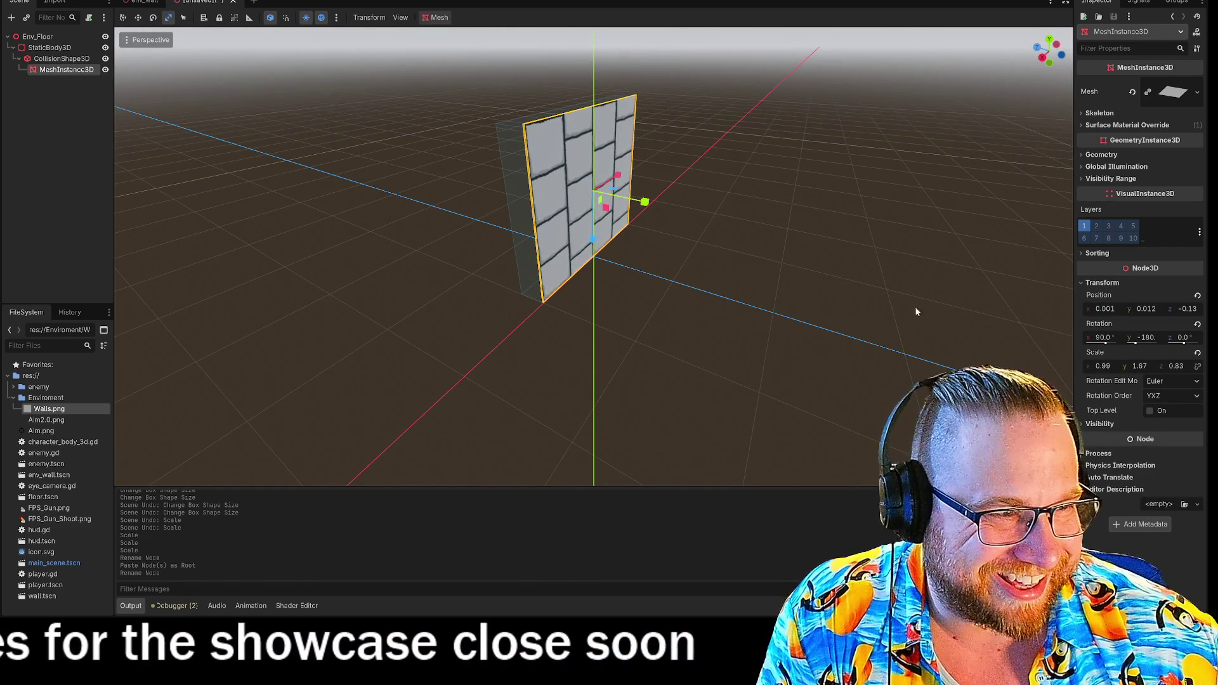
pyautogui.click(1149, 338)
pyautogui.write('0')
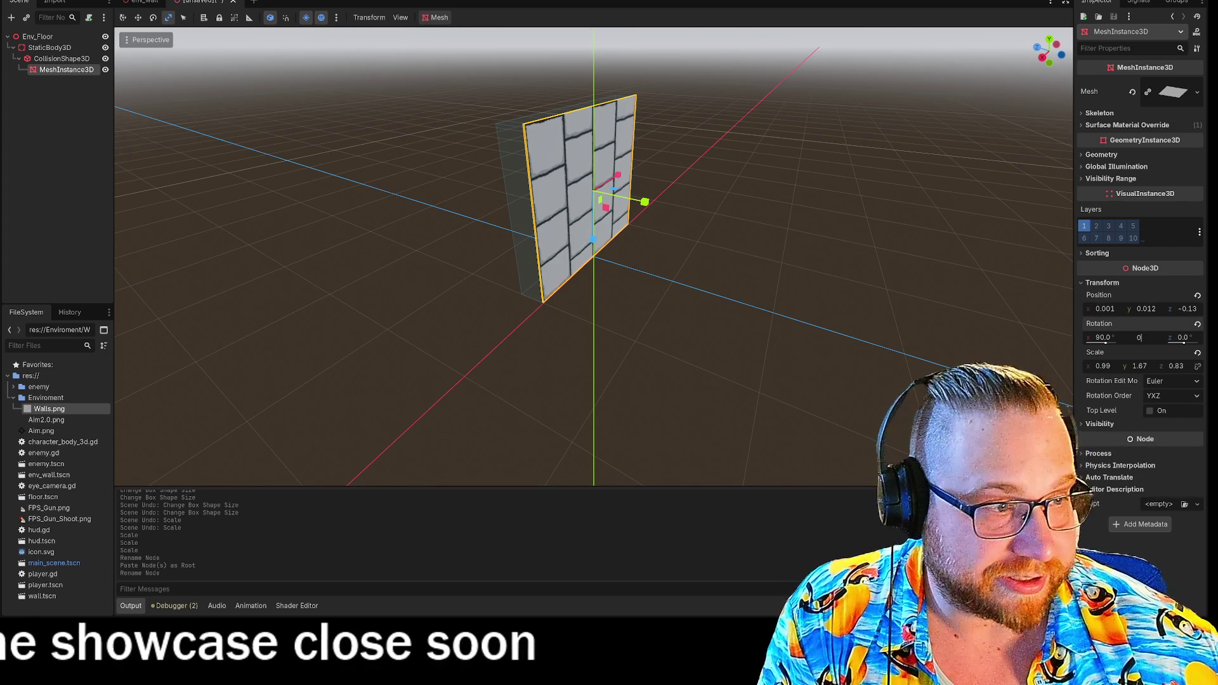
pyautogui.click(1101, 338)
pyautogui.write('0')
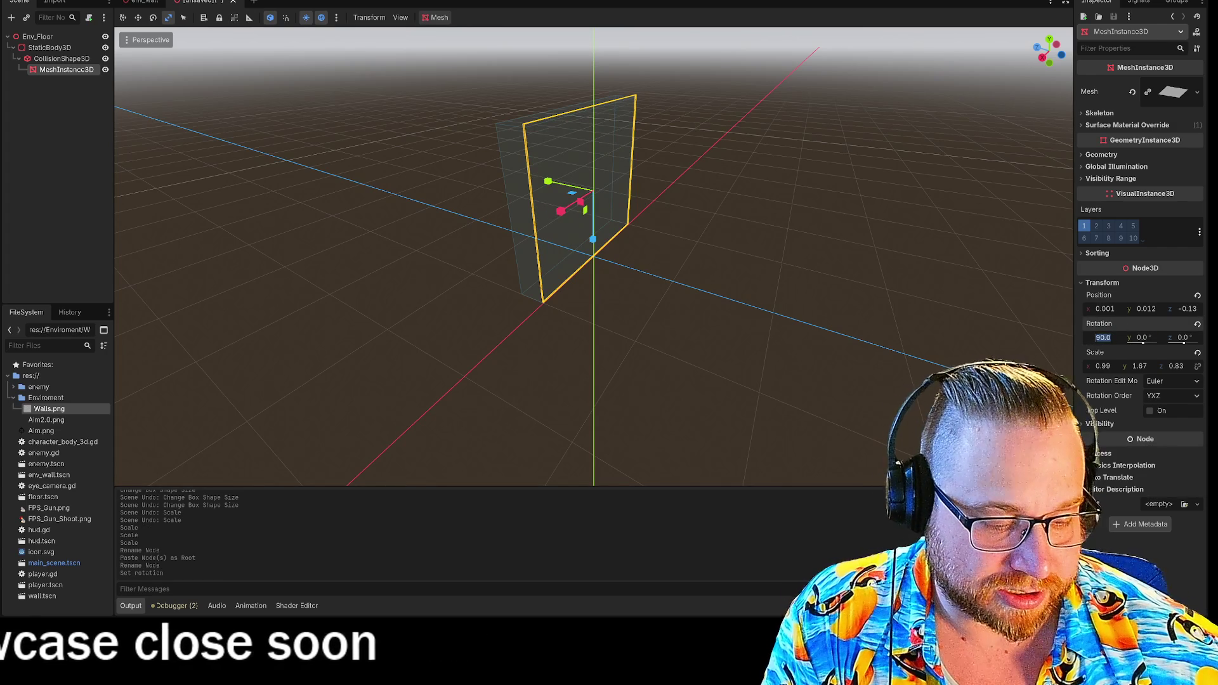
pyautogui.click(791, 291)
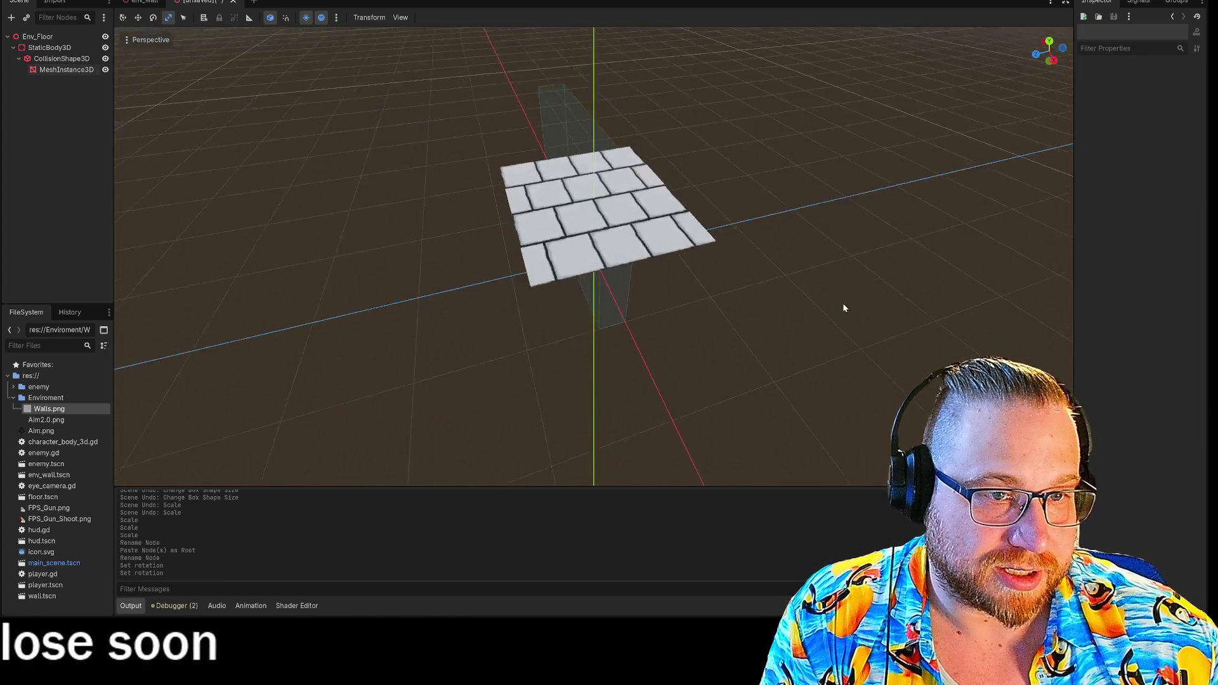
pyautogui.moveTo(843, 302); pyautogui.dragTo(684, 206)
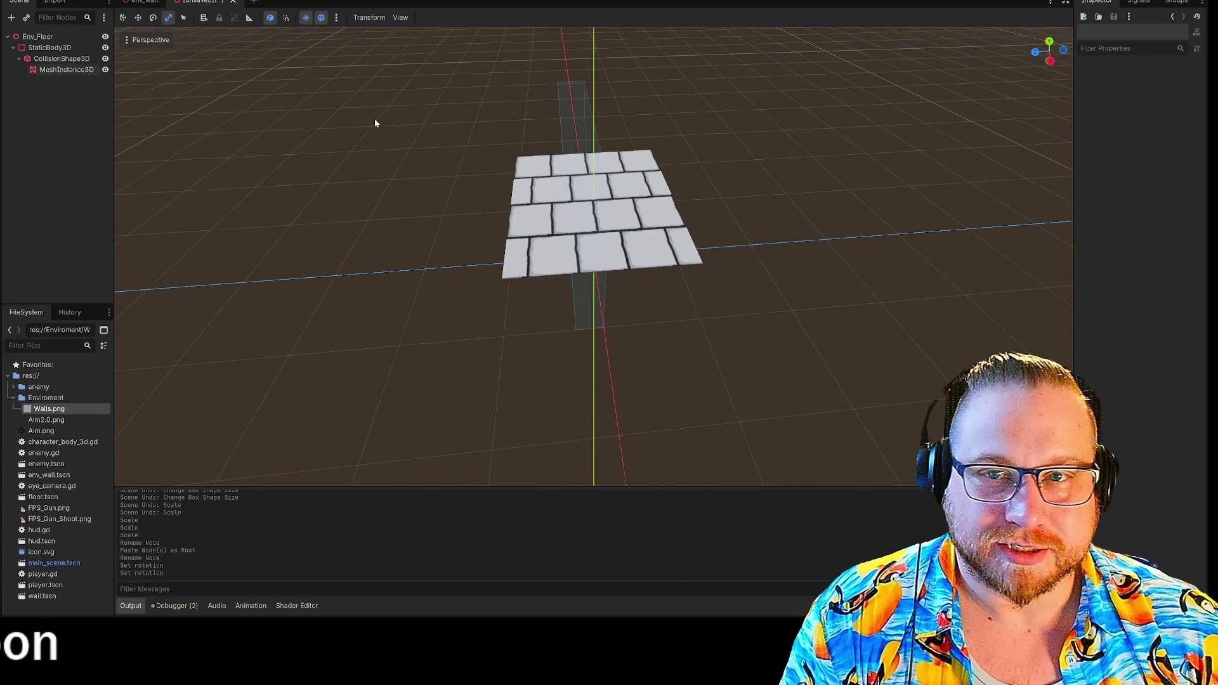
# - Stretch the CollisionShape3D box deeper in the side orthographic view, to Z about 1.46
pyautogui.click(56, 59)
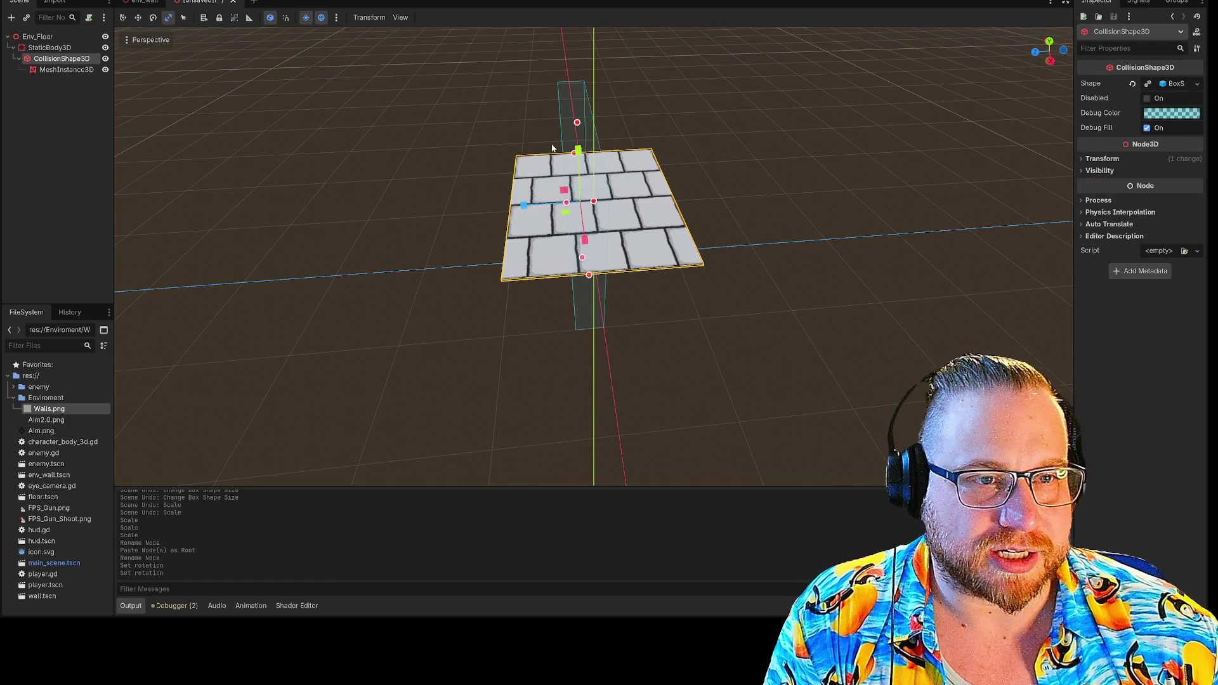
pyautogui.moveTo(552, 148)
pyautogui.mouseDown()
pyautogui.moveTo(698, 143)
pyautogui.moveTo(816, 185)
pyautogui.moveTo(815, 150)
pyautogui.moveTo(813, 165)
pyautogui.moveTo(611, 181)
pyautogui.mouseUp()
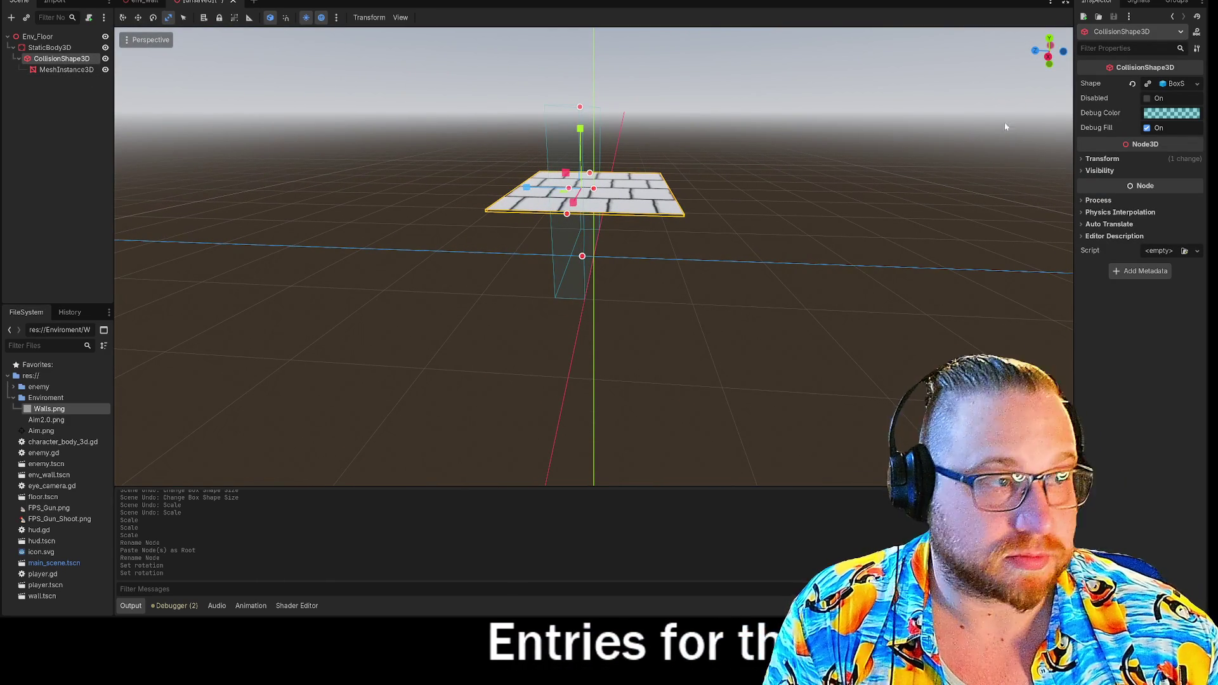
pyautogui.click(1051, 60)
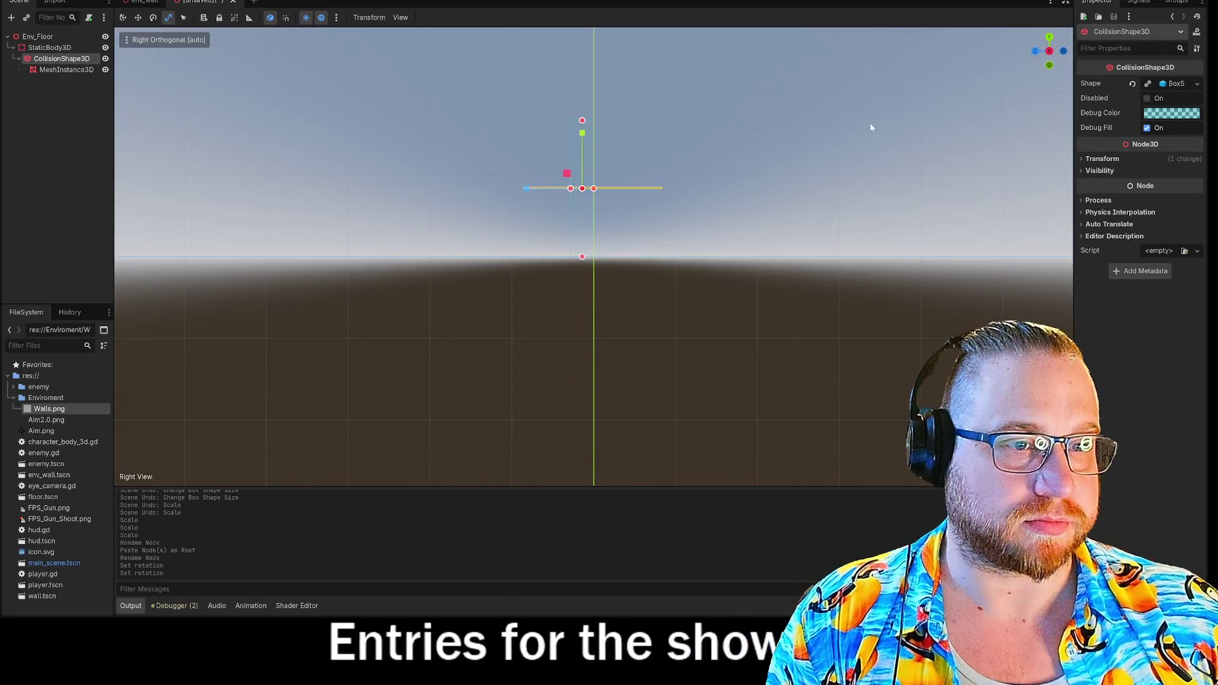
pyautogui.moveTo(592, 191)
pyautogui.mouseDown()
pyautogui.moveTo(725, 205)
pyautogui.moveTo(691, 204)
pyautogui.mouseUp()
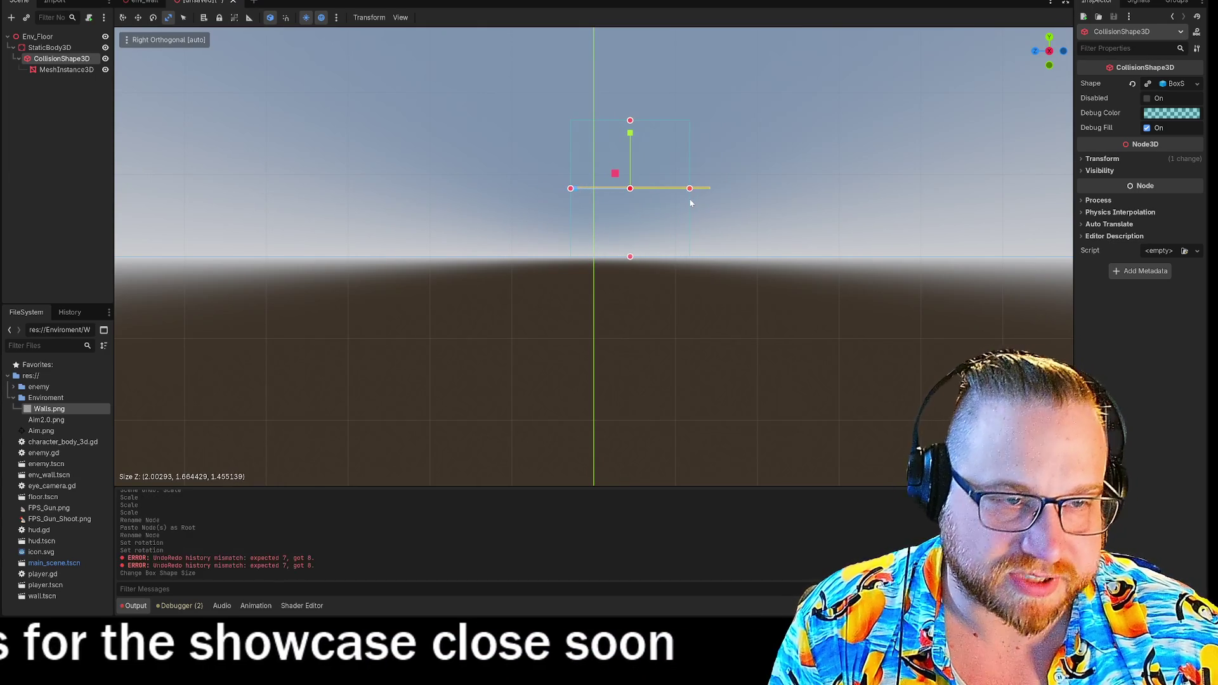
# - Undo the last rotation change and move MeshInstance3D directly under StaticBody3D
pyautogui.hotkey('ctrl', 'z')
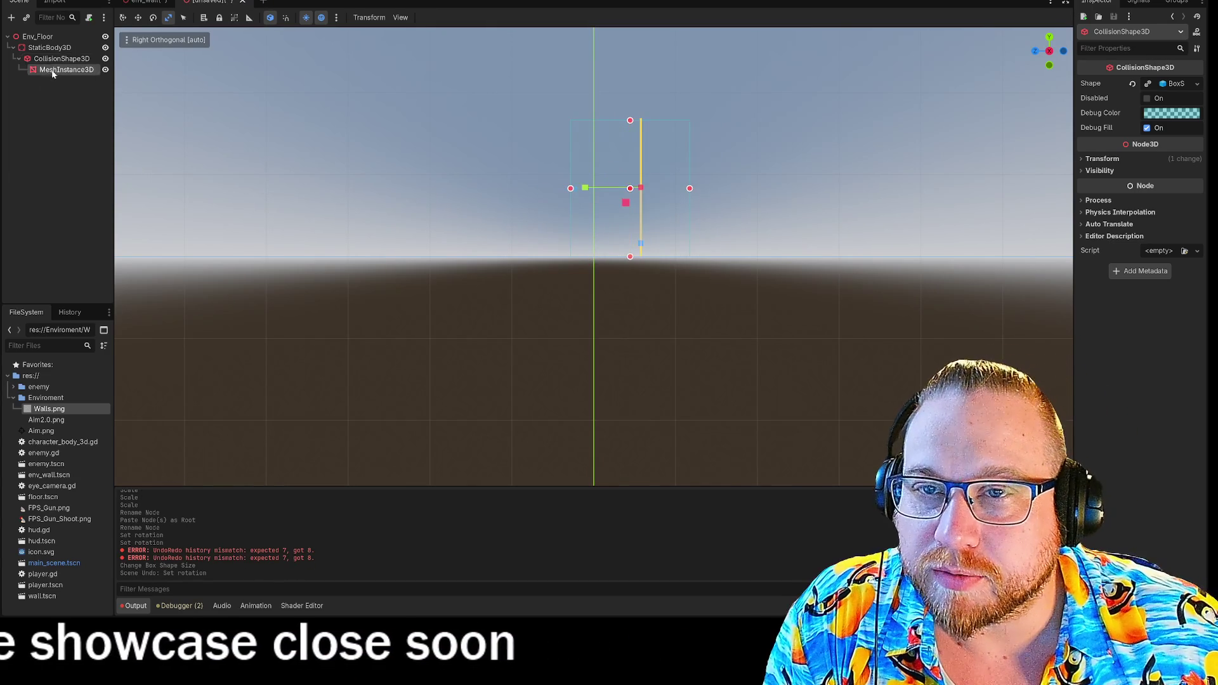
pyautogui.moveTo(67, 70); pyautogui.dragTo(36, 48)
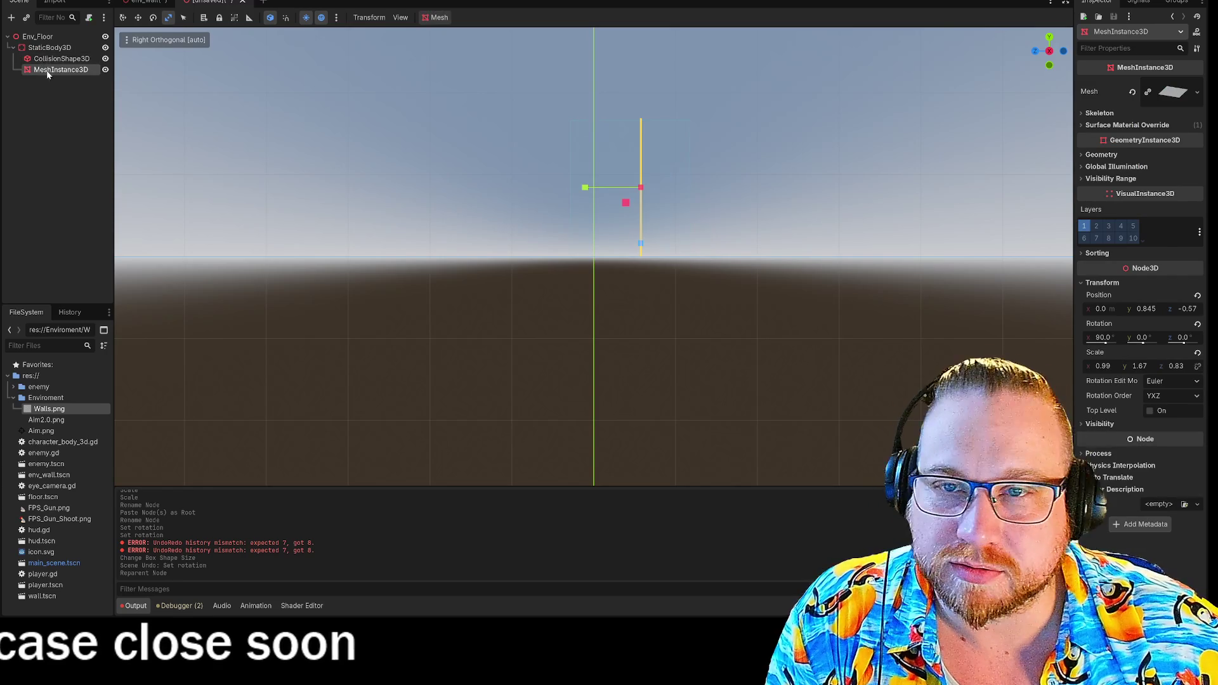
pyautogui.click(44, 58)
pyautogui.click(59, 69)
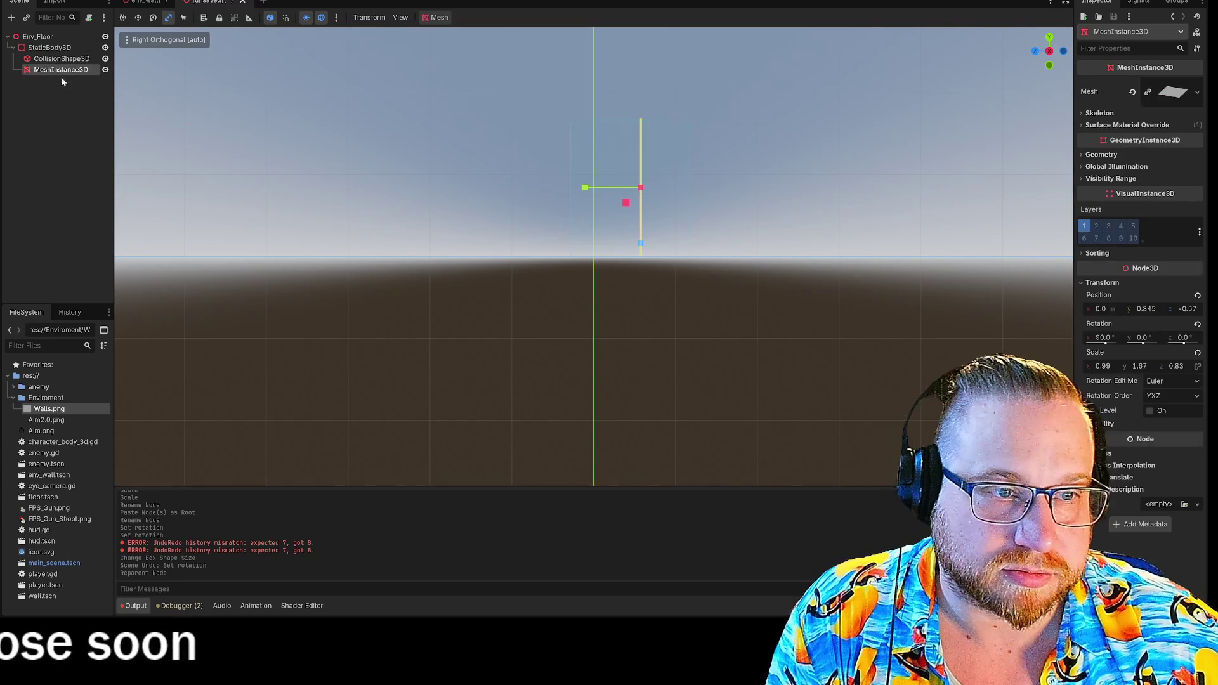
pyautogui.moveTo(722, 197)
pyautogui.mouseDown()
pyautogui.moveTo(698, 217)
pyautogui.moveTo(713, 233)
pyautogui.moveTo(744, 238)
pyautogui.moveTo(767, 208)
pyautogui.mouseUp()
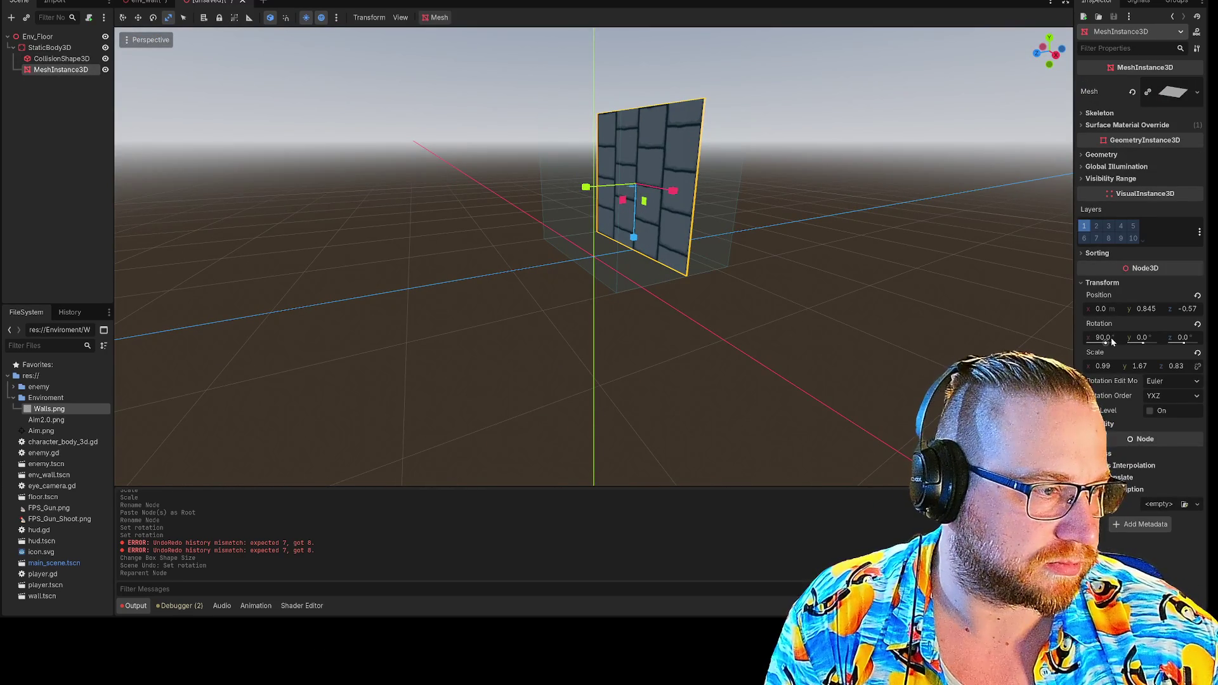
pyautogui.write('0')
# - Set the plane's X rotation so it lies flat with zero rotation, and select it
pyautogui.press('Return')
pyautogui.click(977, 344)
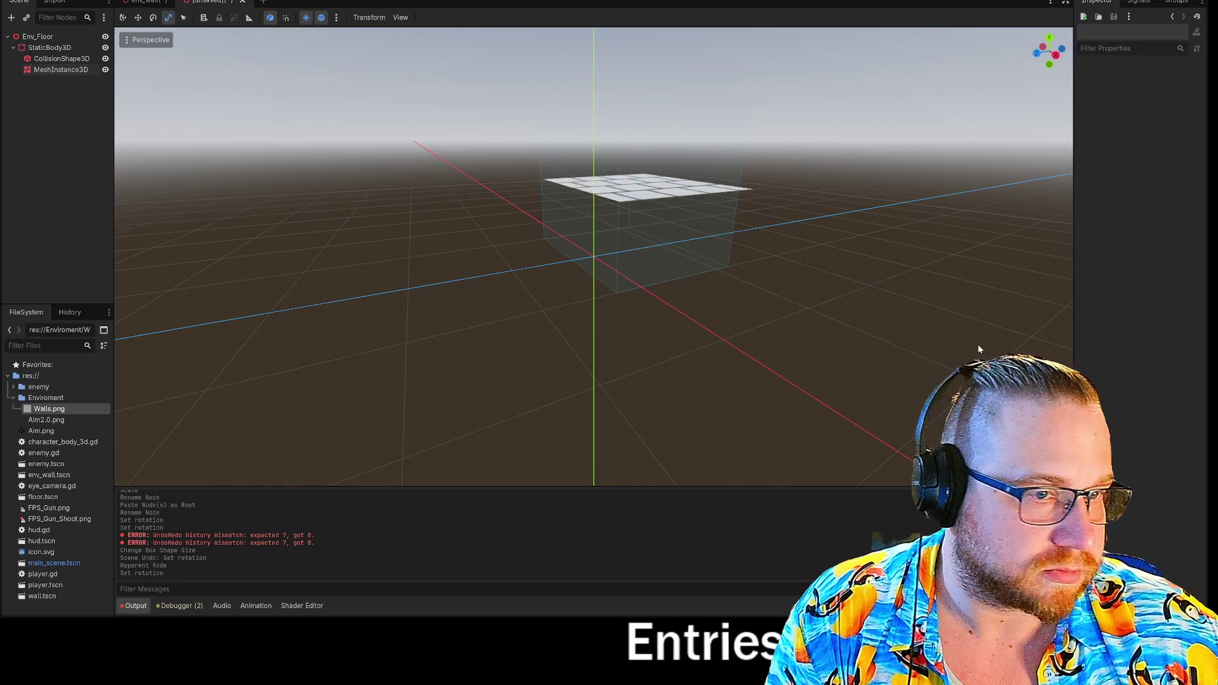
pyautogui.moveTo(977, 344)
pyautogui.mouseDown()
pyautogui.moveTo(808, 302)
pyautogui.moveTo(1051, 132)
pyautogui.mouseUp()
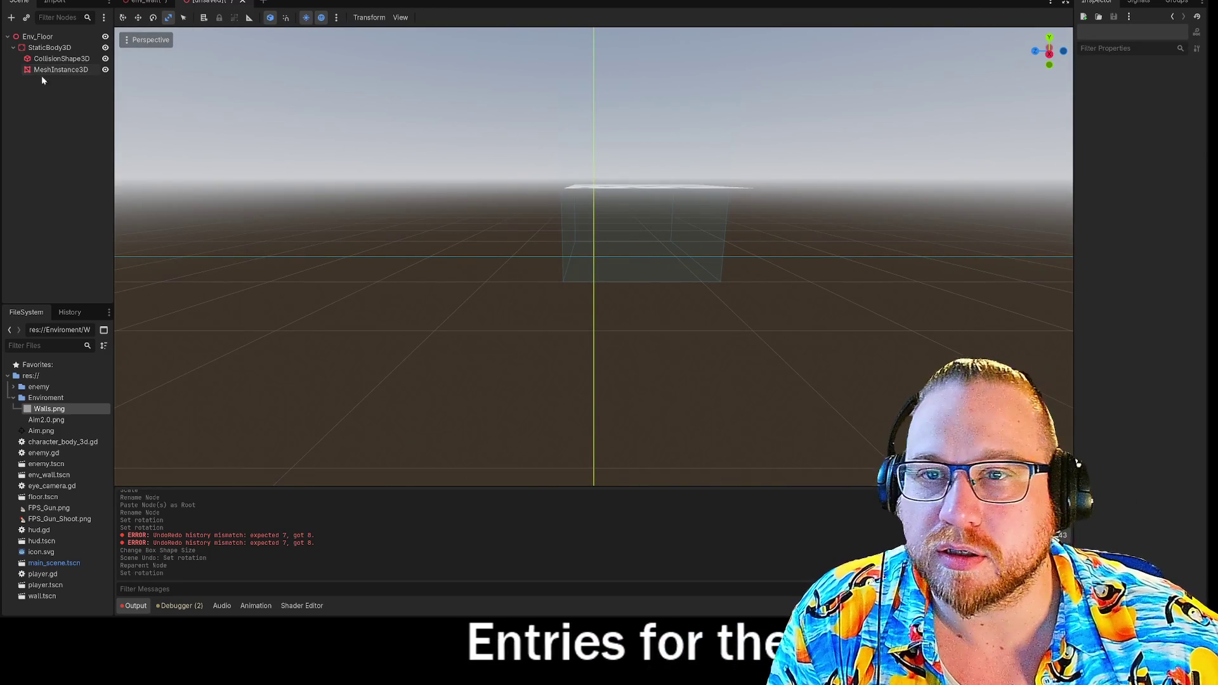
pyautogui.click(745, 186)
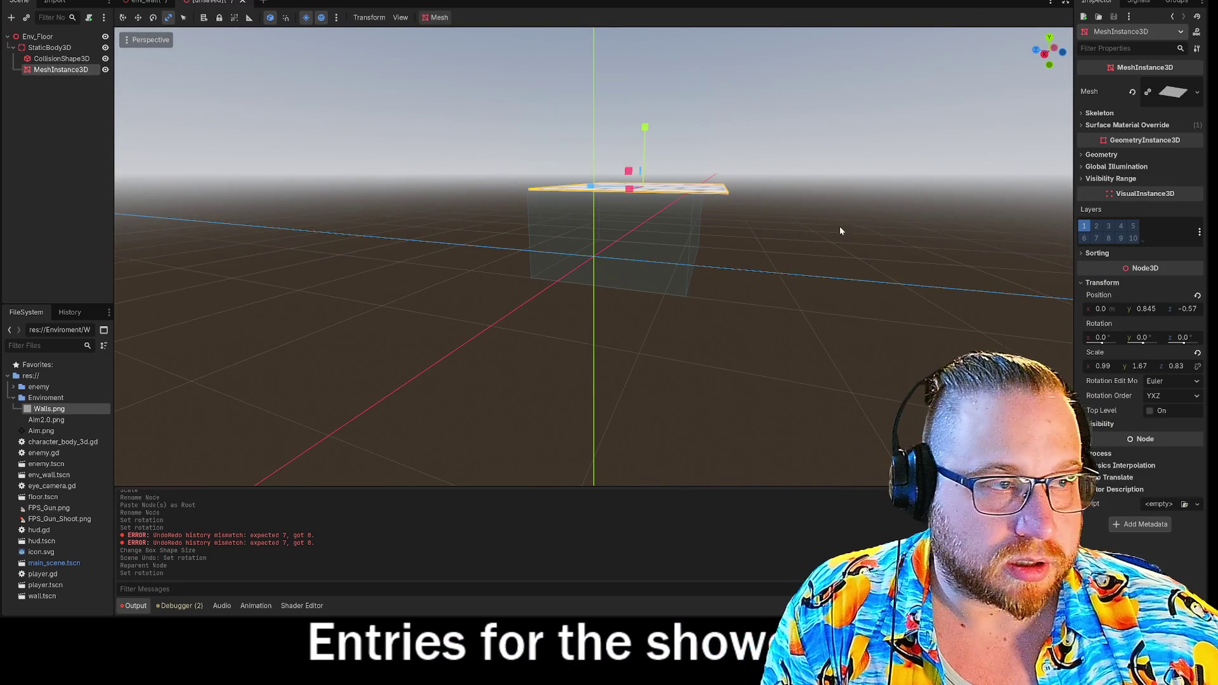
# - In side orthographic view, move the floor plane to z 0.001 and lower it to y 0.025
pyautogui.press('KP_3')
pyautogui.scroll(-1, 803, 238)
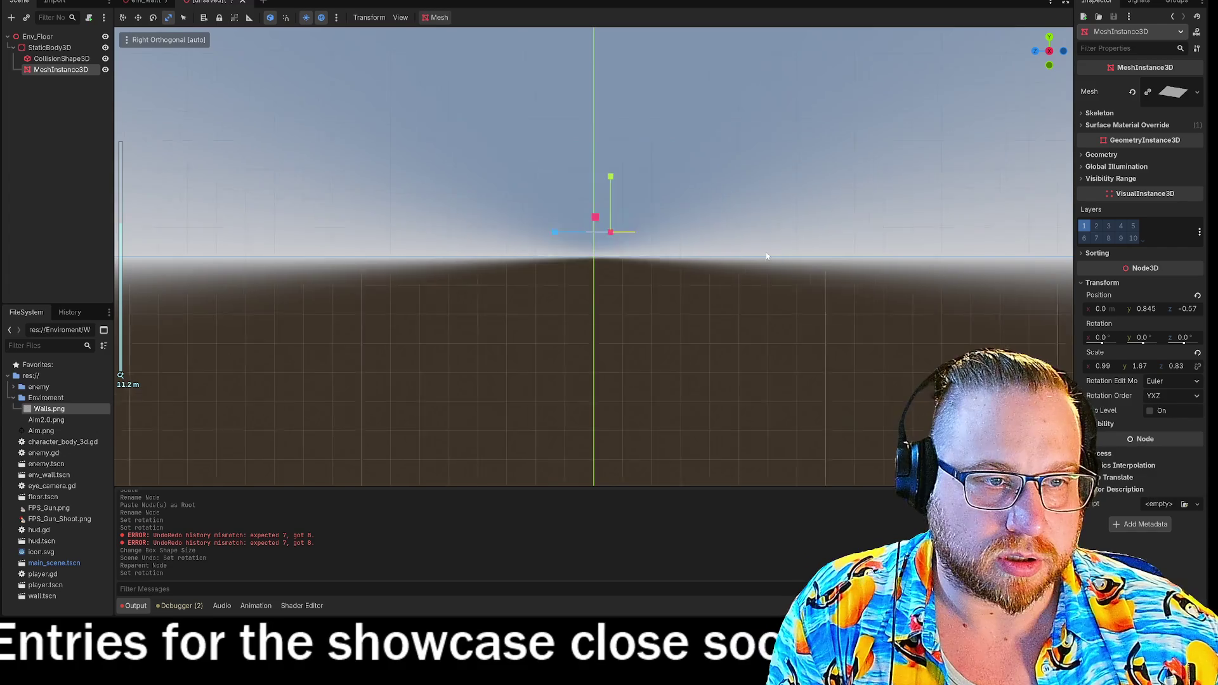
pyautogui.scroll(7, 764, 254)
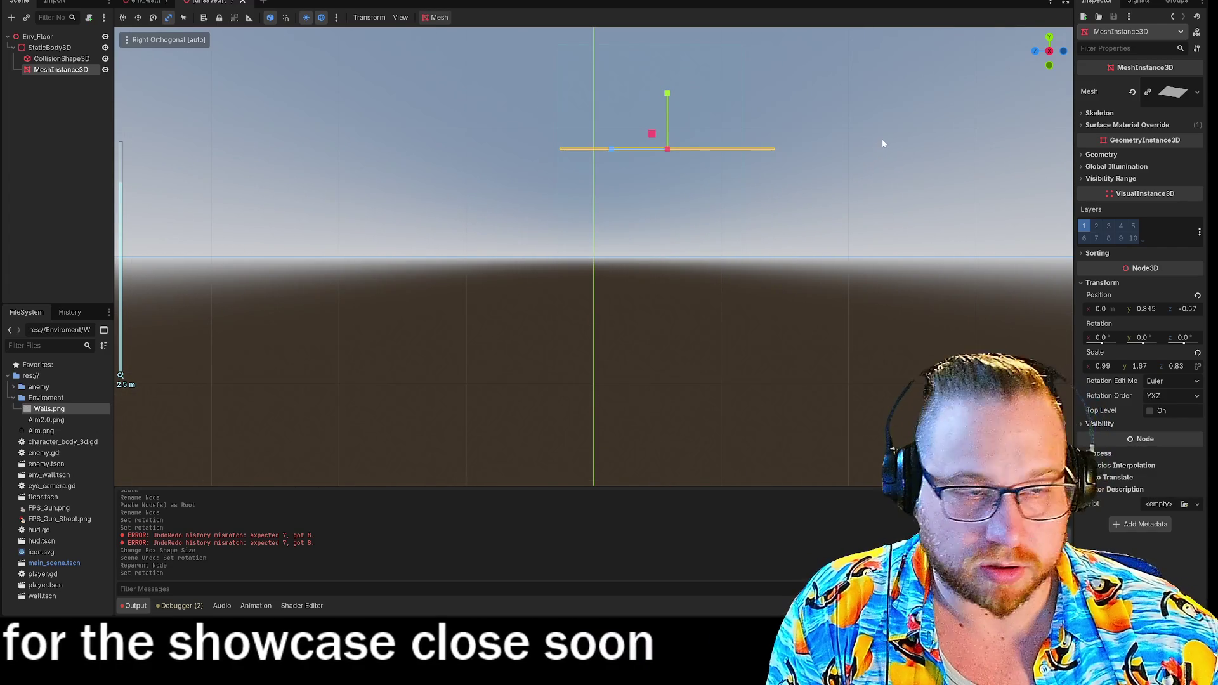
pyautogui.moveTo(884, 142)
pyautogui.mouseDown()
pyautogui.moveTo(909, 136)
pyautogui.moveTo(924, 188)
pyautogui.moveTo(828, 181)
pyautogui.moveTo(910, 199)
pyautogui.moveTo(897, 163)
pyautogui.moveTo(889, 190)
pyautogui.moveTo(967, 168)
pyautogui.mouseUp()
pyautogui.press('KP_3')
pyautogui.click(1048, 54)
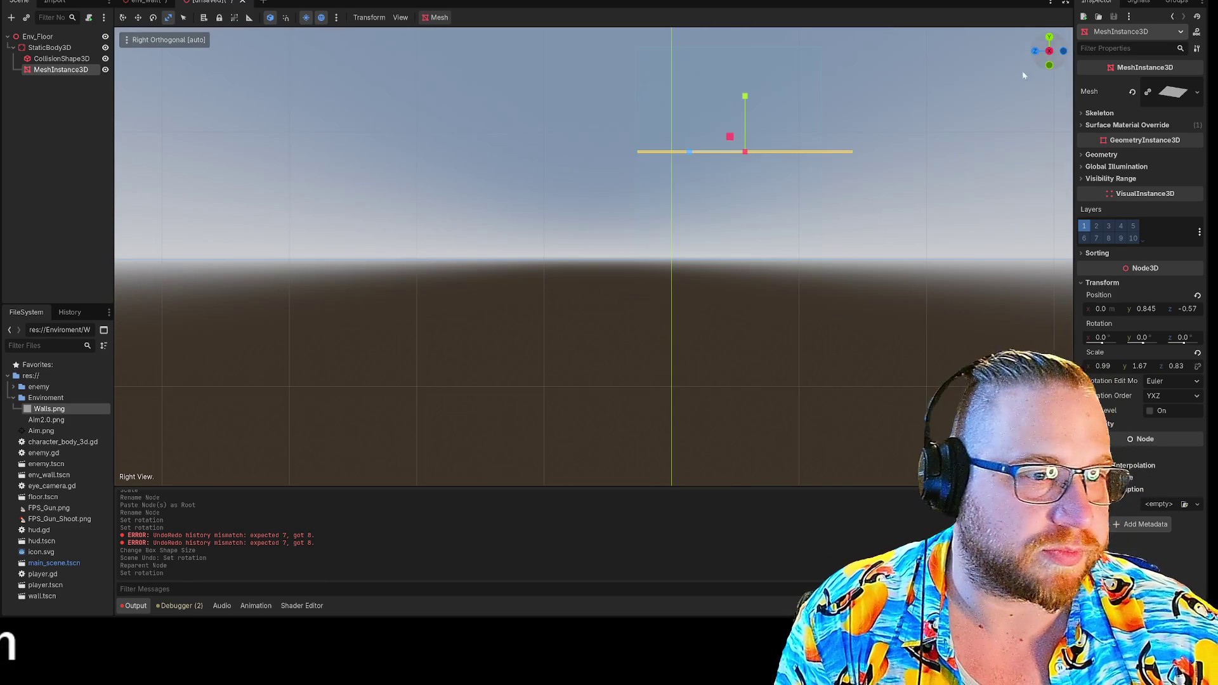
pyautogui.moveTo(919, 129)
pyautogui.mouseDown()
pyautogui.moveTo(903, 136)
pyautogui.moveTo(933, 137)
pyautogui.moveTo(923, 149)
pyautogui.moveTo(776, 181)
pyautogui.mouseUp()
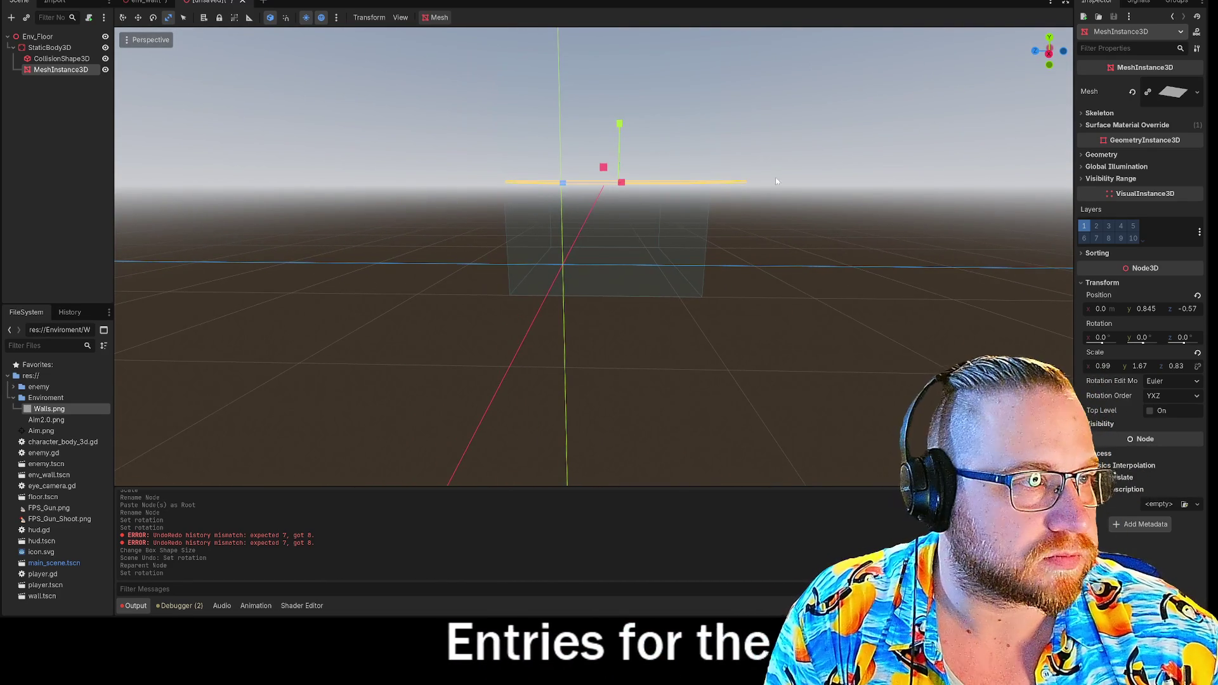
pyautogui.click(1048, 55)
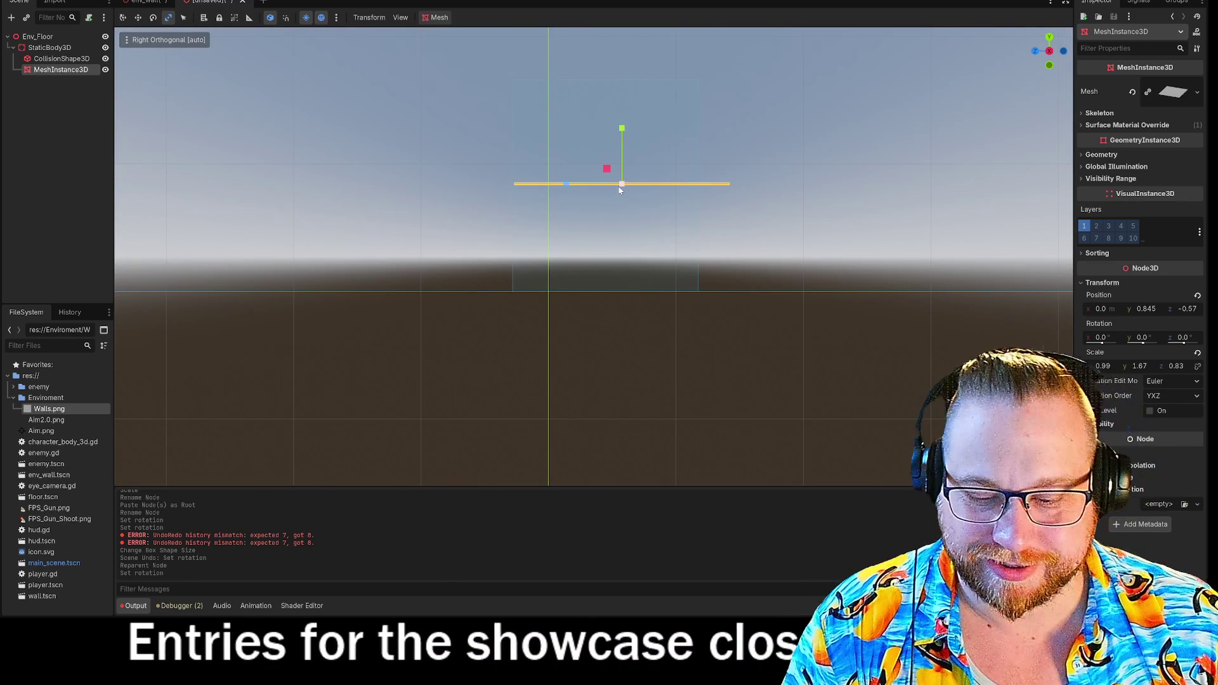
pyautogui.press('w')
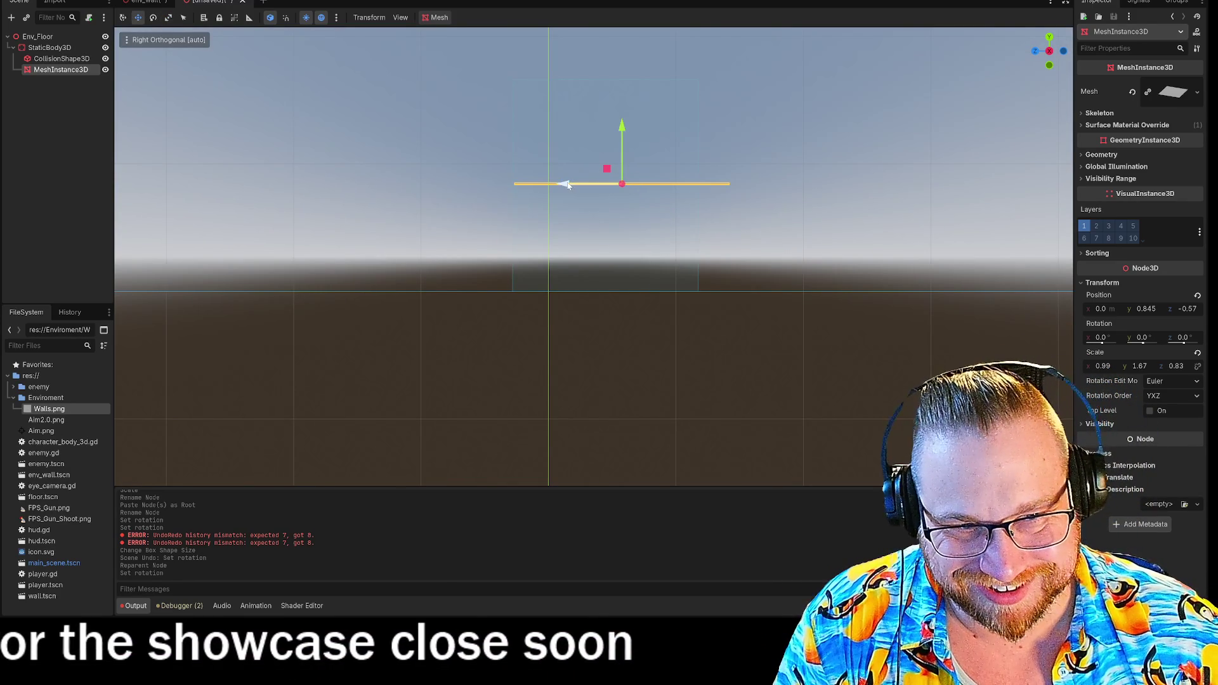
pyautogui.moveTo(567, 185); pyautogui.dragTo(495, 186)
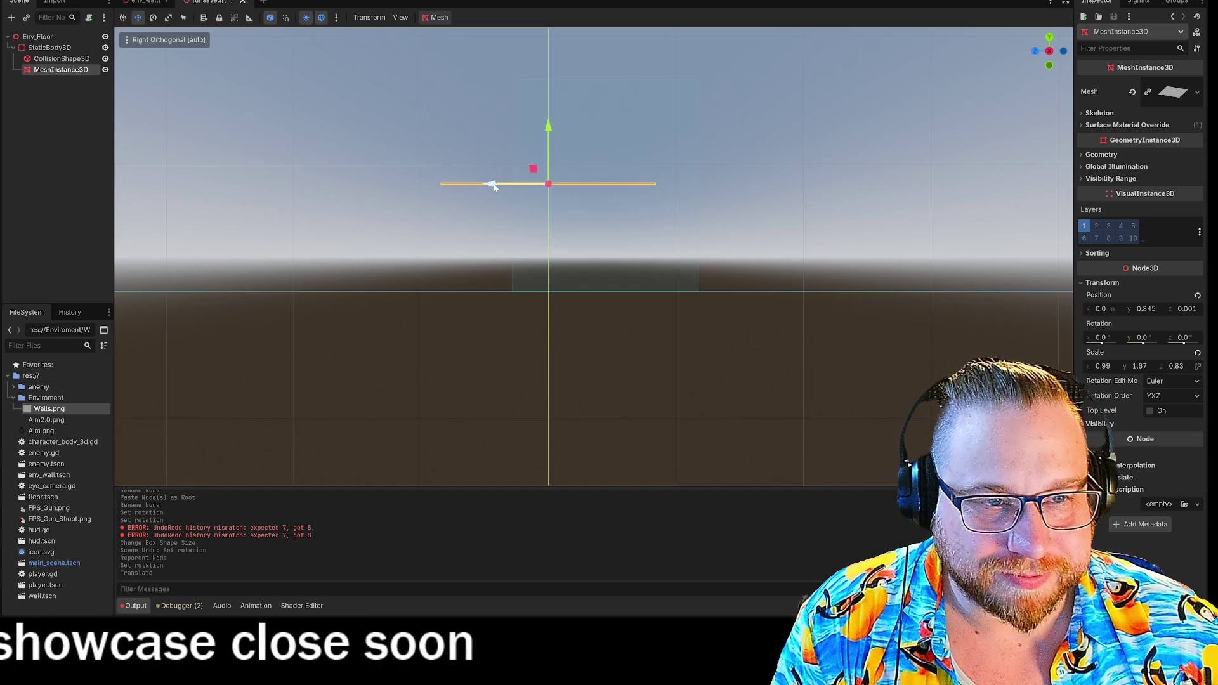
pyautogui.moveTo(548, 127); pyautogui.dragTo(538, 237)
# - Lower the floor mesh slightly along its Y axis
pyautogui.click(641, 209)
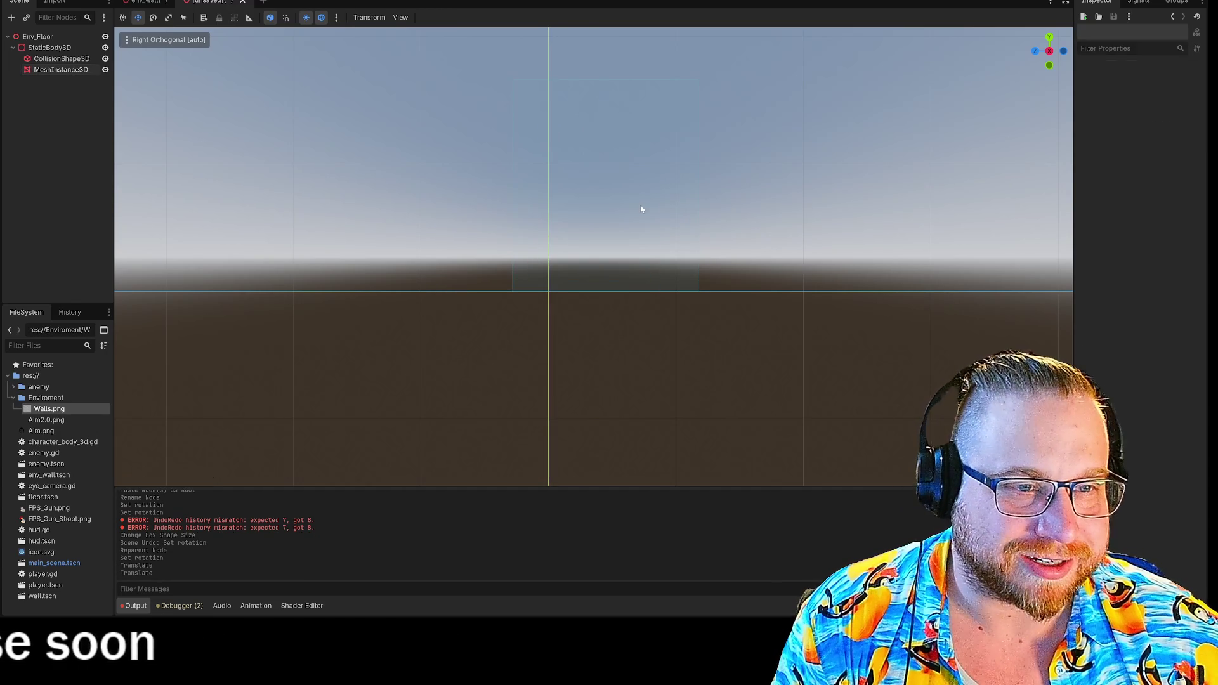
pyautogui.click(71, 60)
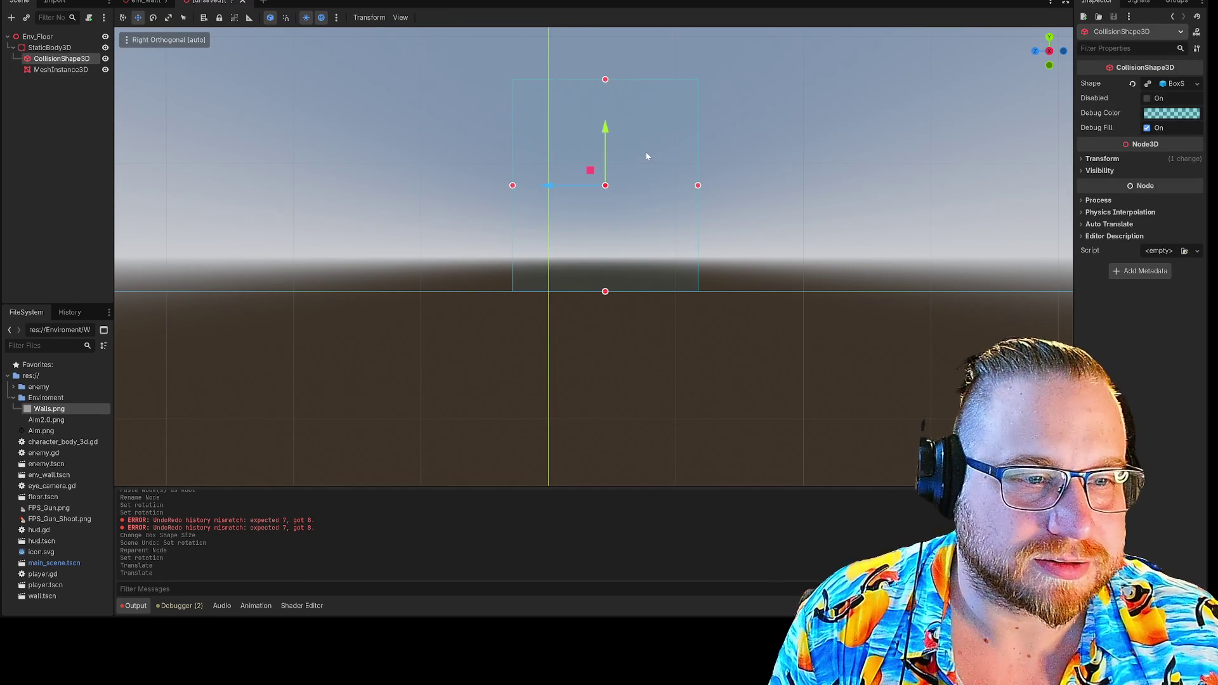
pyautogui.click(53, 71)
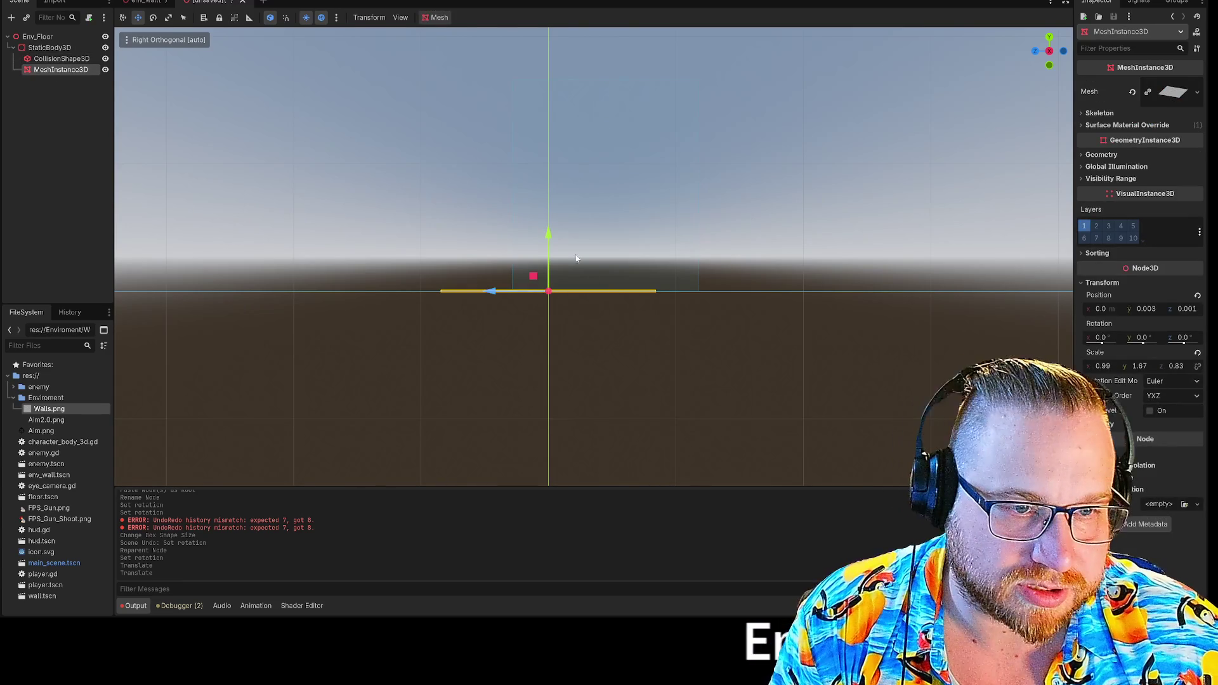
pyautogui.click(640, 222)
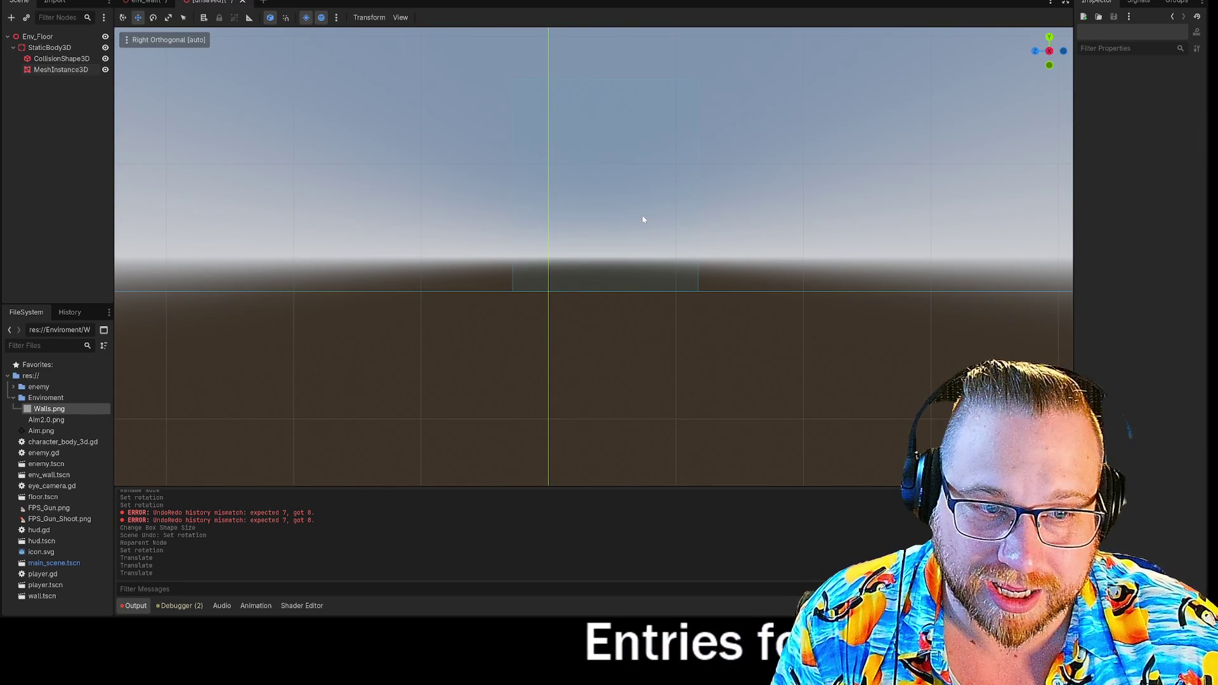
pyautogui.click(49, 60)
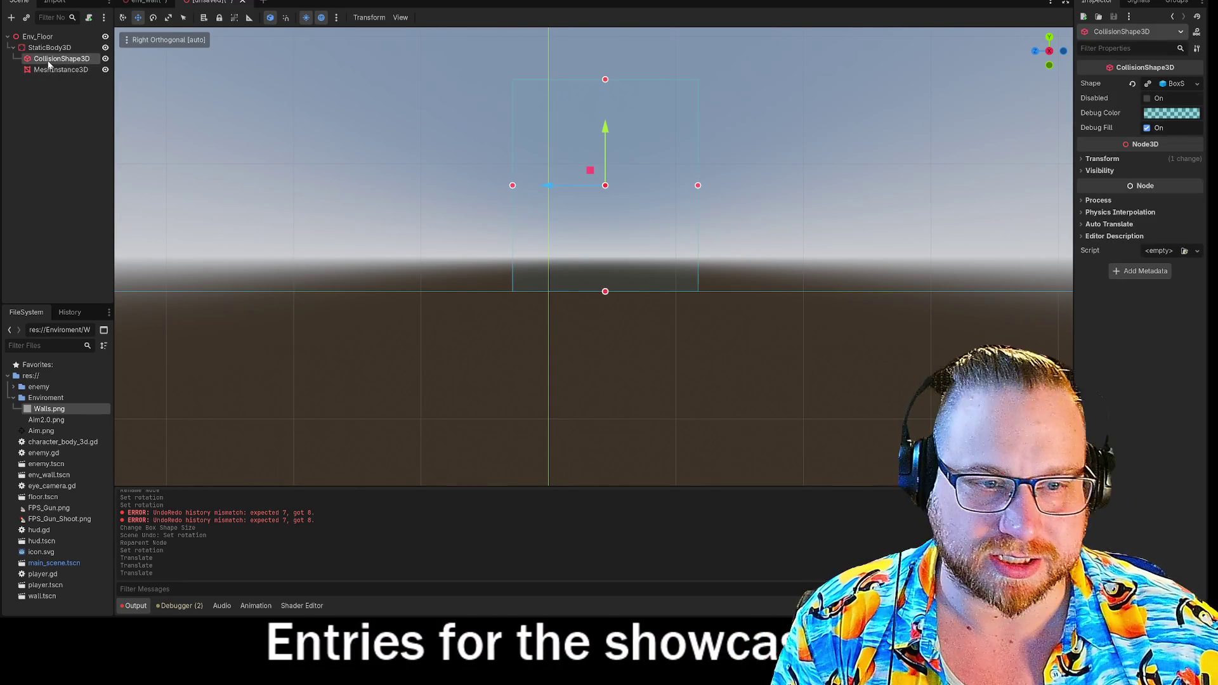
pyautogui.click(48, 71)
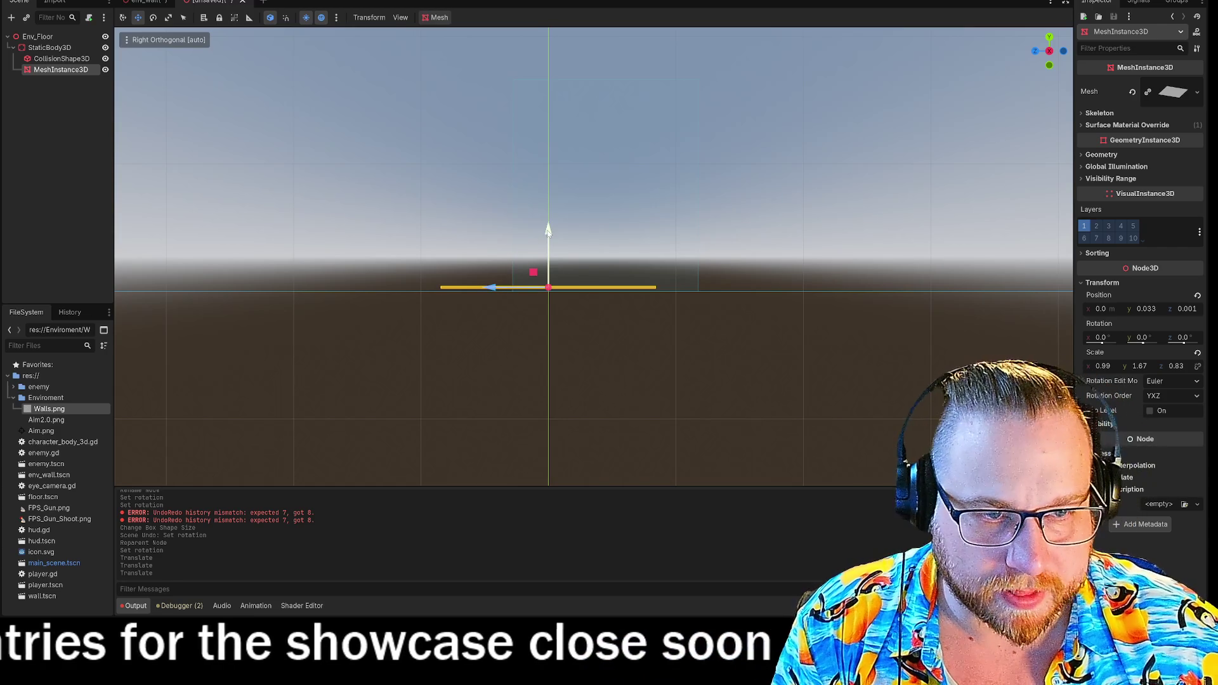
pyautogui.moveTo(548, 230); pyautogui.dragTo(548, 235)
pyautogui.click(689, 227)
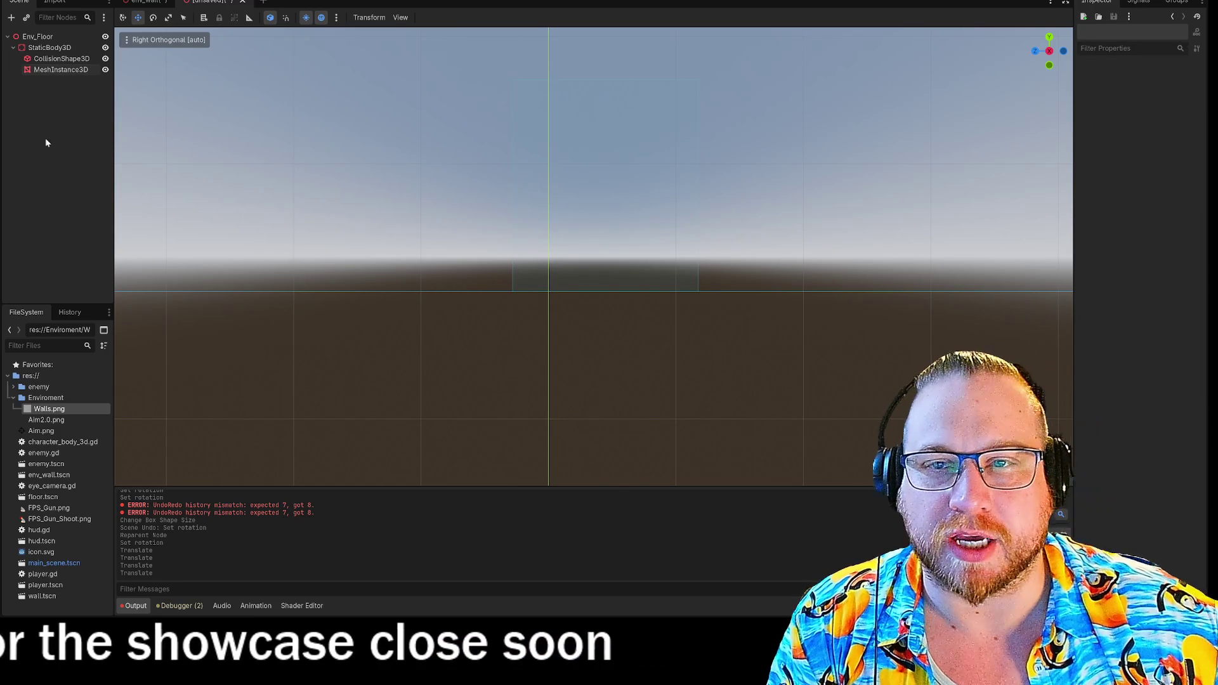
# - Shift the collision box sideways so the thin 2.0 × 0.24 × 1.46 slab lines up with the floor
pyautogui.click(71, 72)
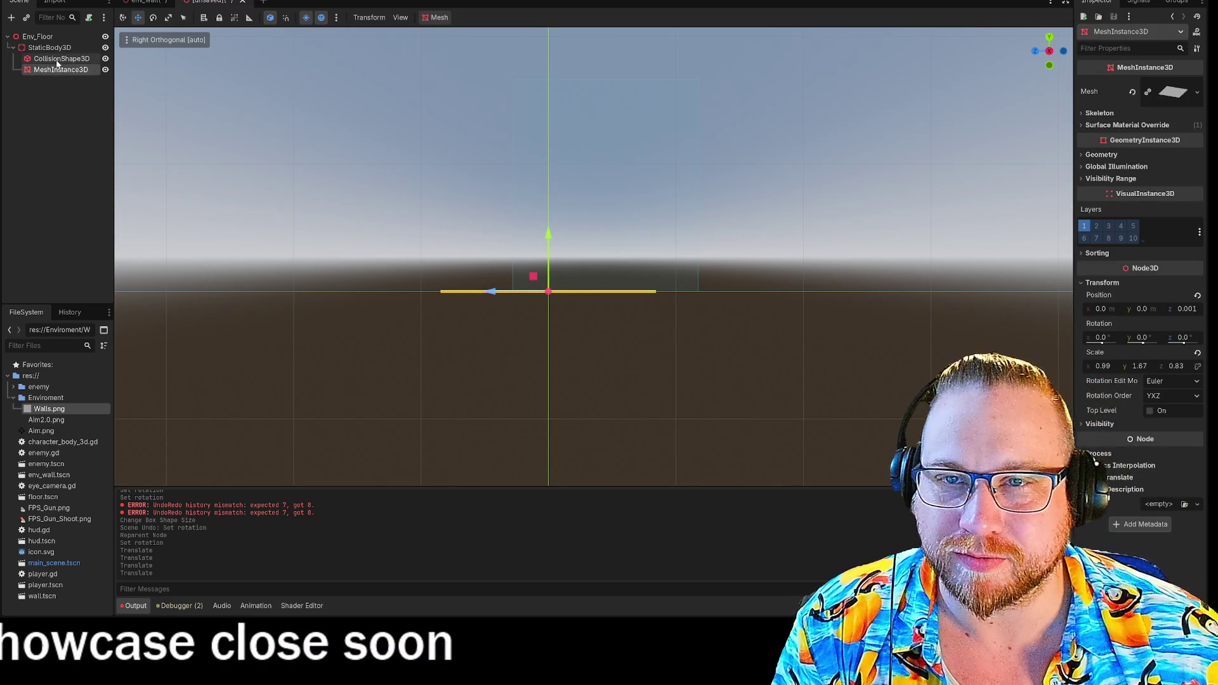
pyautogui.click(57, 59)
pyautogui.moveTo(551, 187); pyautogui.dragTo(503, 194)
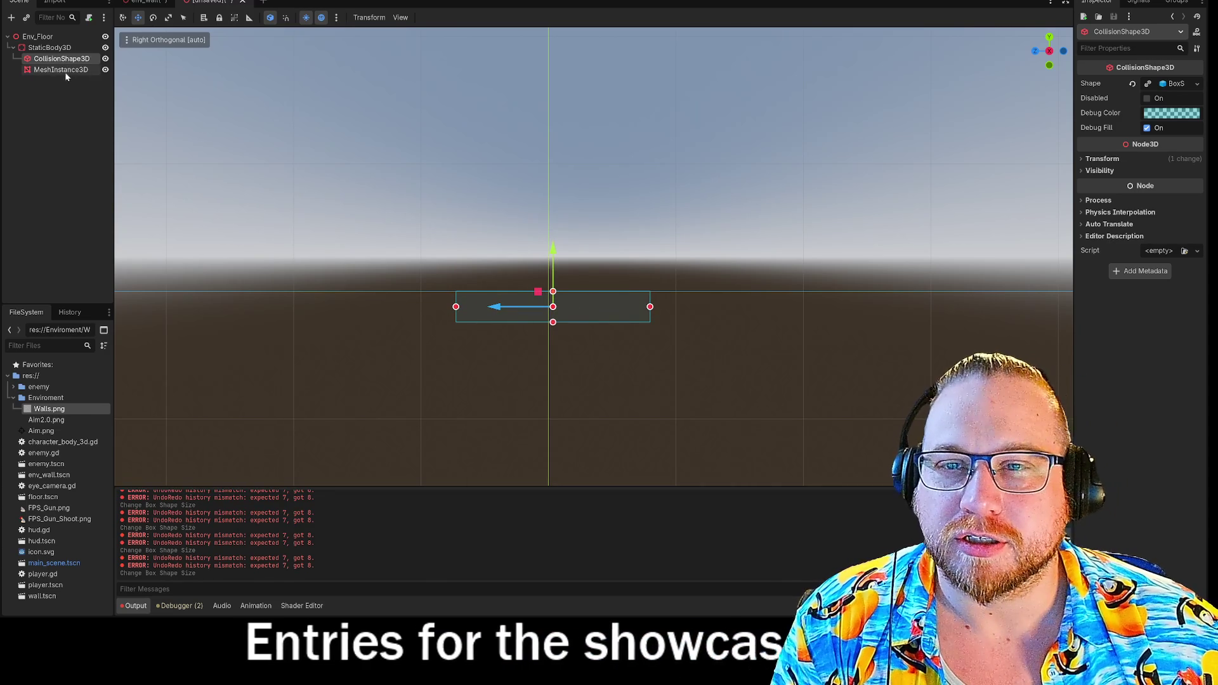
# - Zoom in and select CollisionShape3D to extend the box to about 2.0 × 0.24 × 2.0
pyautogui.click(61, 71)
pyautogui.click(646, 308)
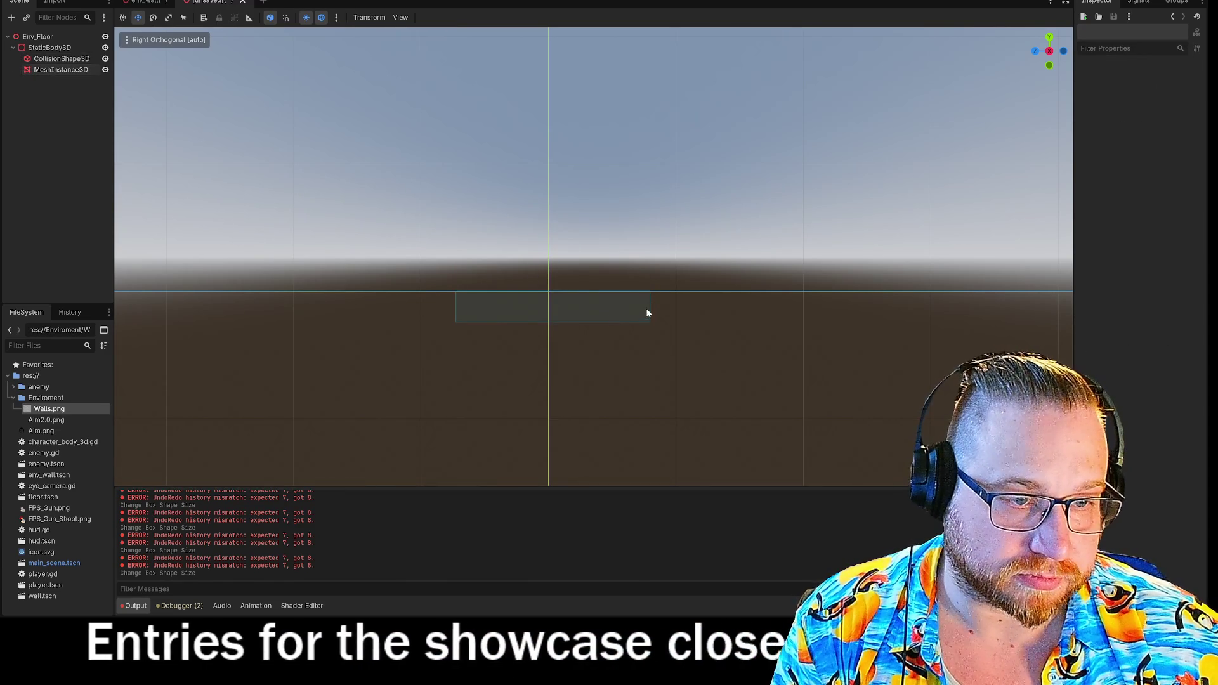
pyautogui.click(64, 58)
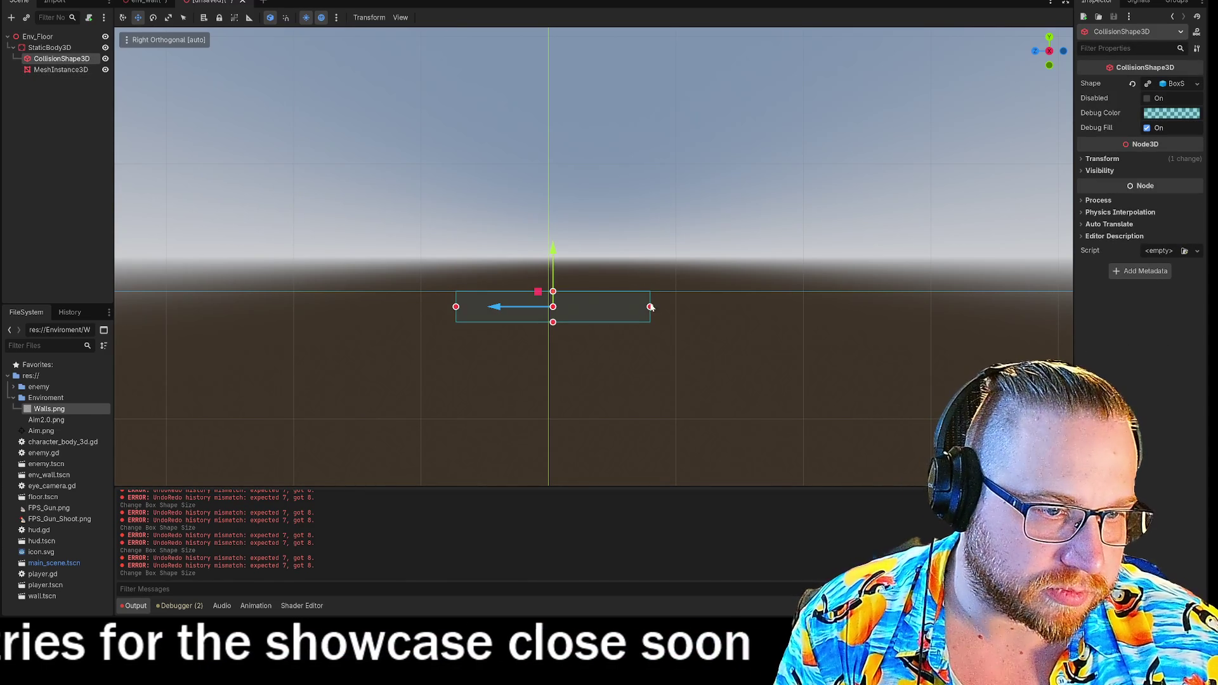
pyautogui.click(652, 309)
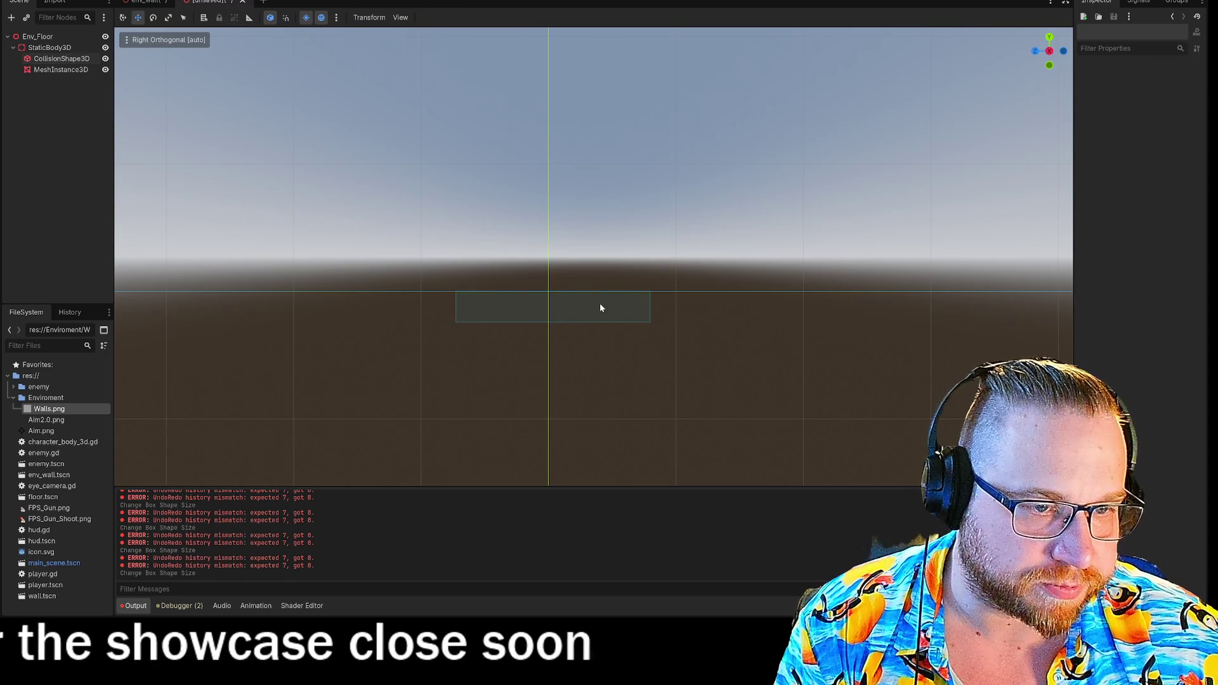
pyautogui.scroll(3, 622, 309)
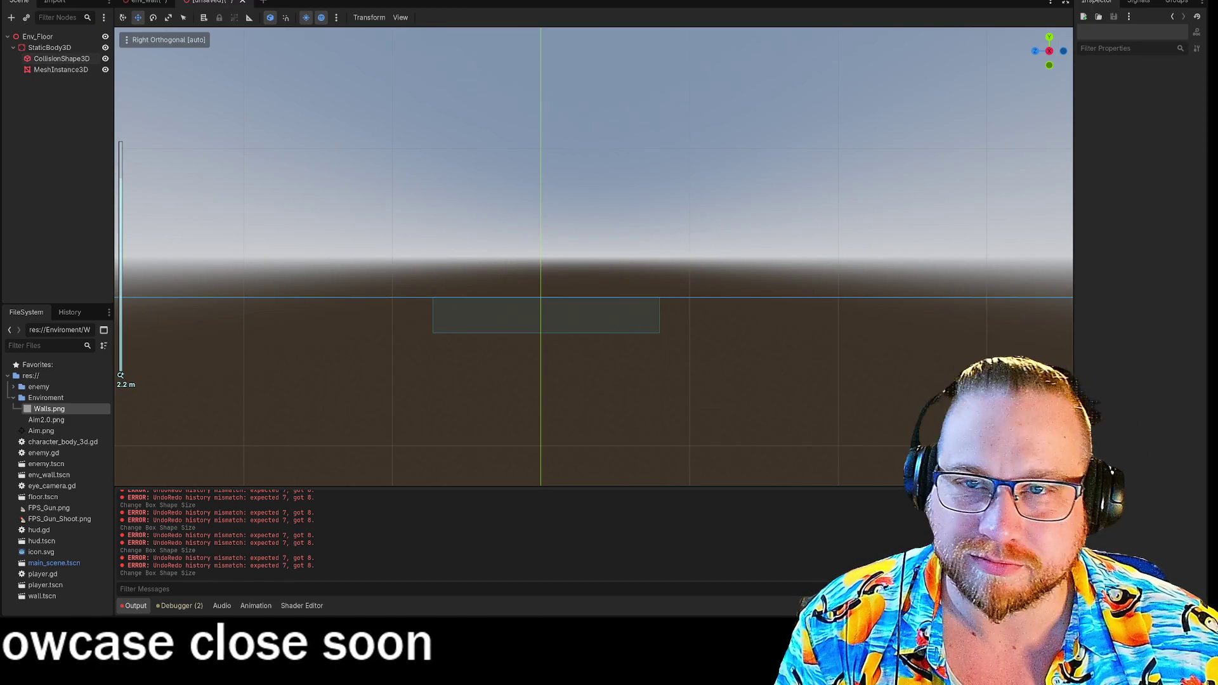
pyautogui.click(47, 60)
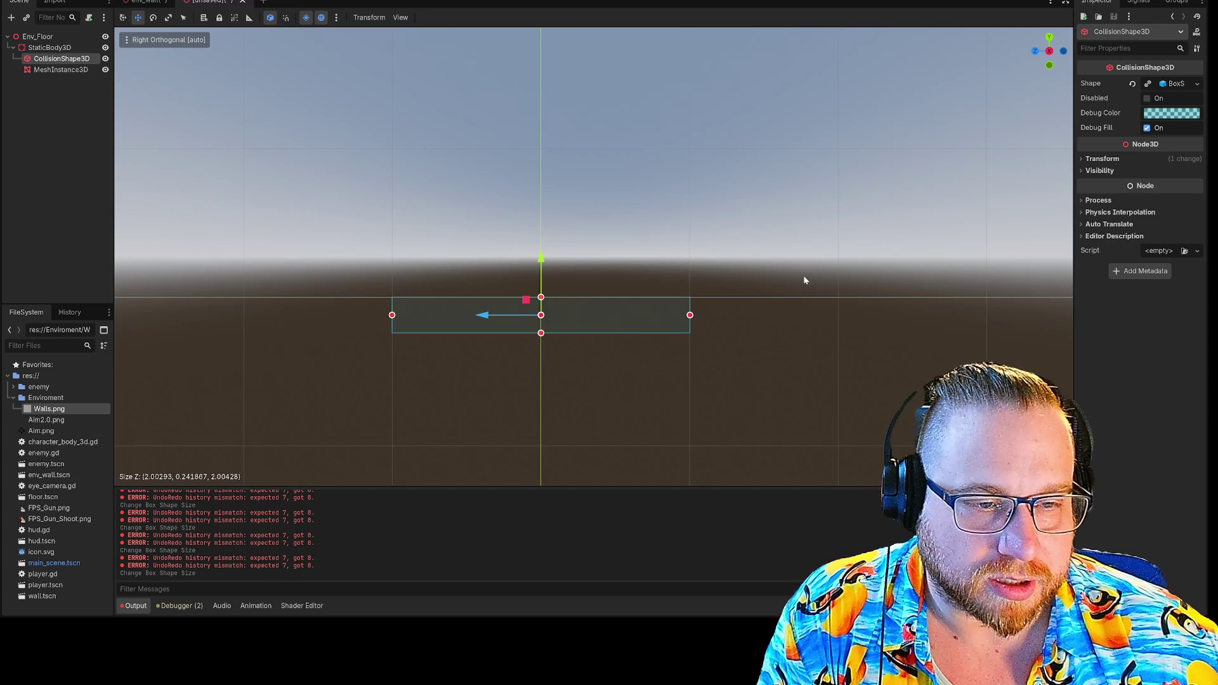
# - Check from all sides that the collision box fits the floor at about 1.97 × 0.24 × 1.67
pyautogui.moveTo(798, 279); pyautogui.dragTo(806, 352)
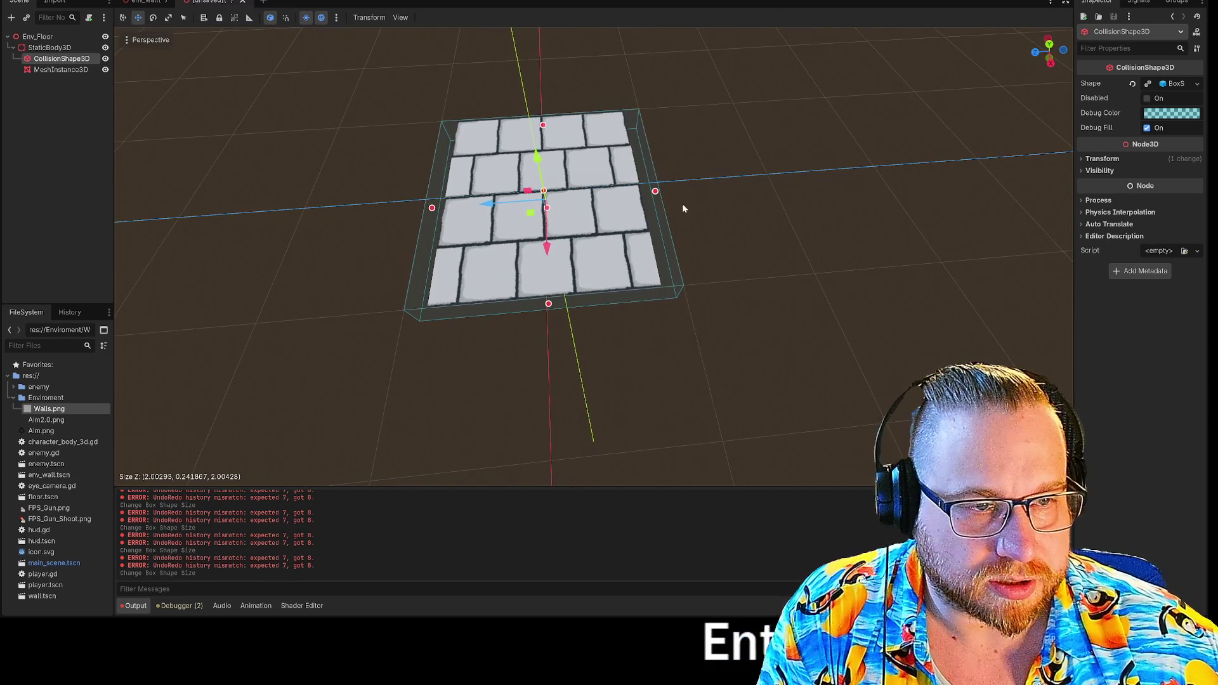
pyautogui.moveTo(696, 202); pyautogui.dragTo(655, 214)
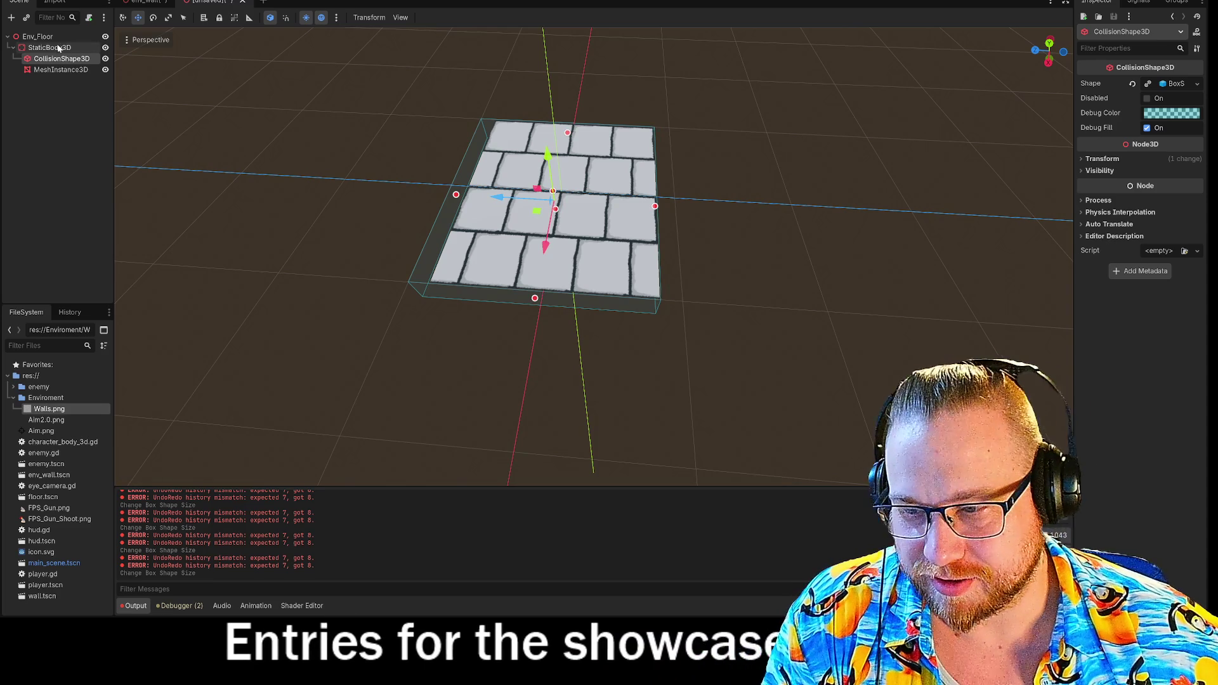
pyautogui.moveTo(381, 172)
pyautogui.mouseDown()
pyautogui.moveTo(409, 191)
pyautogui.moveTo(425, 261)
pyautogui.moveTo(425, 241)
pyautogui.moveTo(461, 226)
pyautogui.moveTo(614, 338)
pyautogui.moveTo(704, 294)
pyautogui.moveTo(698, 315)
pyautogui.mouseUp()
pyautogui.scroll(-3, 698, 315)
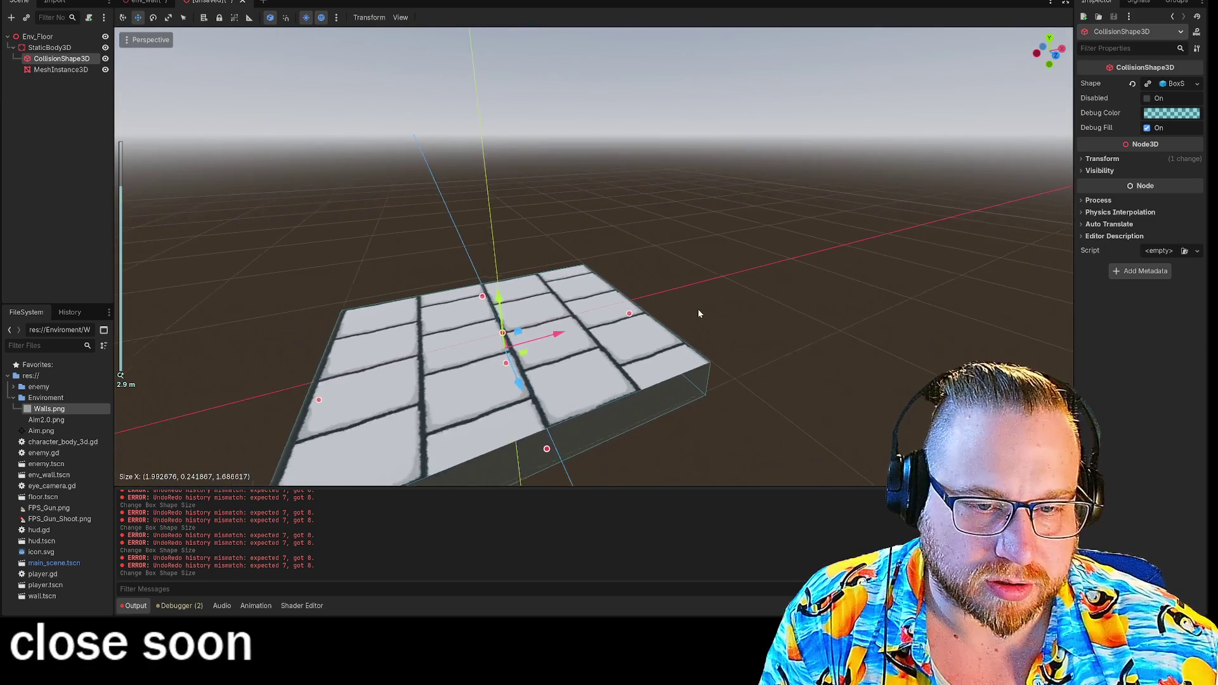
pyautogui.moveTo(227, 442); pyautogui.dragTo(245, 413)
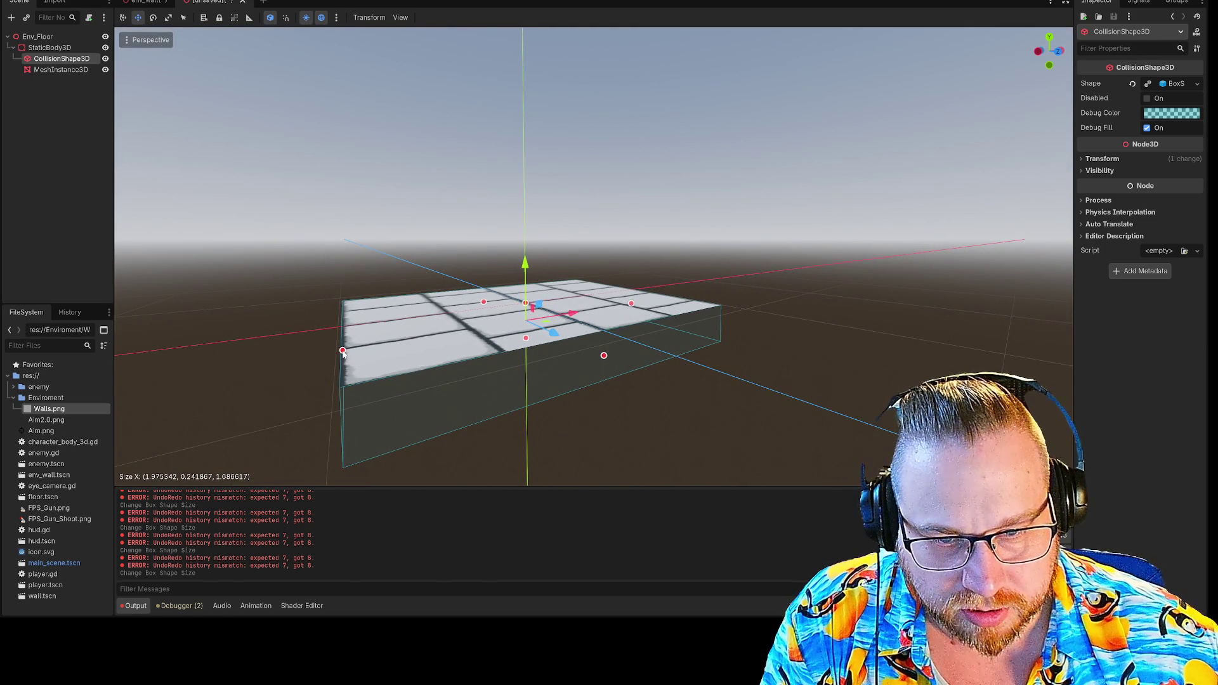
pyautogui.moveTo(343, 350)
pyautogui.mouseDown()
pyautogui.moveTo(305, 332)
pyautogui.moveTo(343, 349)
pyautogui.mouseUp()
pyautogui.scroll(2, 444, 332)
pyautogui.moveTo(444, 332); pyautogui.dragTo(543, 368)
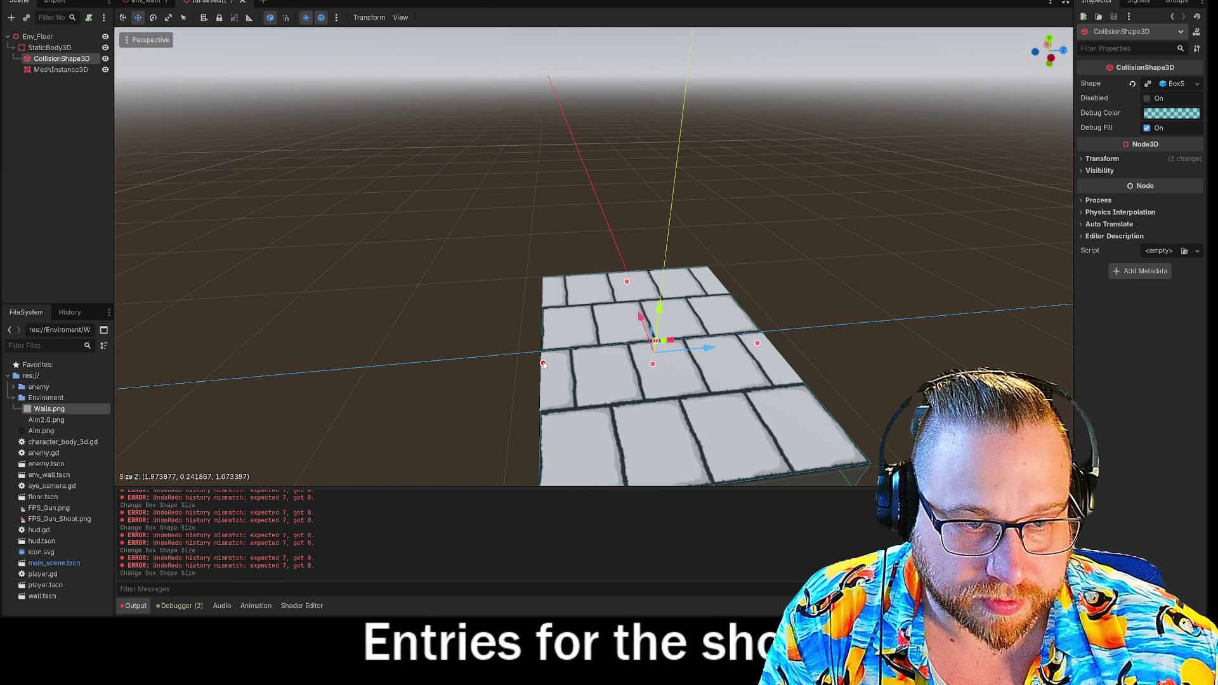
pyautogui.moveTo(479, 334)
pyautogui.mouseDown()
pyautogui.moveTo(508, 336)
pyautogui.moveTo(315, 332)
pyautogui.moveTo(315, 413)
pyautogui.moveTo(266, 336)
pyautogui.mouseUp()
pyautogui.click(552, 267)
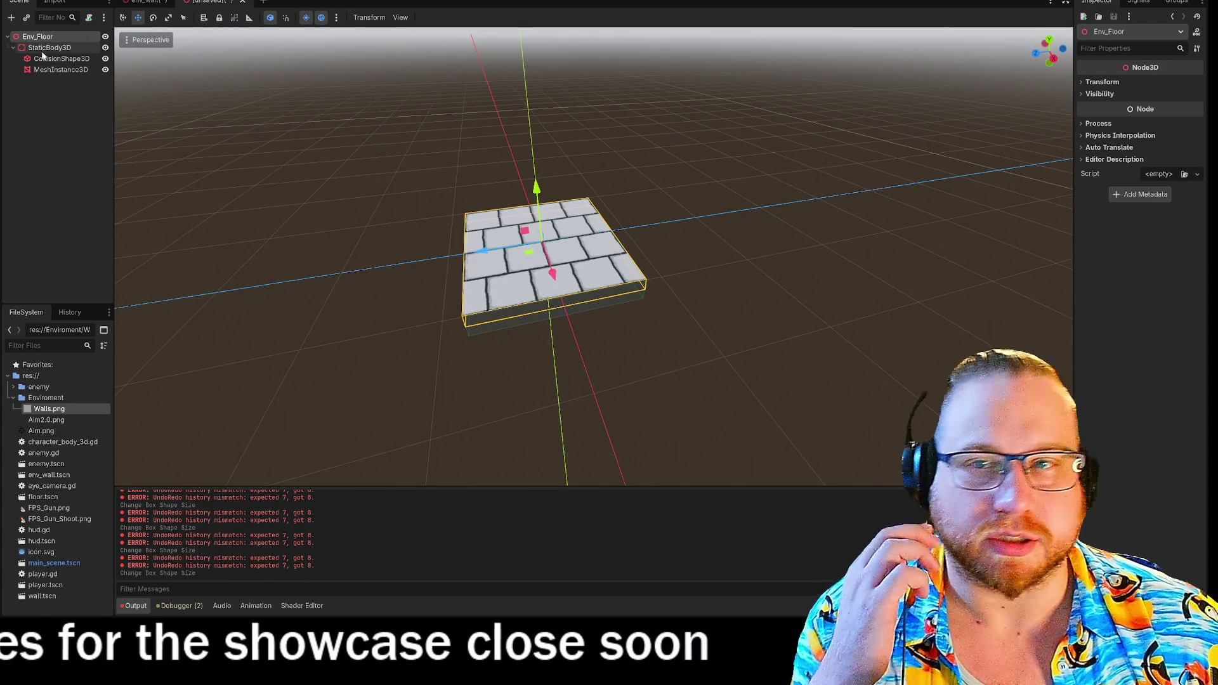
# - Open the floor mesh's Surface Material Override slot 0 options and launch File Explorer to find Floor.png
pyautogui.click(41, 51)
pyautogui.click(38, 36)
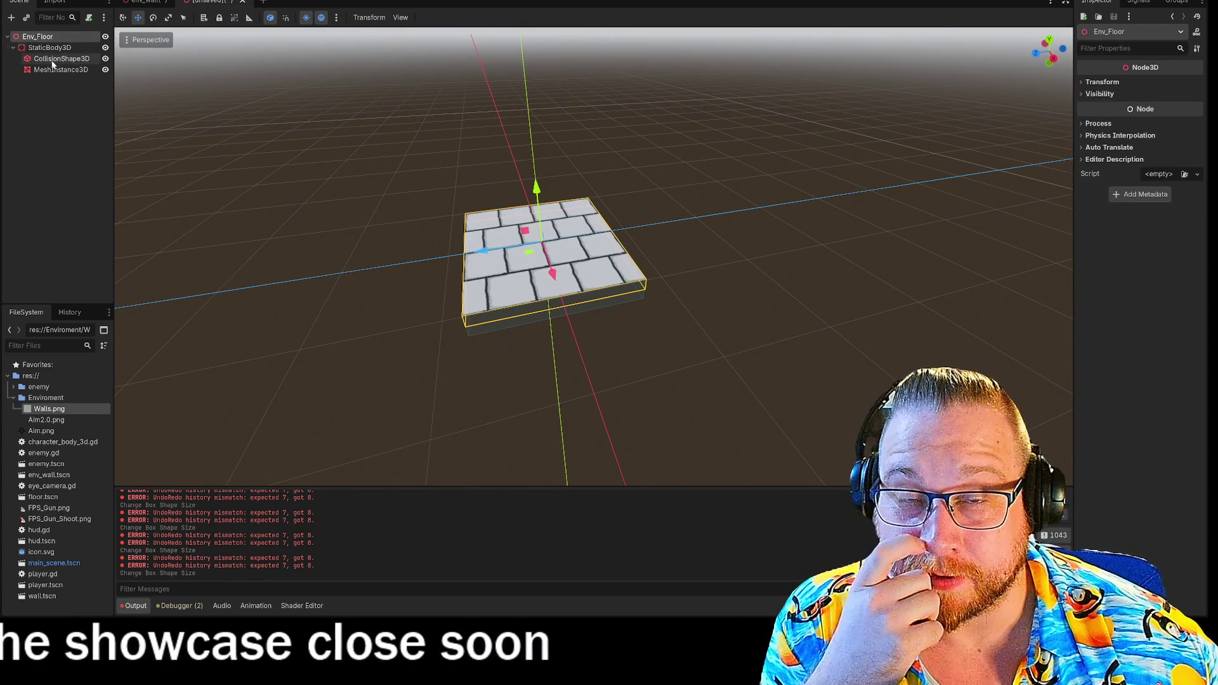
pyautogui.click(32, 69)
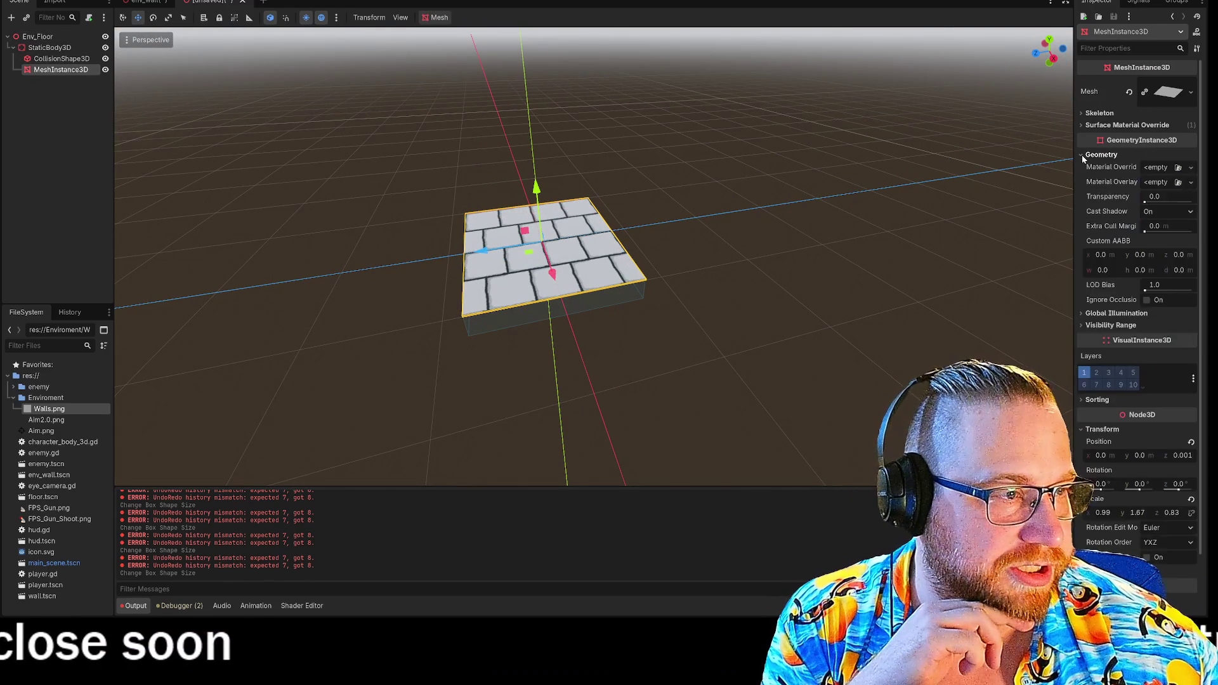
pyautogui.click(1083, 125)
pyautogui.click(1196, 146)
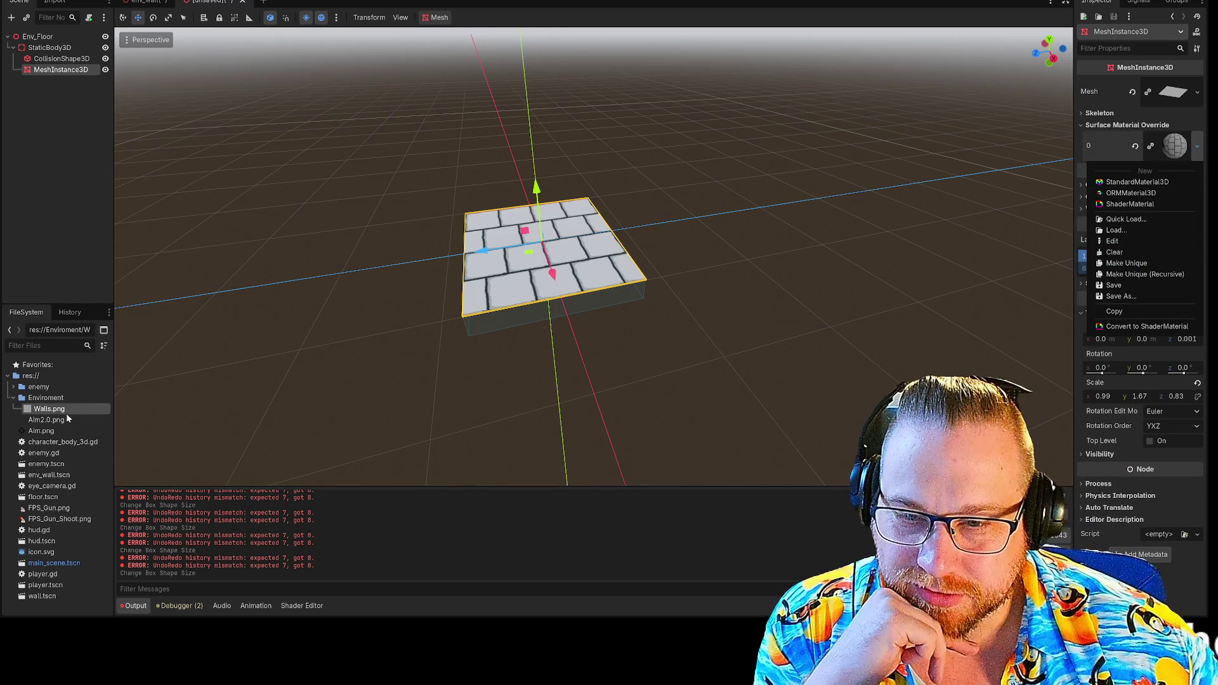
pyautogui.press('super+e')
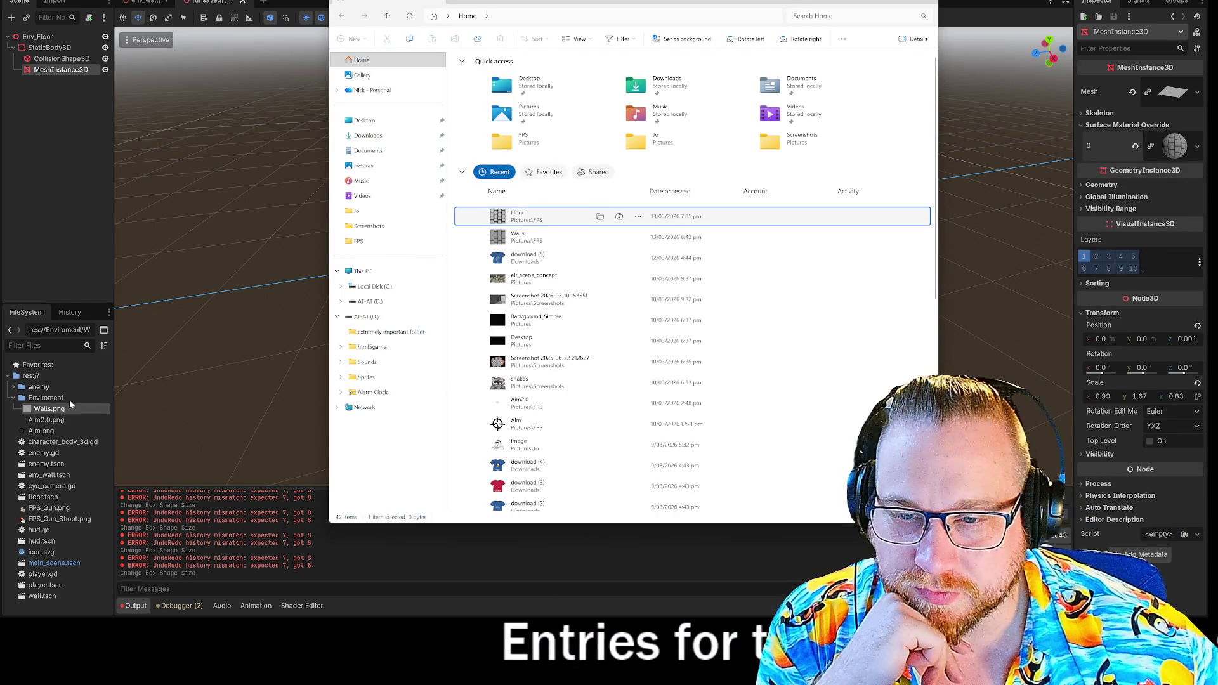
# - Drag Floor.png from File Explorer into the project's Enviroment folder
pyautogui.moveTo(42, 404); pyautogui.dragTo(1173, 147)
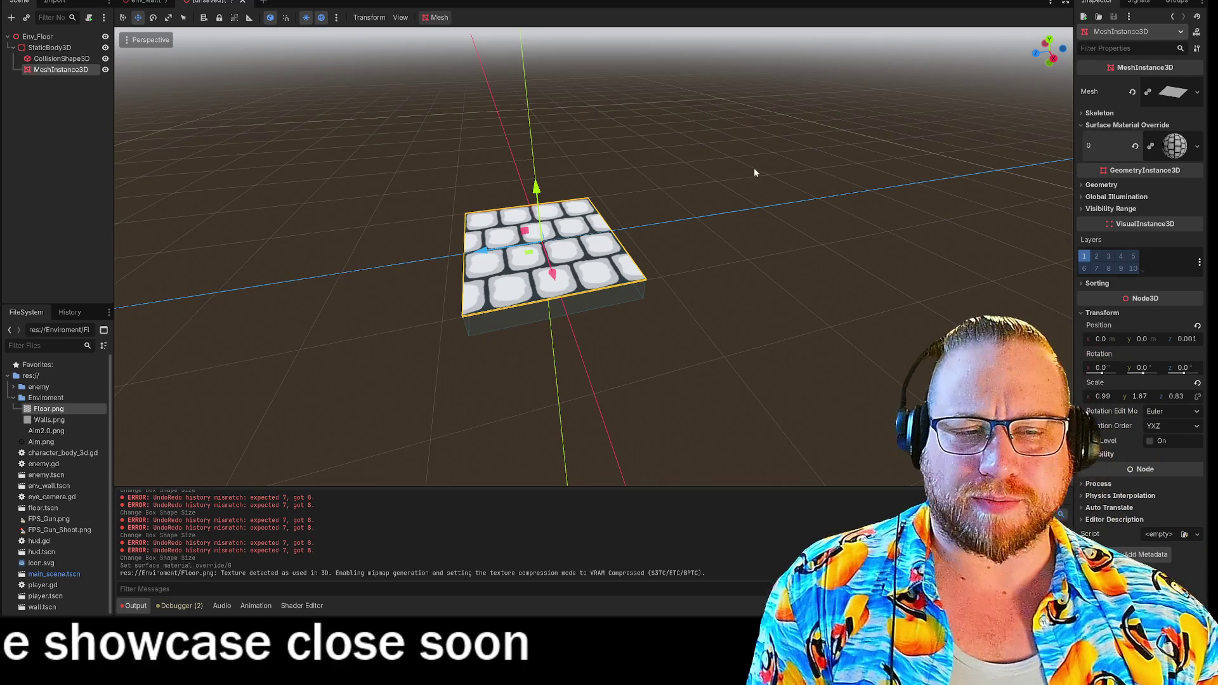
pyautogui.click(775, 185)
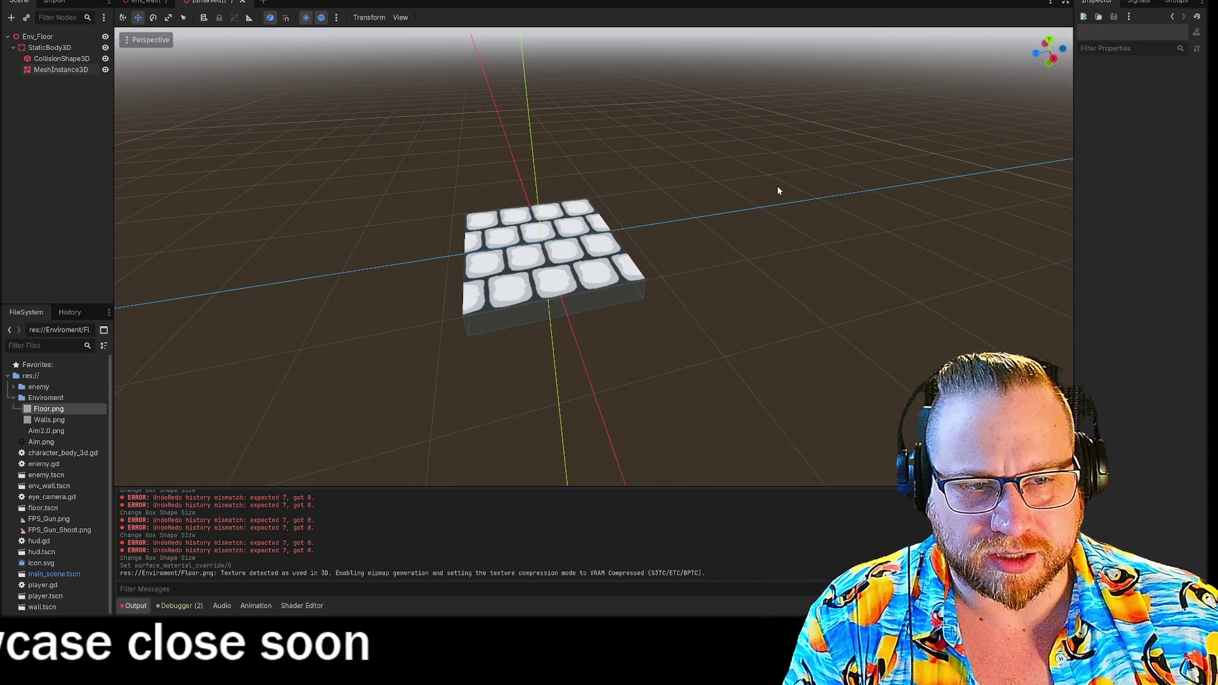
pyautogui.moveTo(828, 211)
pyautogui.mouseDown()
pyautogui.moveTo(783, 239)
pyautogui.moveTo(829, 256)
pyautogui.moveTo(799, 191)
pyautogui.mouseUp()
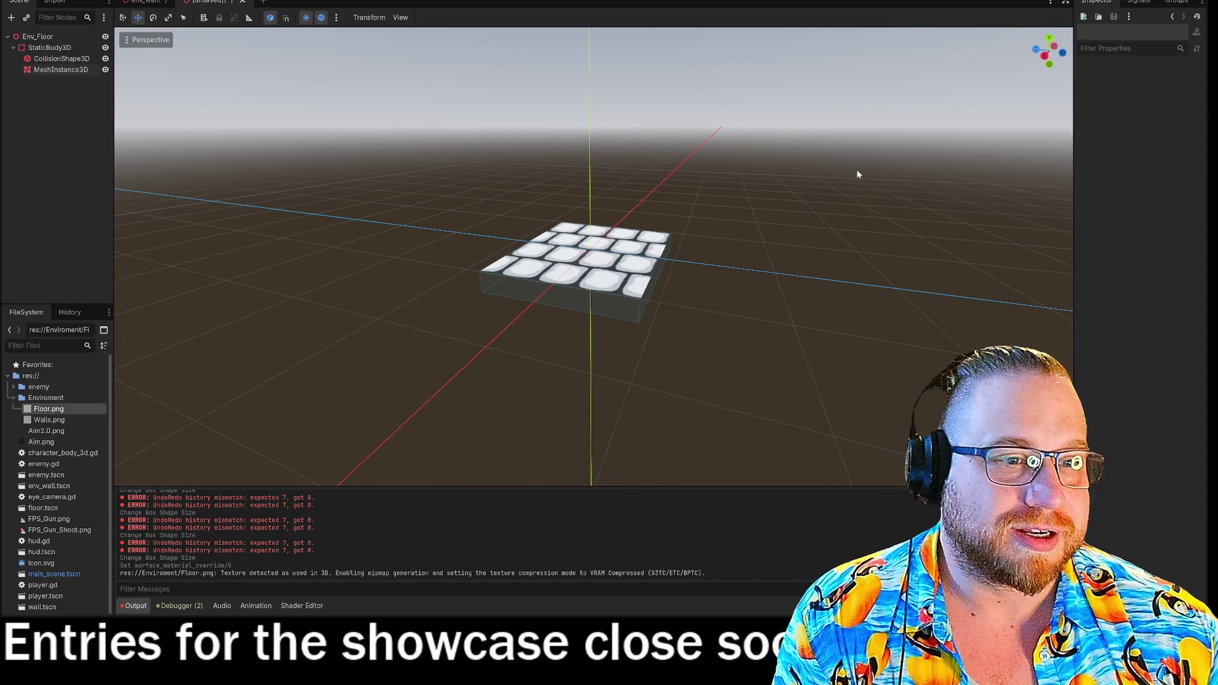
pyautogui.moveTo(856, 174); pyautogui.dragTo(827, 179)
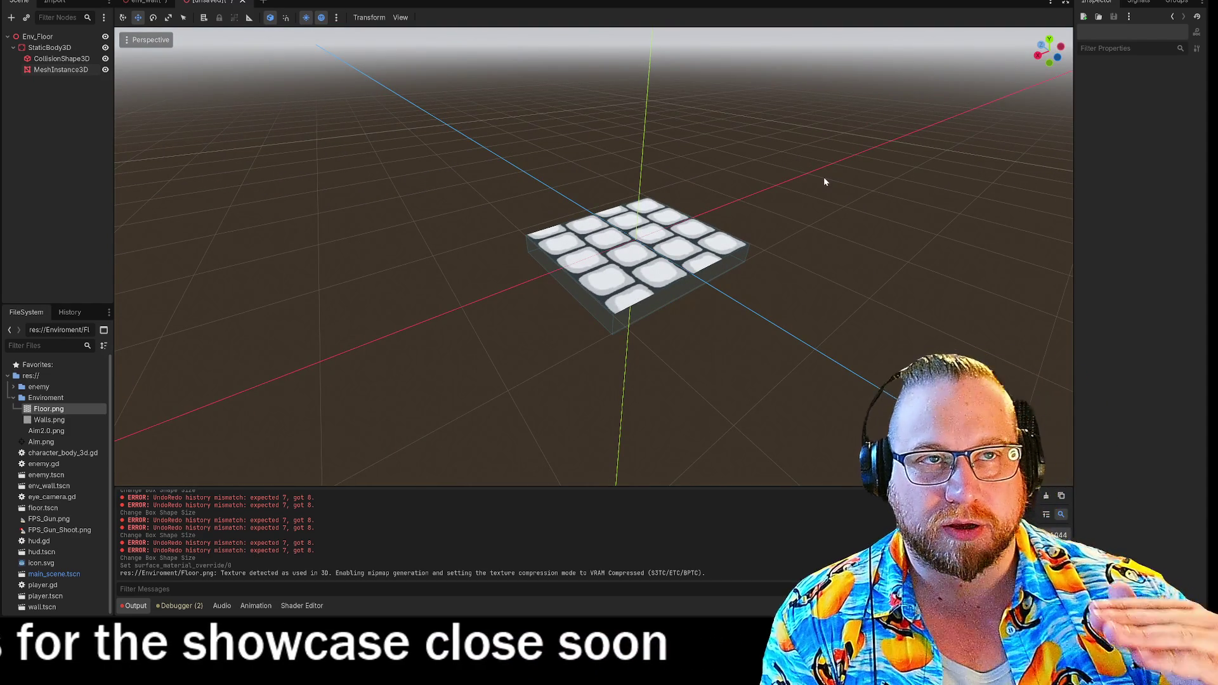
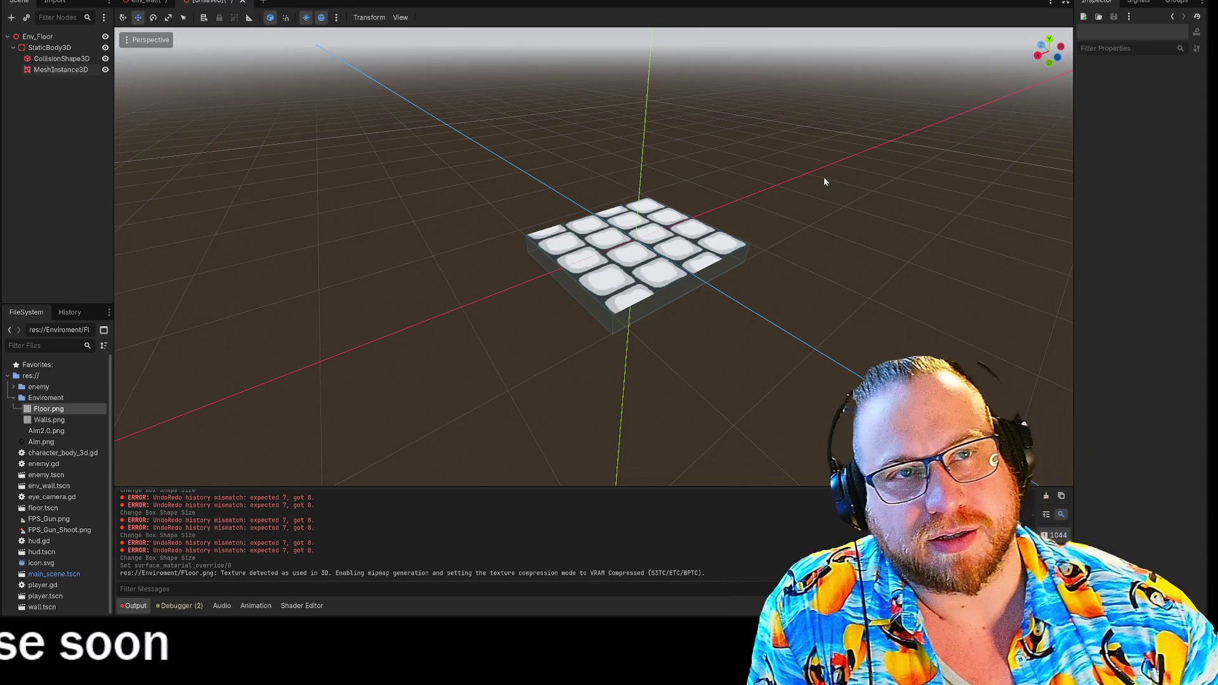
# - Save the new floor scene as env_floor.tscn
pyautogui.moveTo(879, 236)
pyautogui.mouseDown()
pyautogui.moveTo(827, 244)
pyautogui.moveTo(802, 209)
pyautogui.moveTo(849, 258)
pyautogui.moveTo(958, 305)
pyautogui.moveTo(926, 323)
pyautogui.mouseUp()
pyautogui.scroll(3, 826, 265)
pyautogui.scroll(-3, 826, 265)
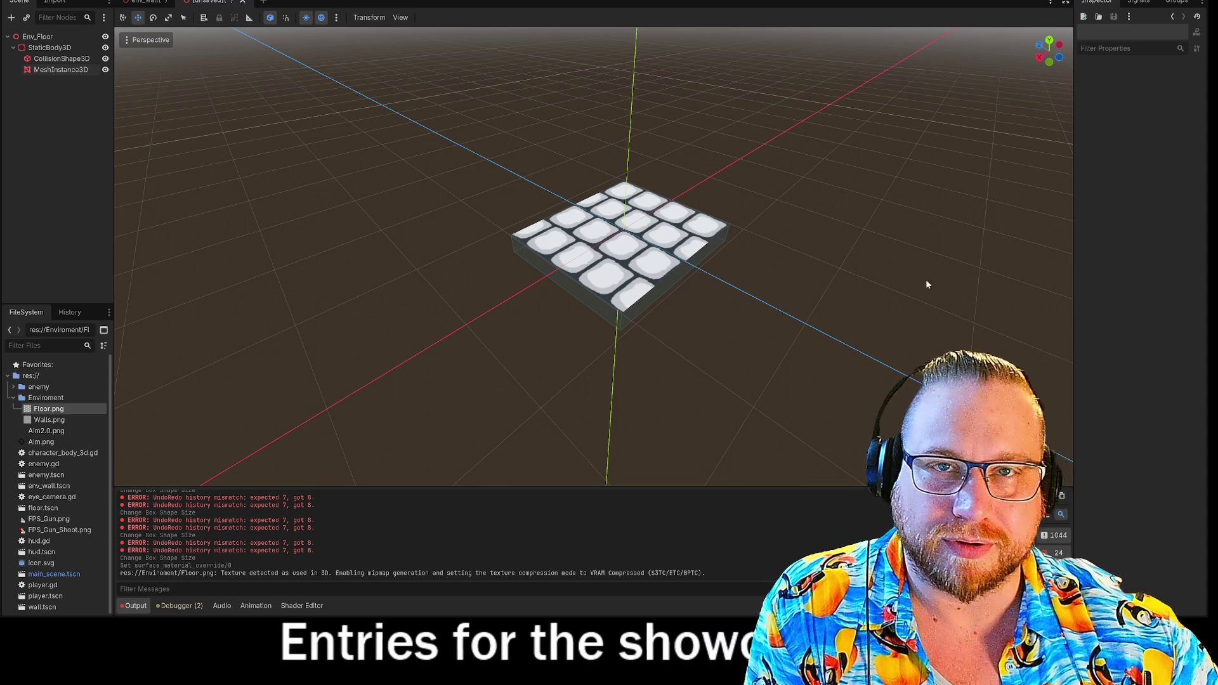
pyautogui.moveTo(926, 284)
pyautogui.mouseDown()
pyautogui.moveTo(931, 301)
pyautogui.moveTo(916, 303)
pyautogui.moveTo(942, 298)
pyautogui.mouseUp()
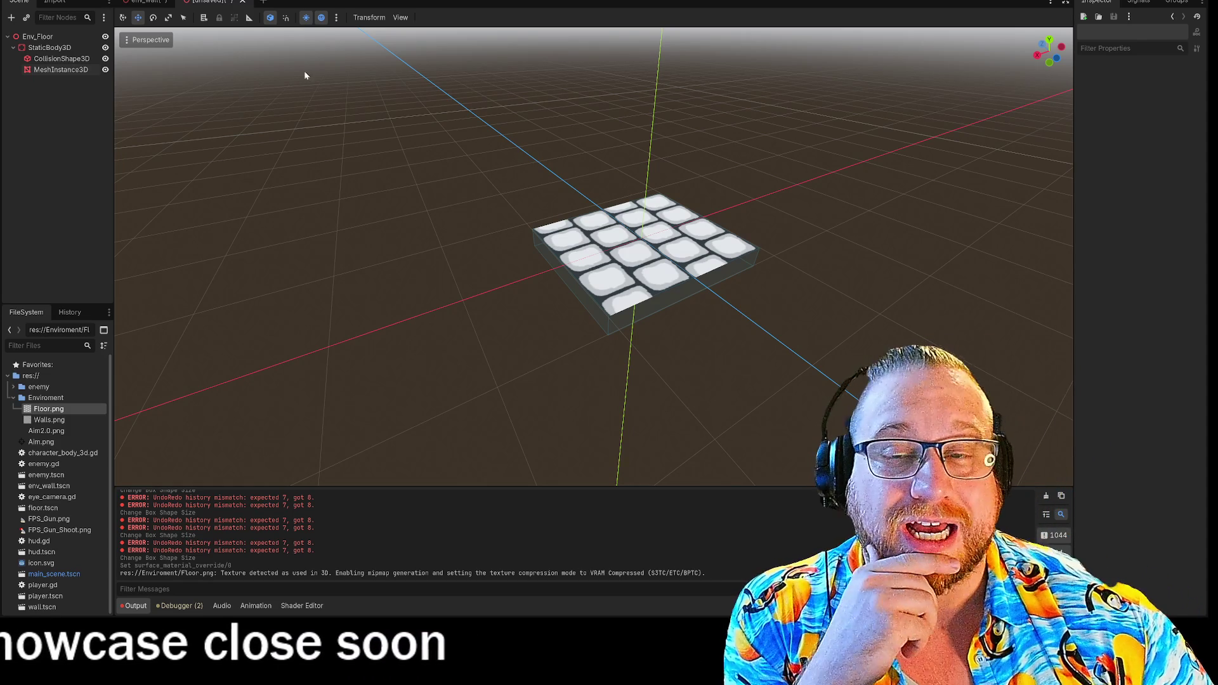
pyautogui.rightClick(205, 2)
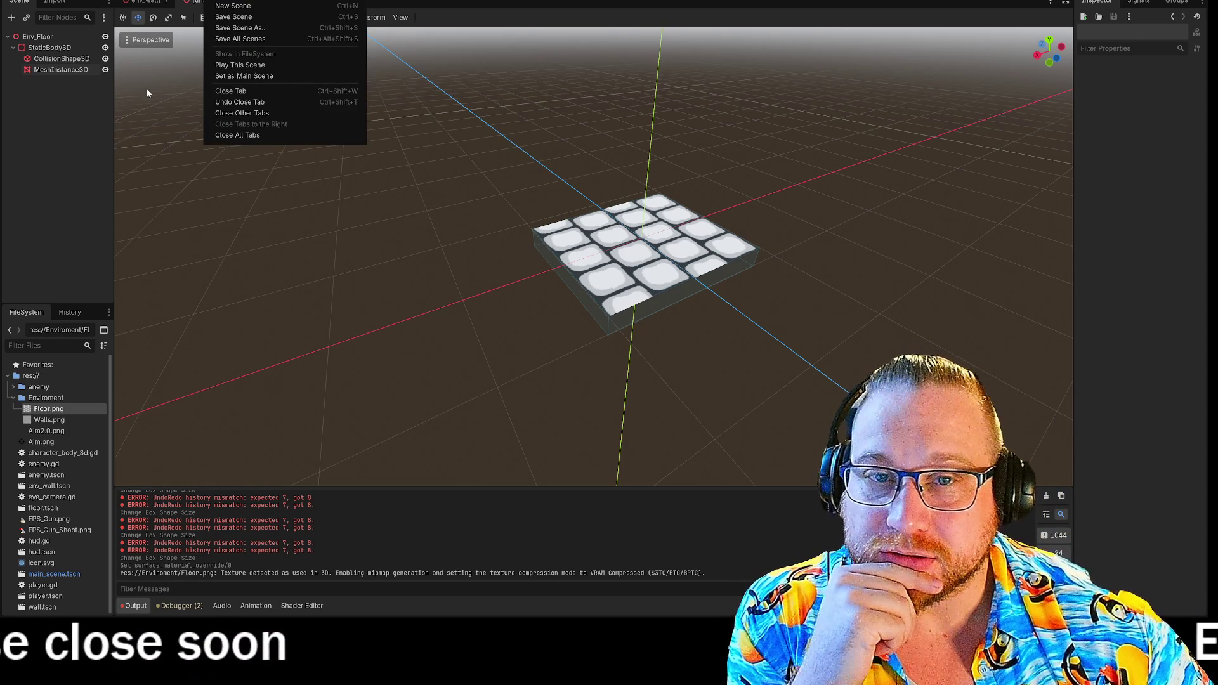
pyautogui.click(242, 18)
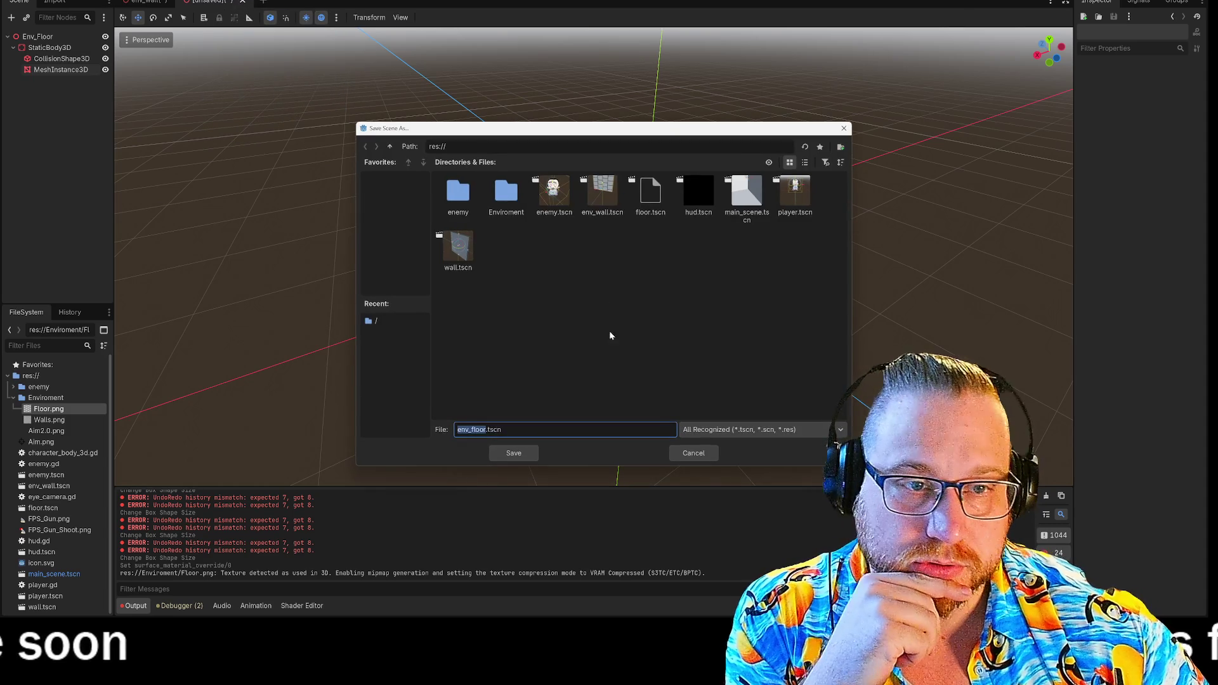
pyautogui.click(517, 454)
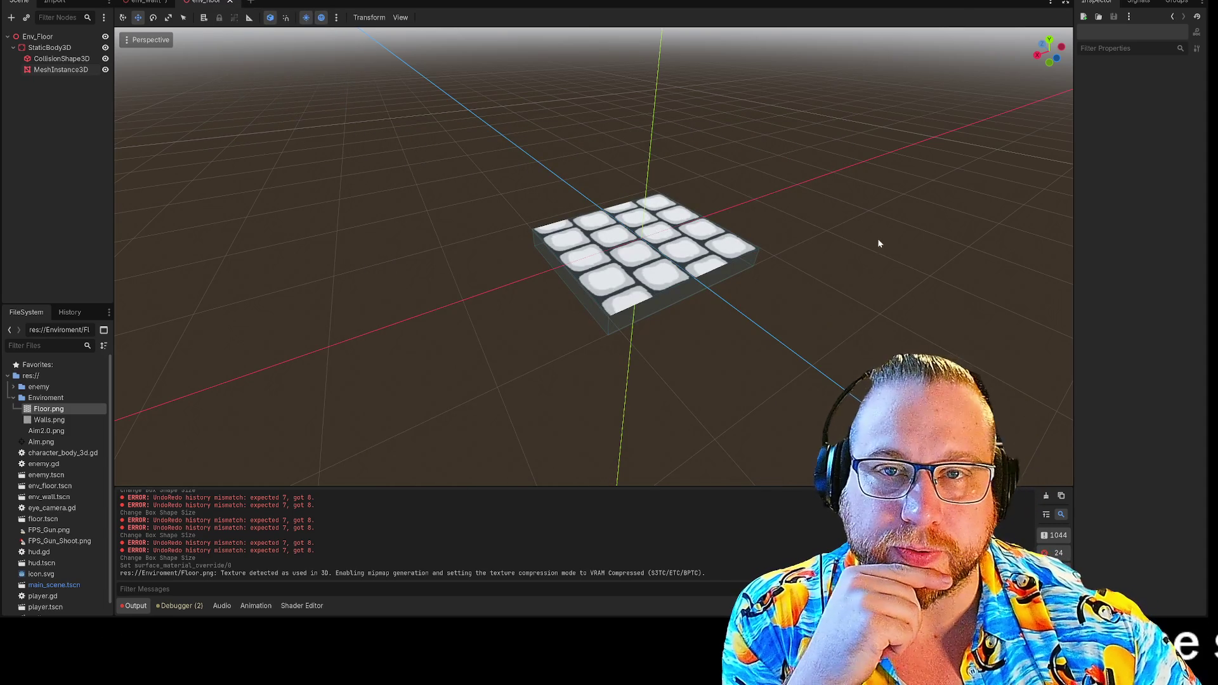
# - Save the env_wall scene
pyautogui.rightClick(153, 2)
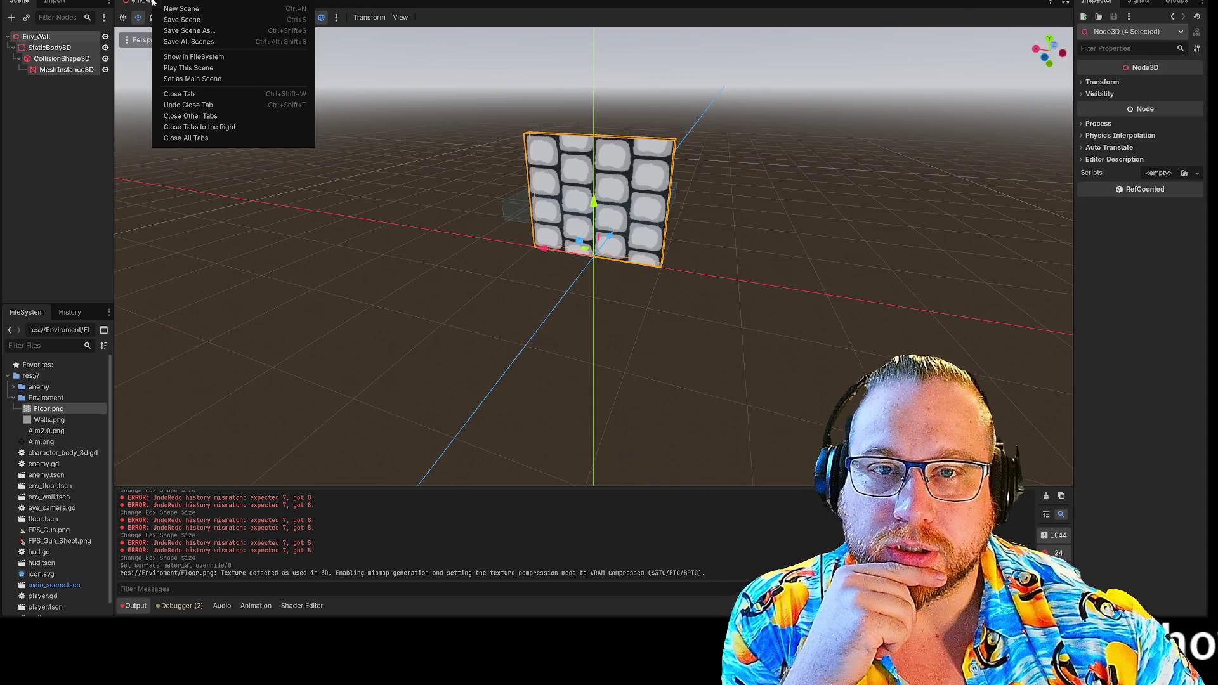
pyautogui.click(188, 20)
pyautogui.moveTo(765, 208)
pyautogui.mouseDown()
pyautogui.moveTo(728, 220)
pyautogui.moveTo(713, 207)
pyautogui.moveTo(834, 213)
pyautogui.mouseUp()
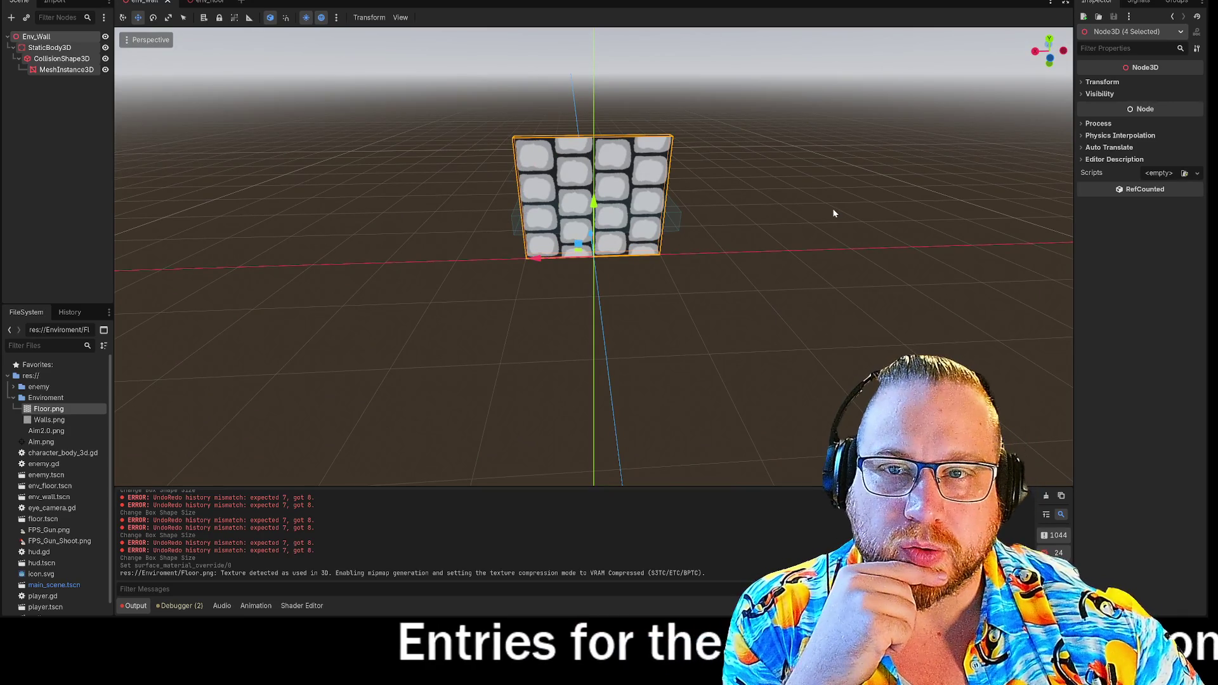
pyautogui.click(203, 2)
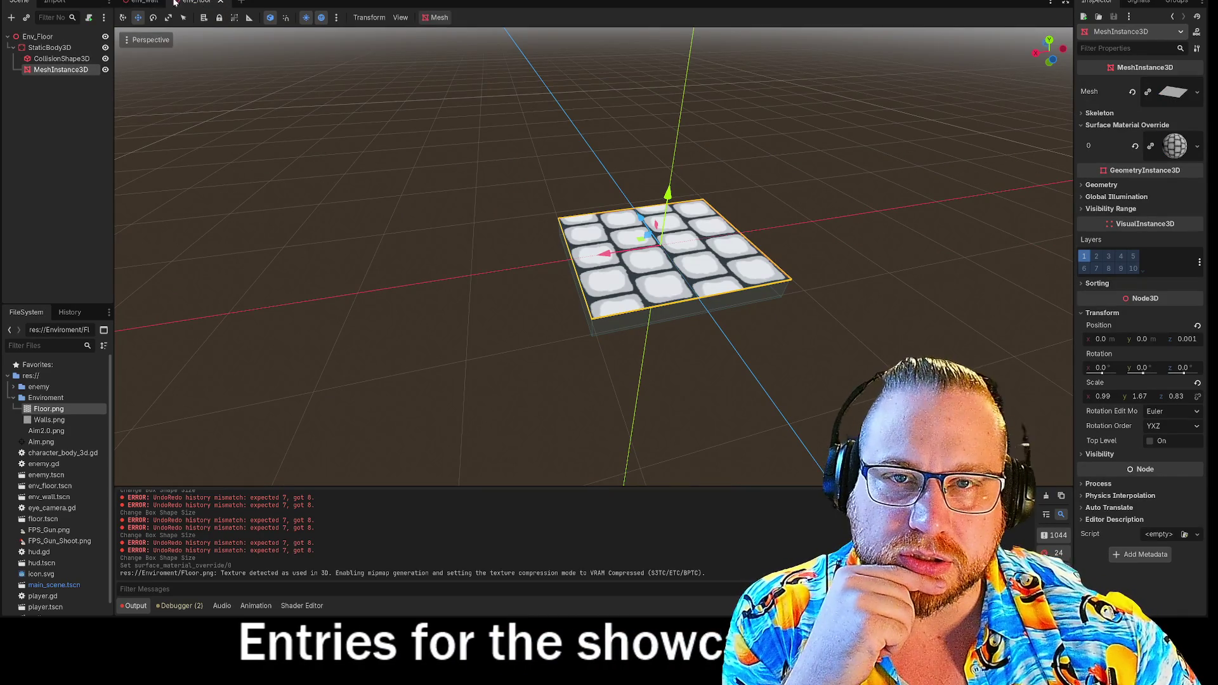
pyautogui.click(145, 2)
pyautogui.click(194, 2)
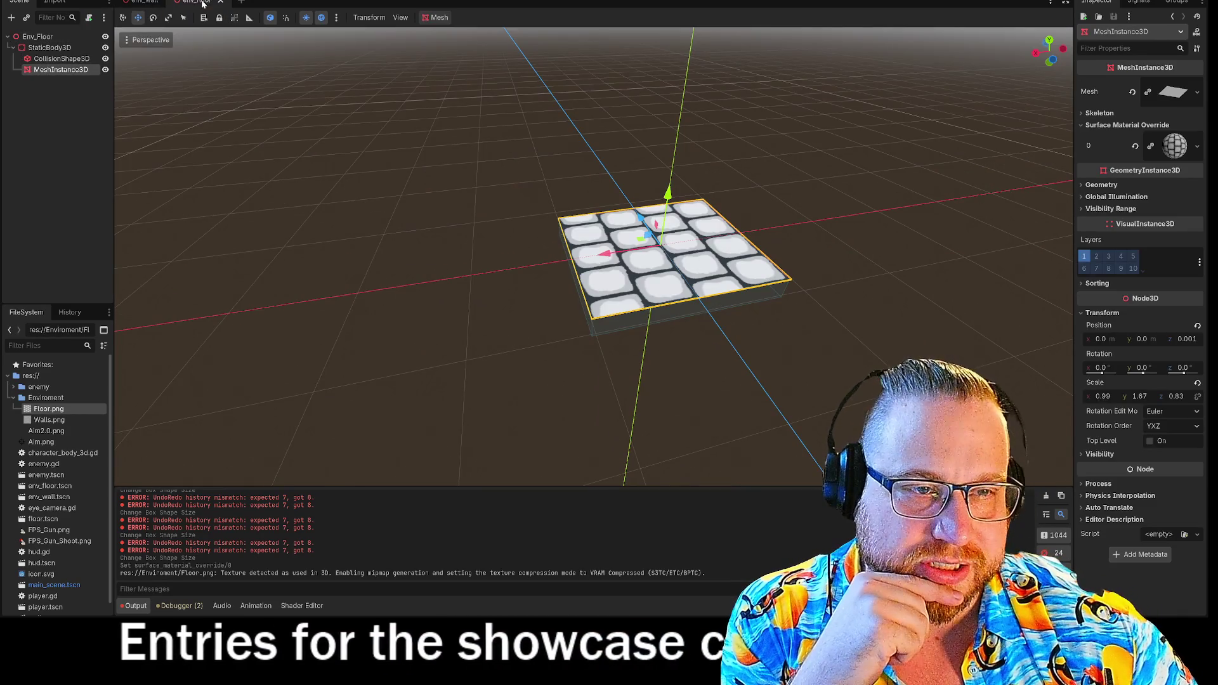
# - Undo the wall's recent collision box resizes, then undo pasting nodes as the floor's root
pyautogui.click(152, 3)
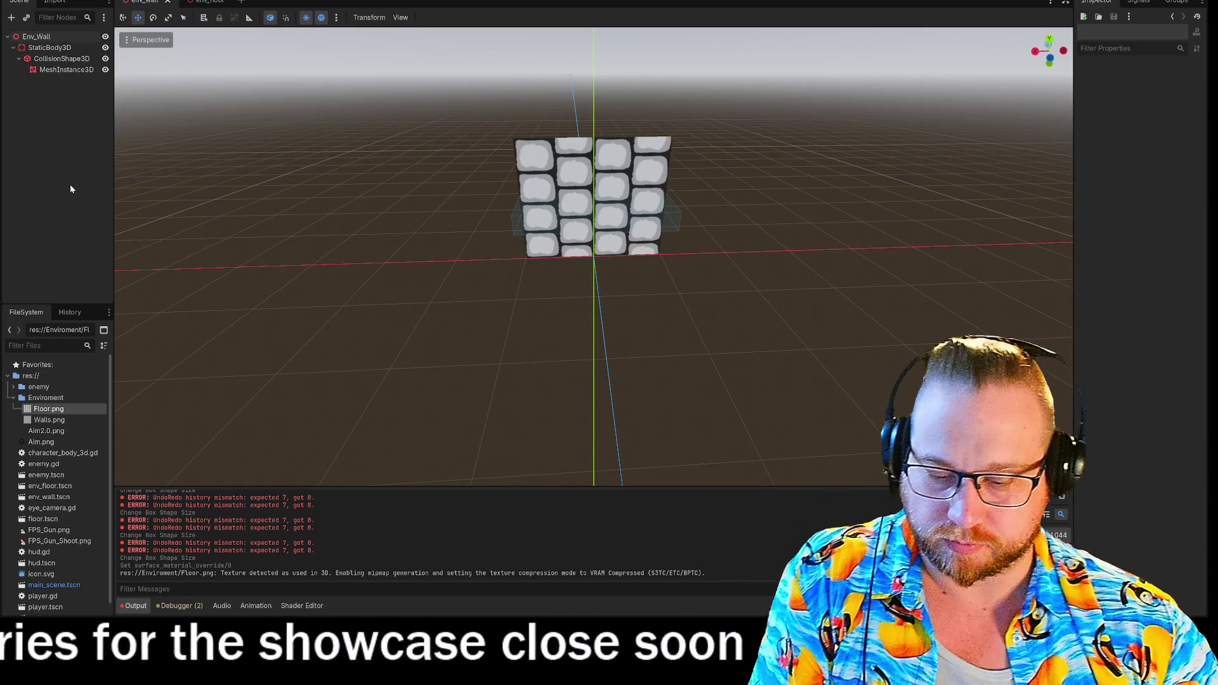
pyautogui.hotkey('ctrl', 'z')
pyautogui.hotkey('ctrl', 'z')
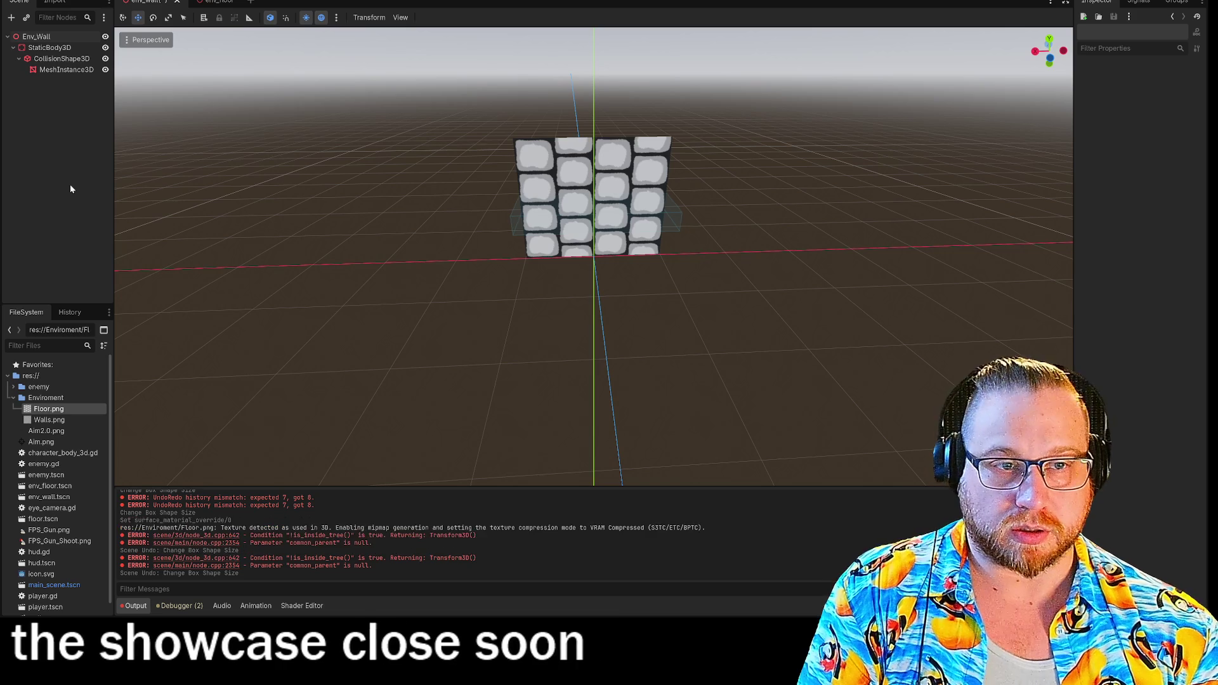
pyautogui.hotkey('ctrl', 'z')
pyautogui.hotkey('ctrl', 'z')
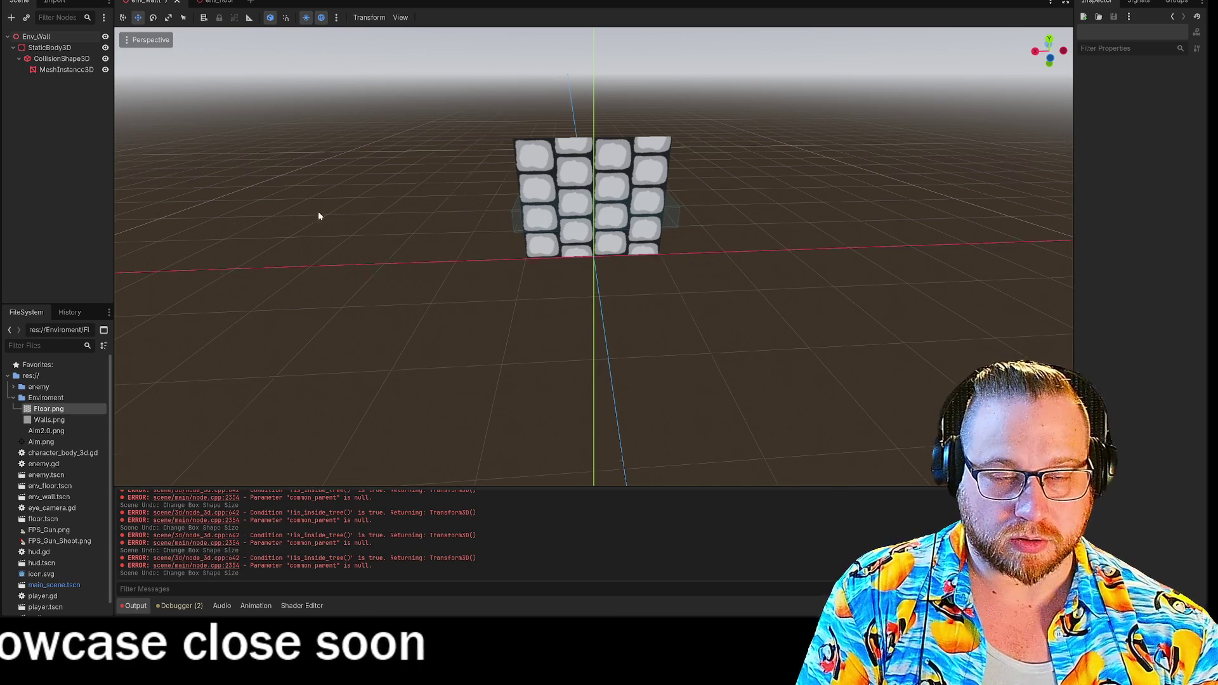
pyautogui.moveTo(319, 216)
pyautogui.mouseDown()
pyautogui.moveTo(425, 217)
pyautogui.moveTo(337, 199)
pyautogui.moveTo(337, 212)
pyautogui.mouseUp()
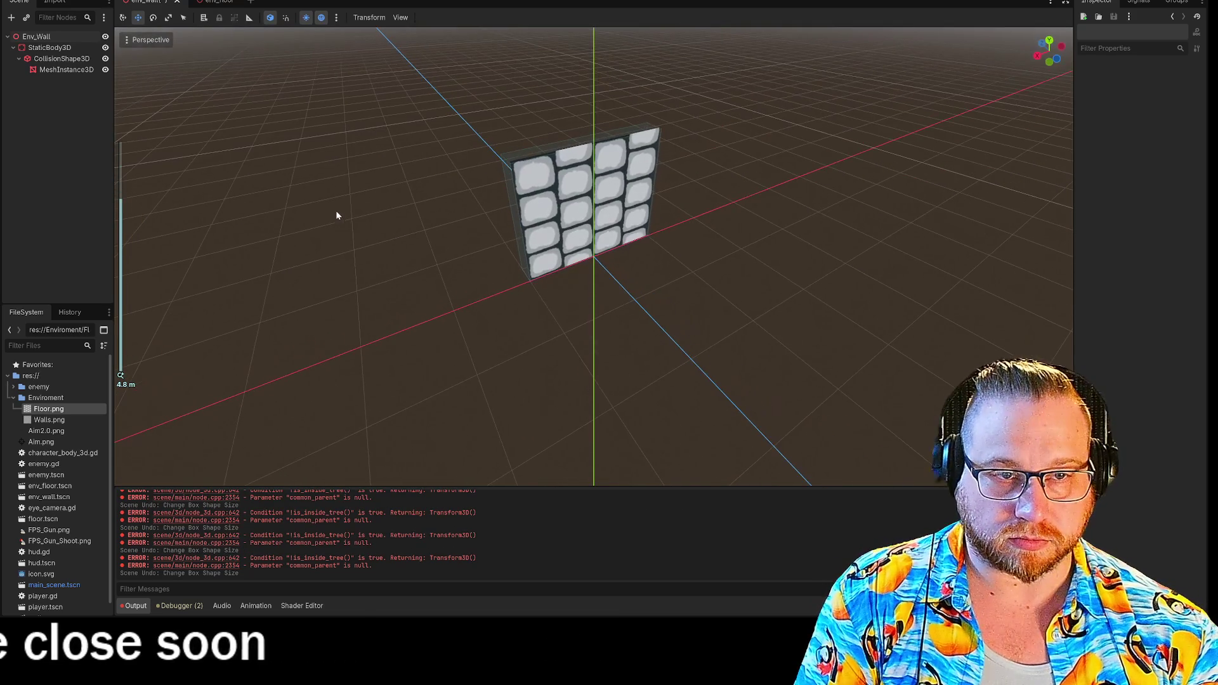
pyautogui.click(203, 2)
pyautogui.hotkey('ctrl', 'z')
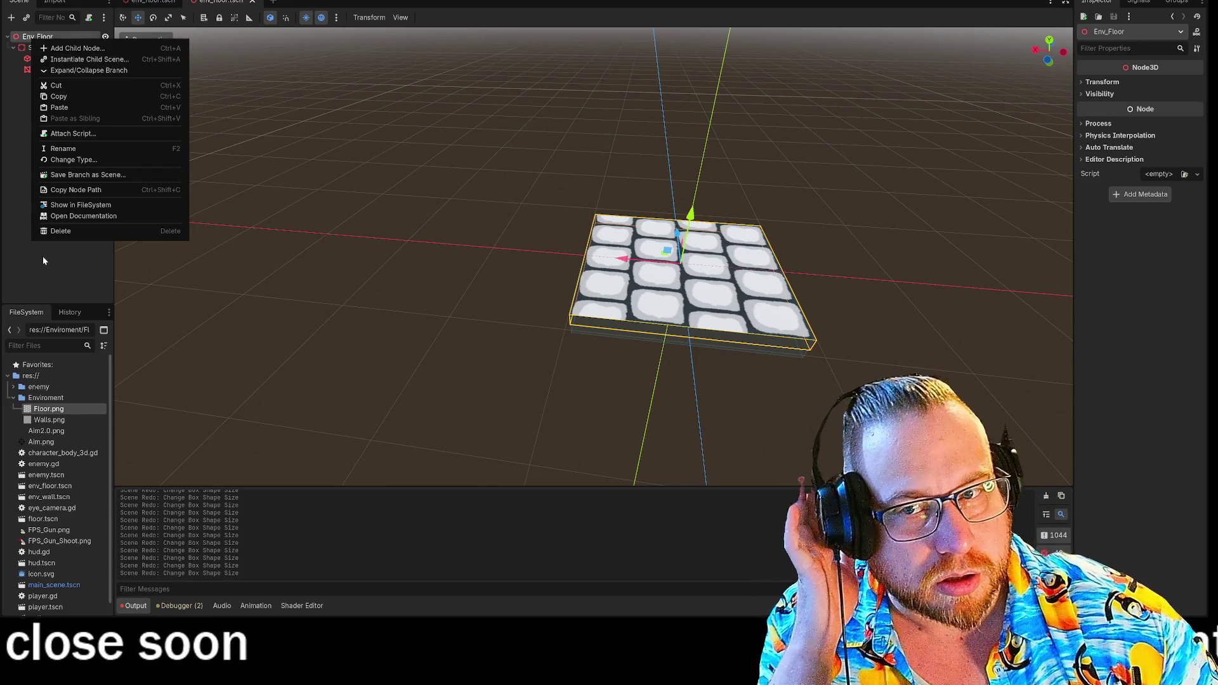
# - Set the floor StaticBody3D's X rotation to 90 so the slab stands upright
pyautogui.click(43, 256)
pyautogui.click(153, 2)
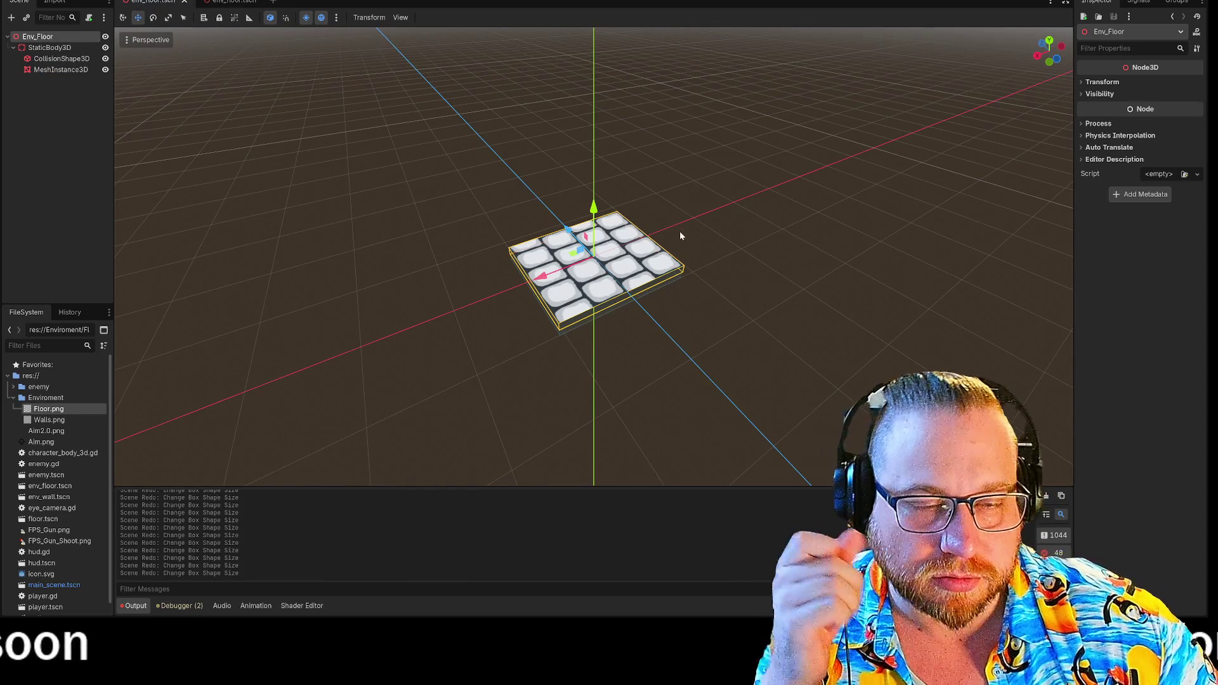
pyautogui.moveTo(679, 235); pyautogui.dragTo(789, 204)
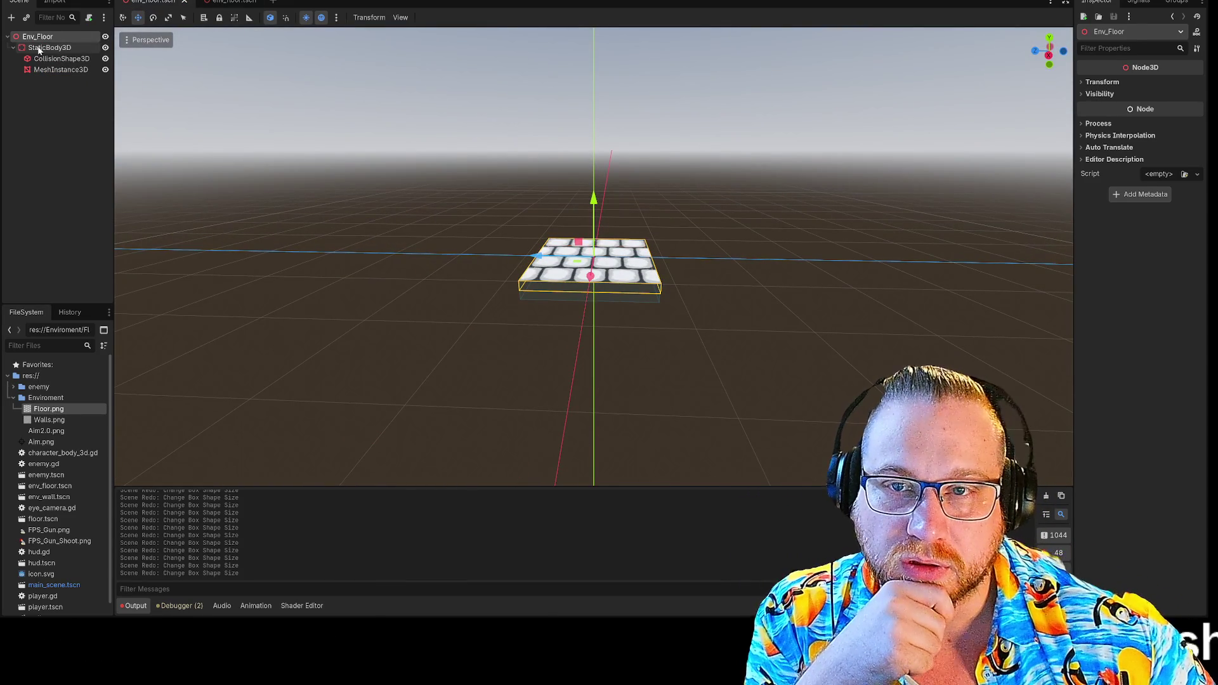
pyautogui.click(39, 50)
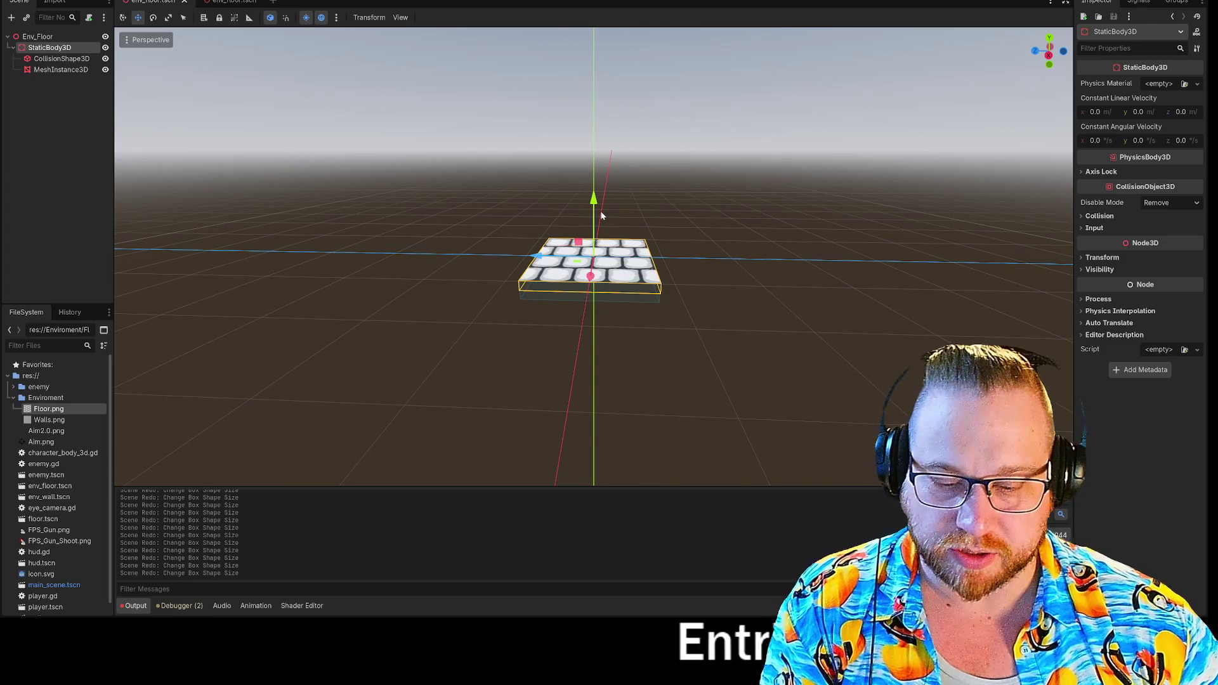
pyautogui.press('e')
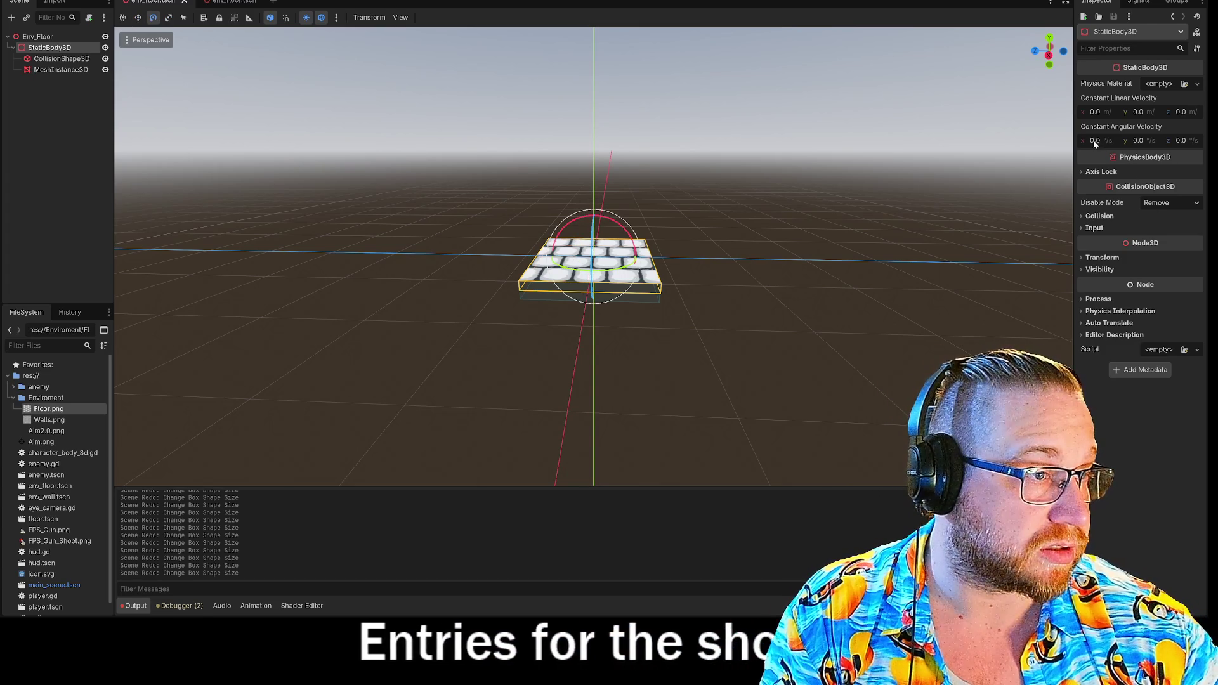
pyautogui.click(1082, 256)
pyautogui.click(1101, 313)
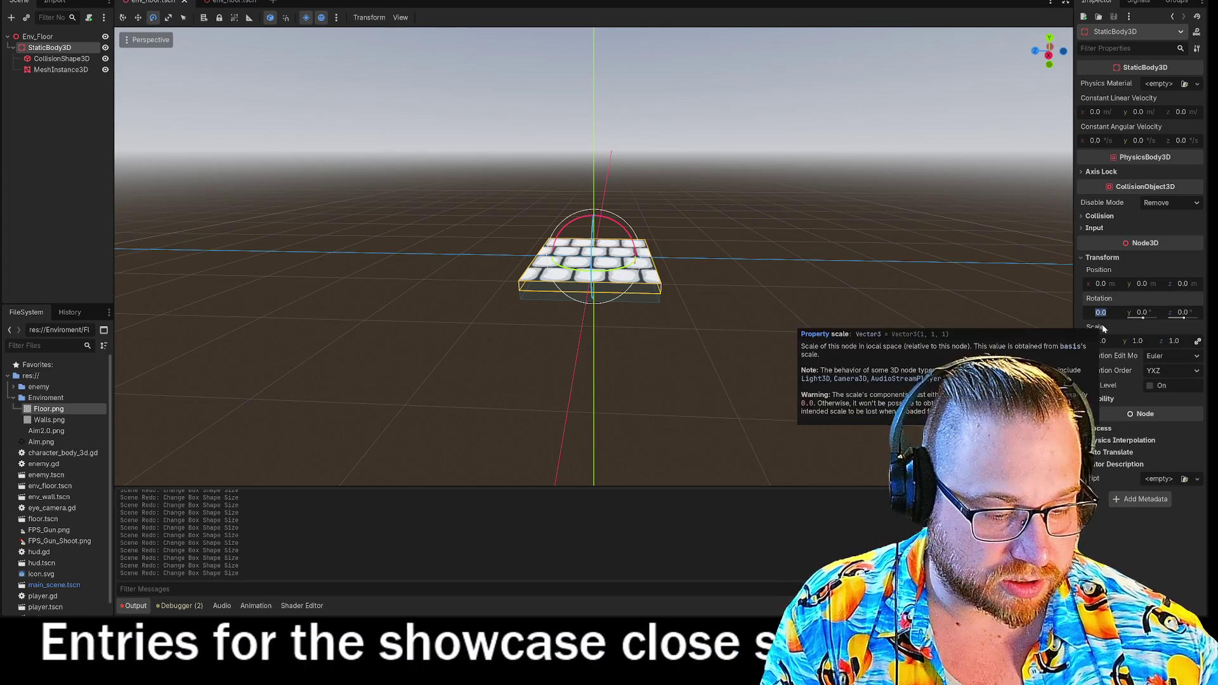
pyautogui.write('90')
pyautogui.press('Return')
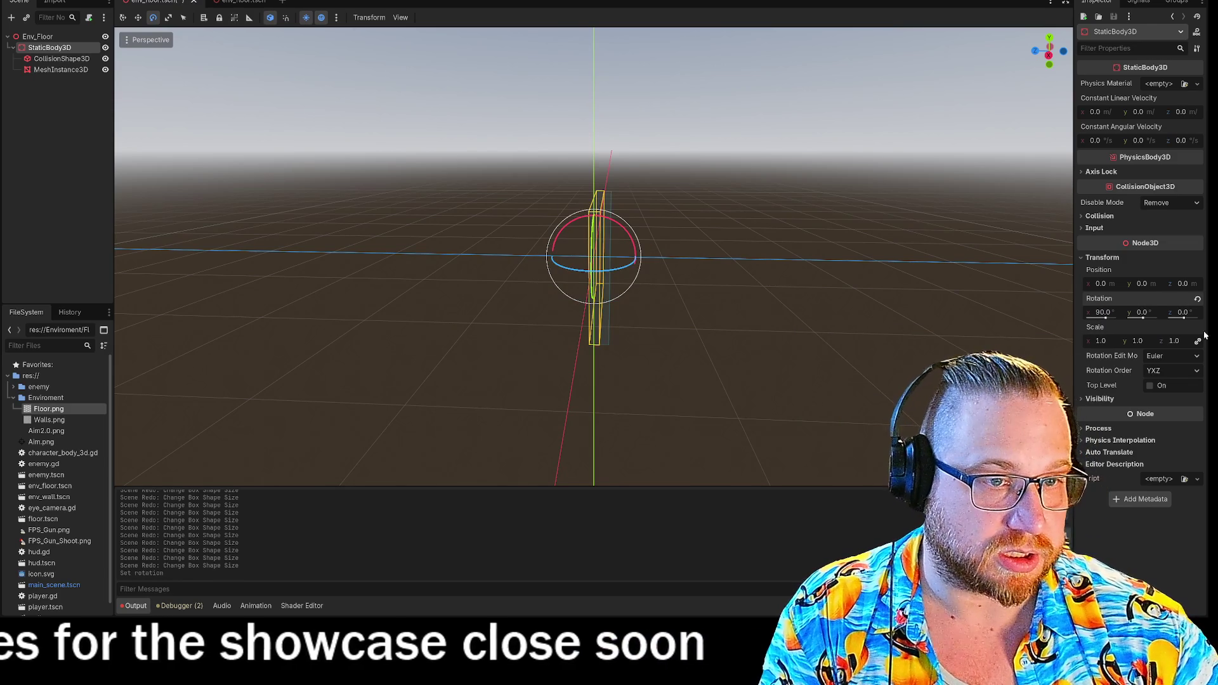
# - Switch to the second env_floor.tscn scene and inspect the upright slab
pyautogui.moveTo(1015, 304)
pyautogui.mouseDown()
pyautogui.moveTo(748, 258)
pyautogui.moveTo(938, 236)
pyautogui.moveTo(930, 258)
pyautogui.mouseUp()
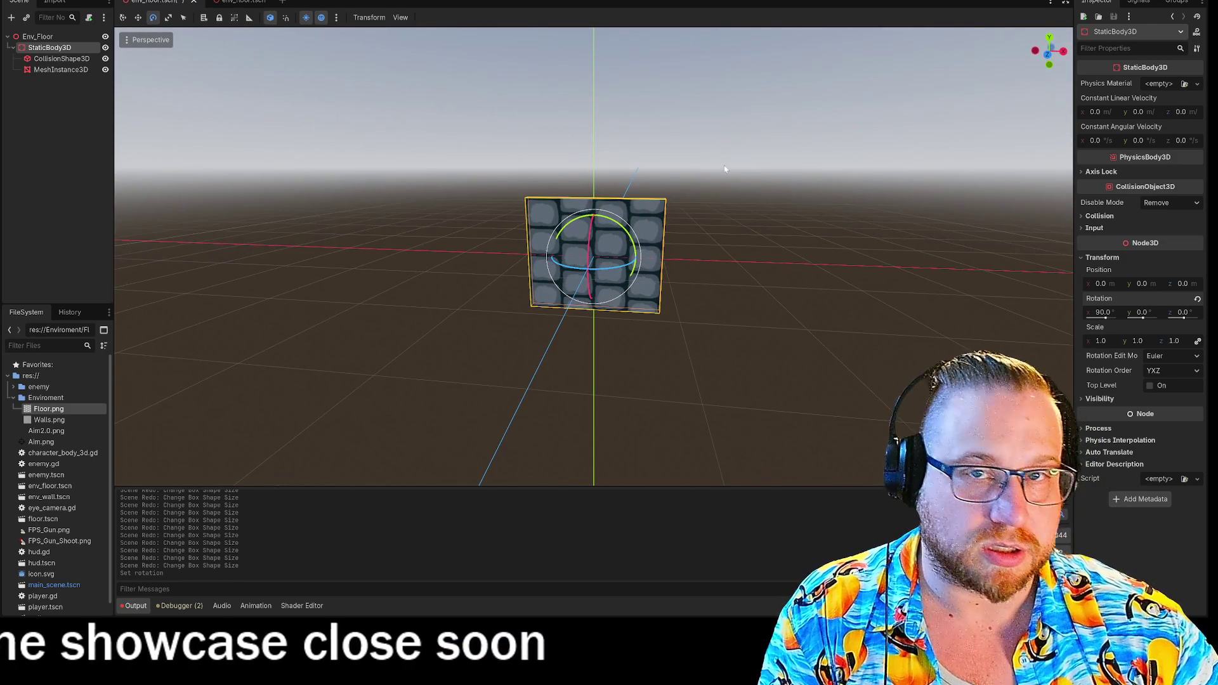
pyautogui.click(232, 2)
pyautogui.moveTo(613, 244)
pyautogui.mouseDown()
pyautogui.moveTo(595, 195)
pyautogui.moveTo(677, 178)
pyautogui.mouseUp()
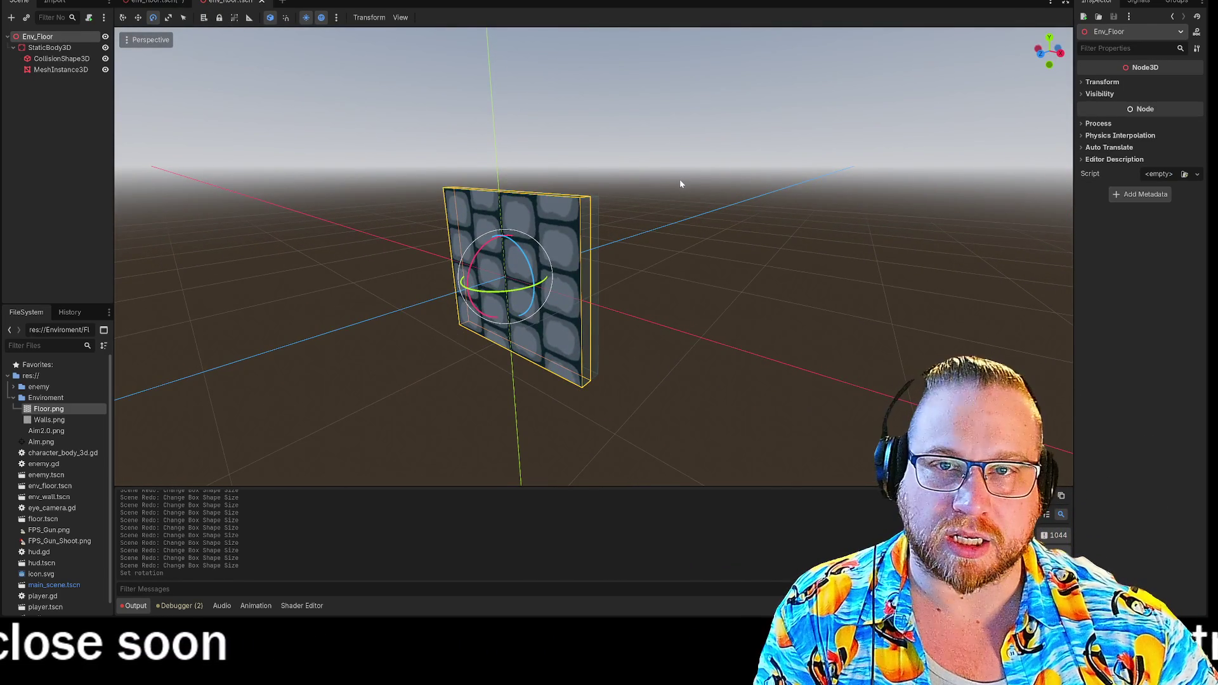
pyautogui.scroll(-4, 679, 186)
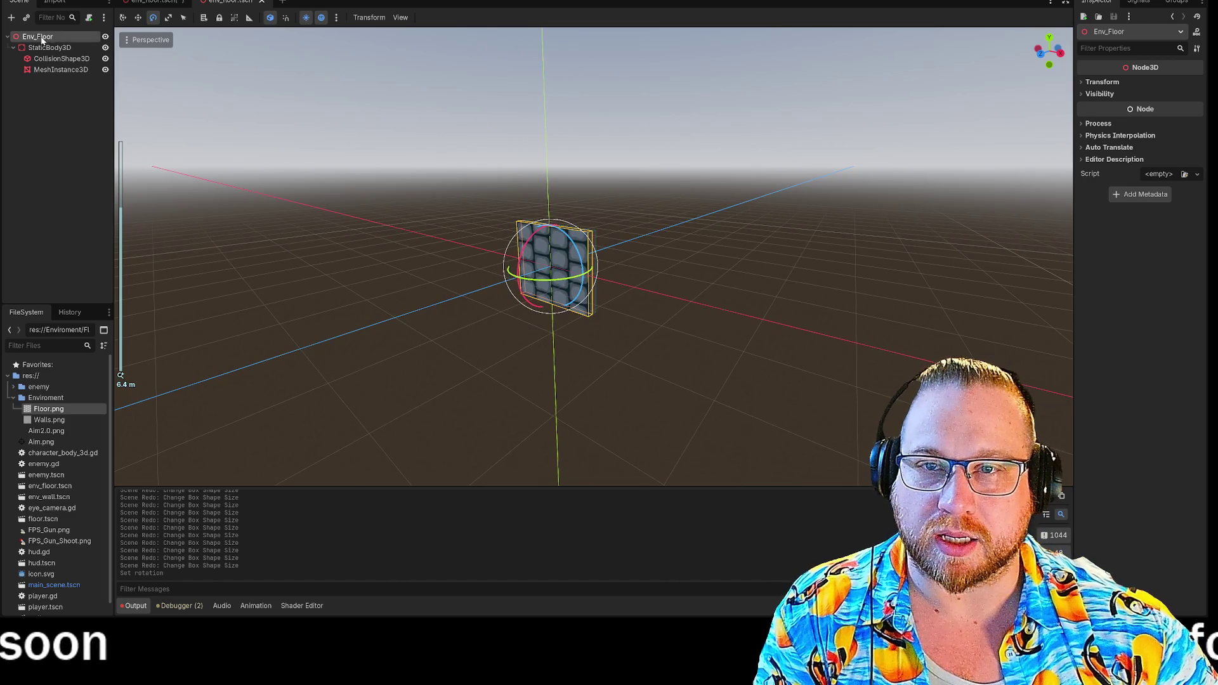
# - Cancel instancing a child scene, undo recent edits, then redo the paste, rename and rotation
pyautogui.rightClick(42, 38)
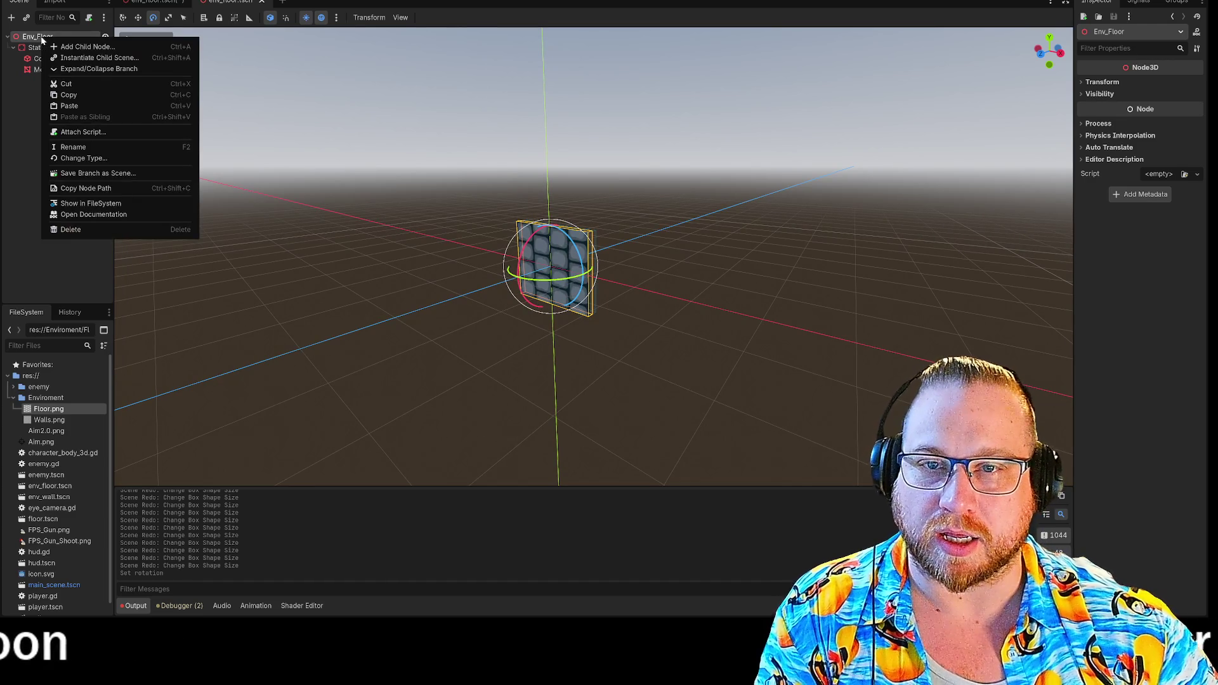
pyautogui.click(85, 58)
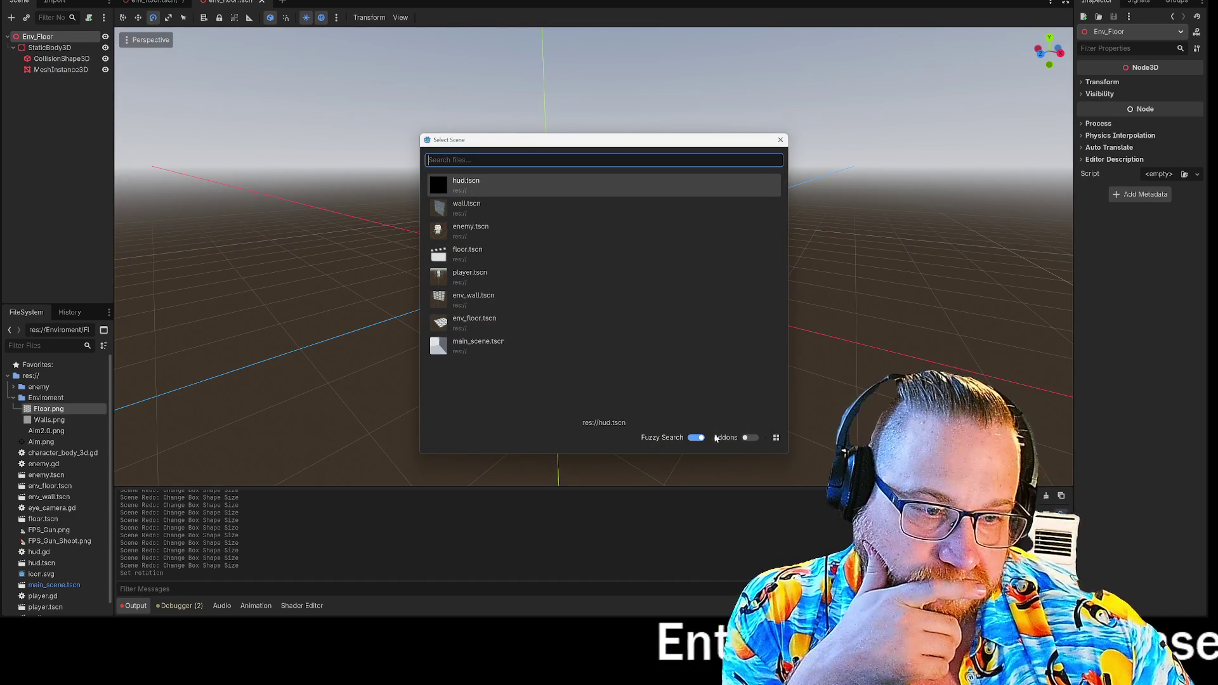
pyautogui.press('Escape')
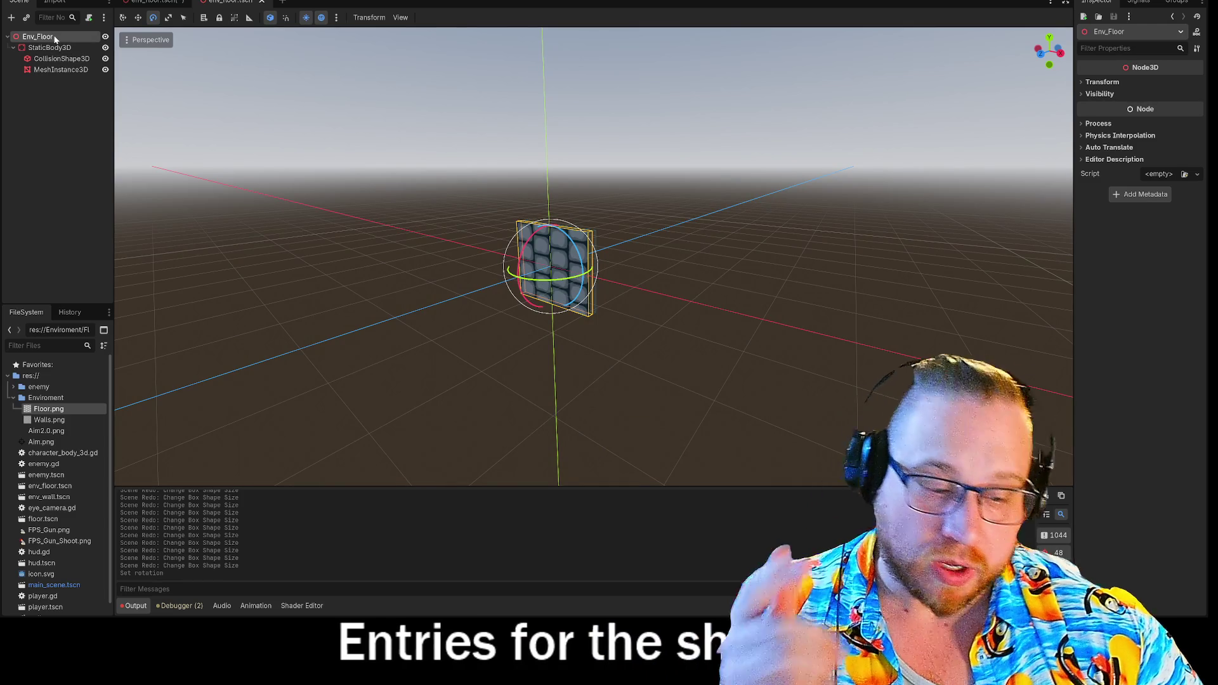
pyautogui.hotkey('ctrl', 'z')
pyautogui.hotkey('ctrl', 'z')
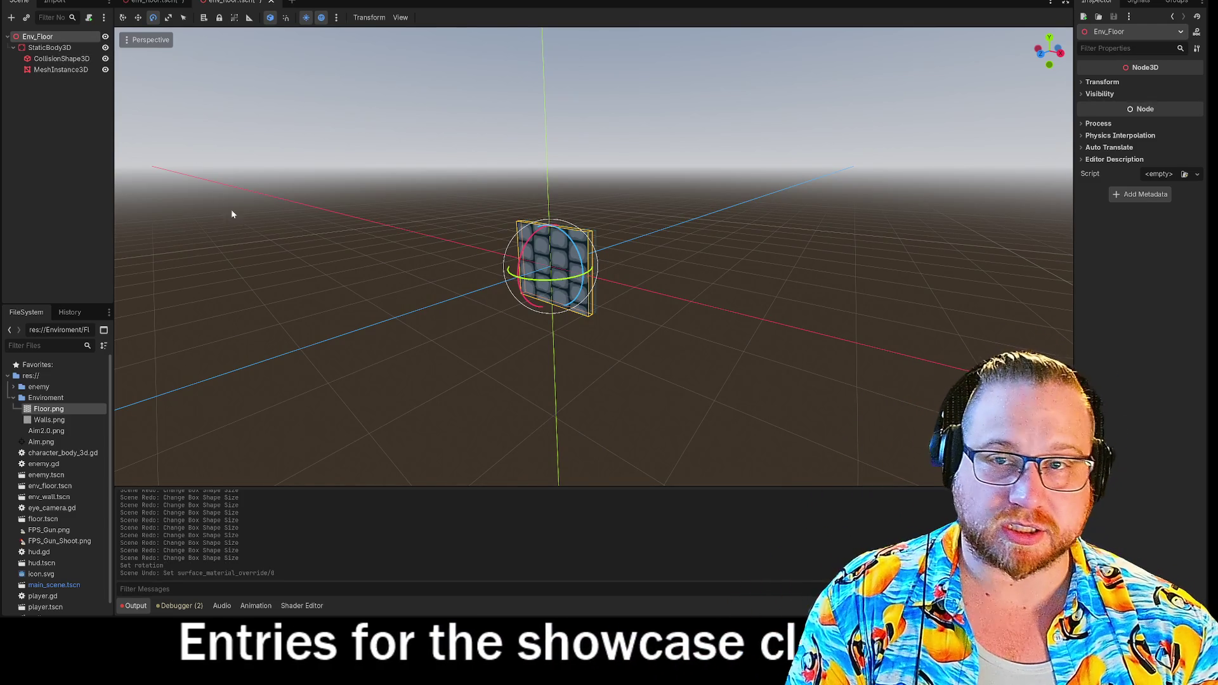
pyautogui.hotkey('ctrl', 'z')
pyautogui.hotkey('ctrl', 'z')
pyautogui.hotkey('ctrl', 'z')
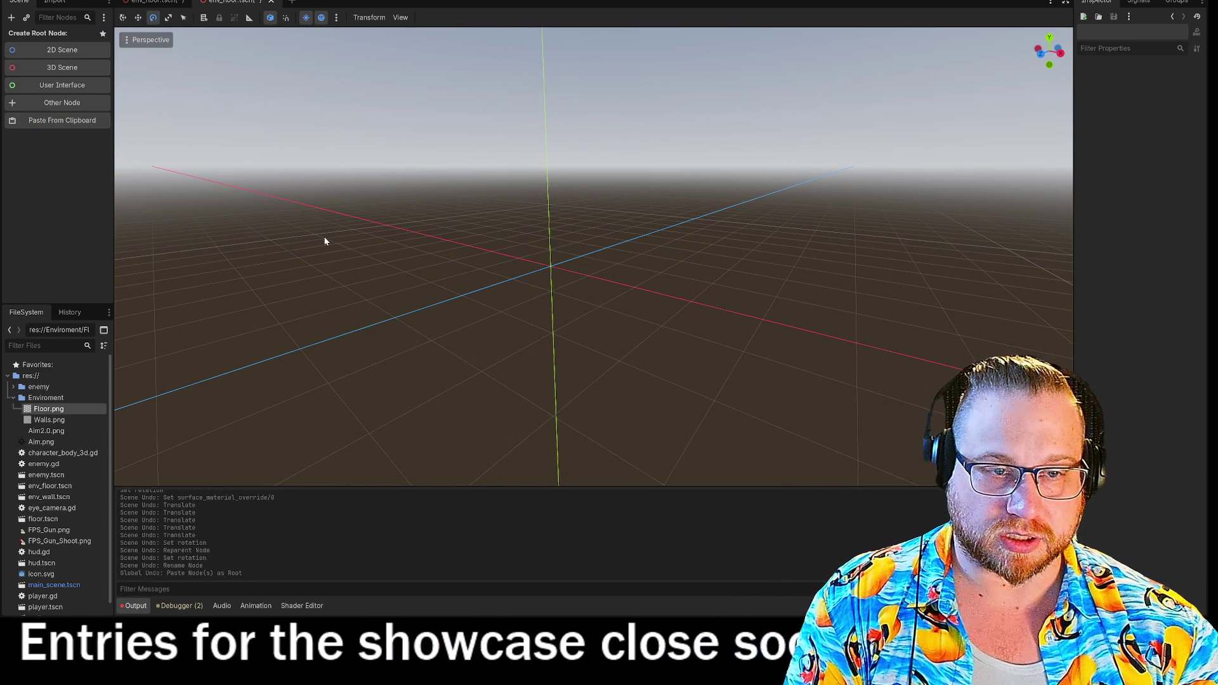
pyautogui.hotkey('ctrl', 'shift', 'z')
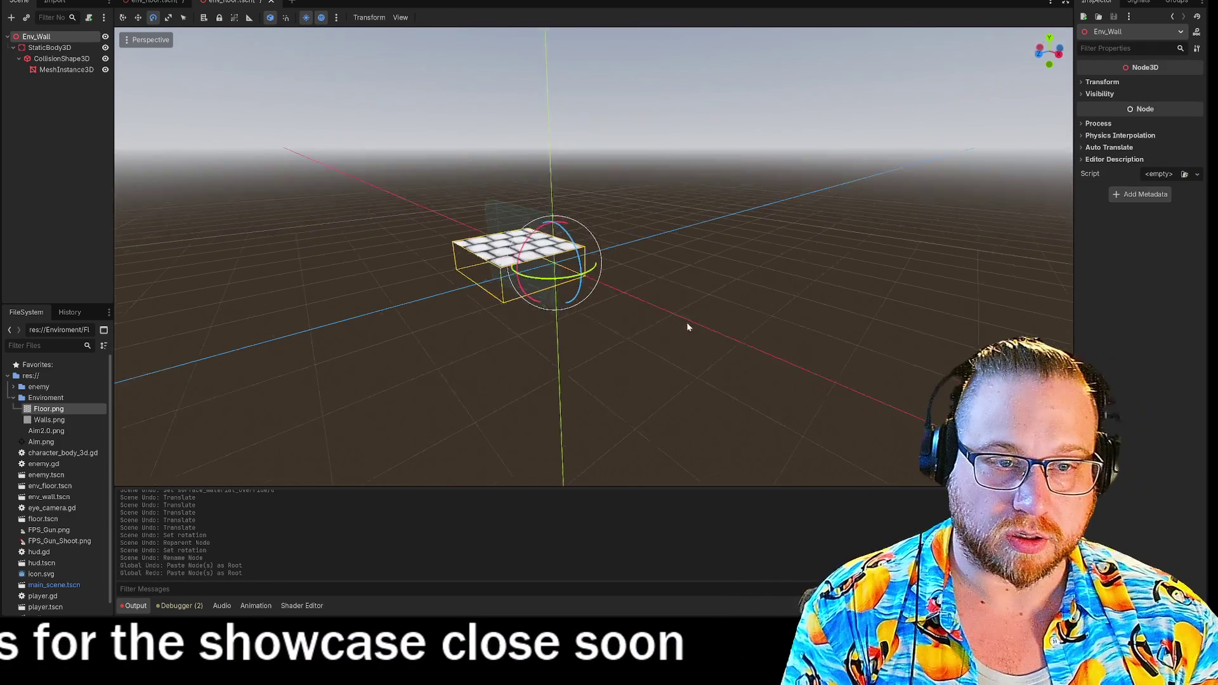
pyautogui.hotkey('ctrl', 'shift', 'z')
pyautogui.hotkey('ctrl', 'shift', 'z')
pyautogui.hotkey('ctrl', 'shift', 'z')
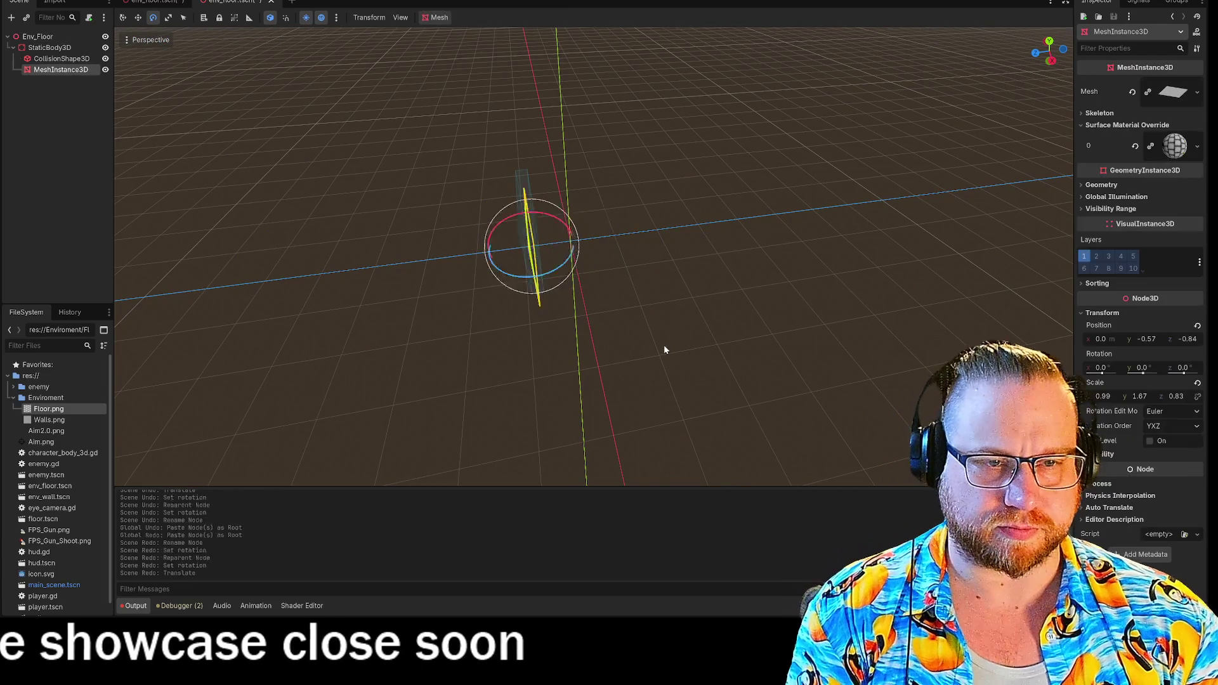
# - In the other open scene, undo every edit until it has no root node
pyautogui.click(141, 3)
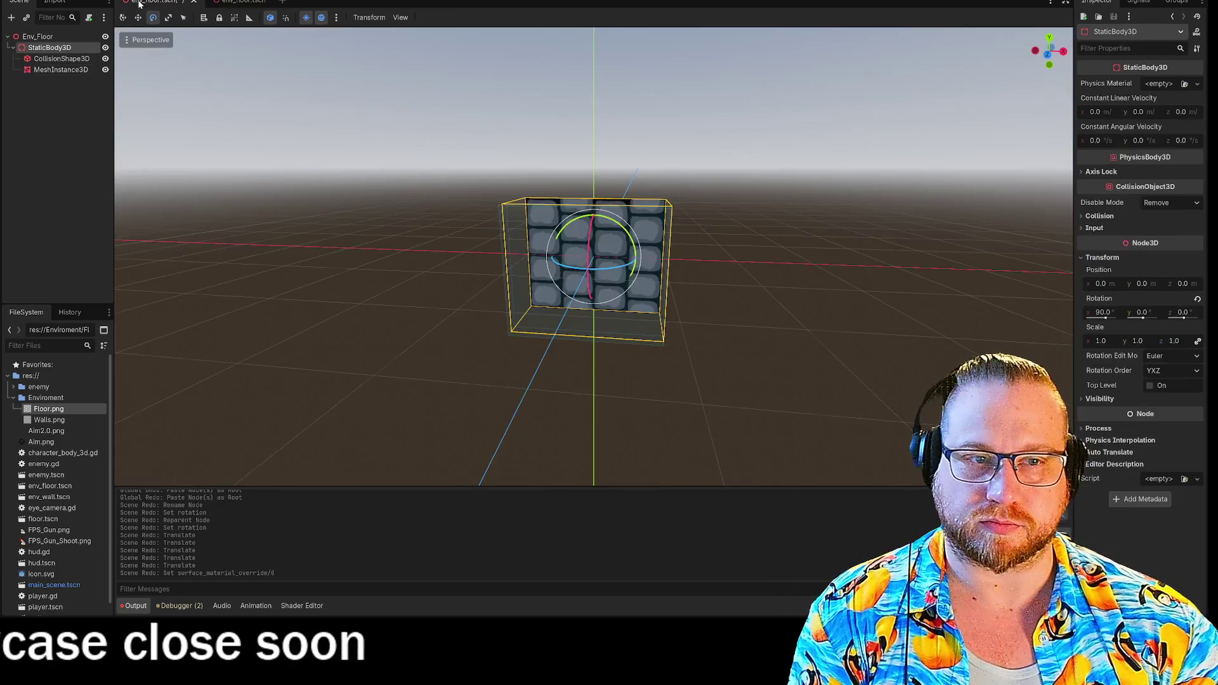
pyautogui.moveTo(311, 213); pyautogui.dragTo(244, 271)
pyautogui.hotkey('ctrl', 'z')
pyautogui.hotkey('ctrl', 'z')
pyautogui.hotkey('ctrl', 'z')
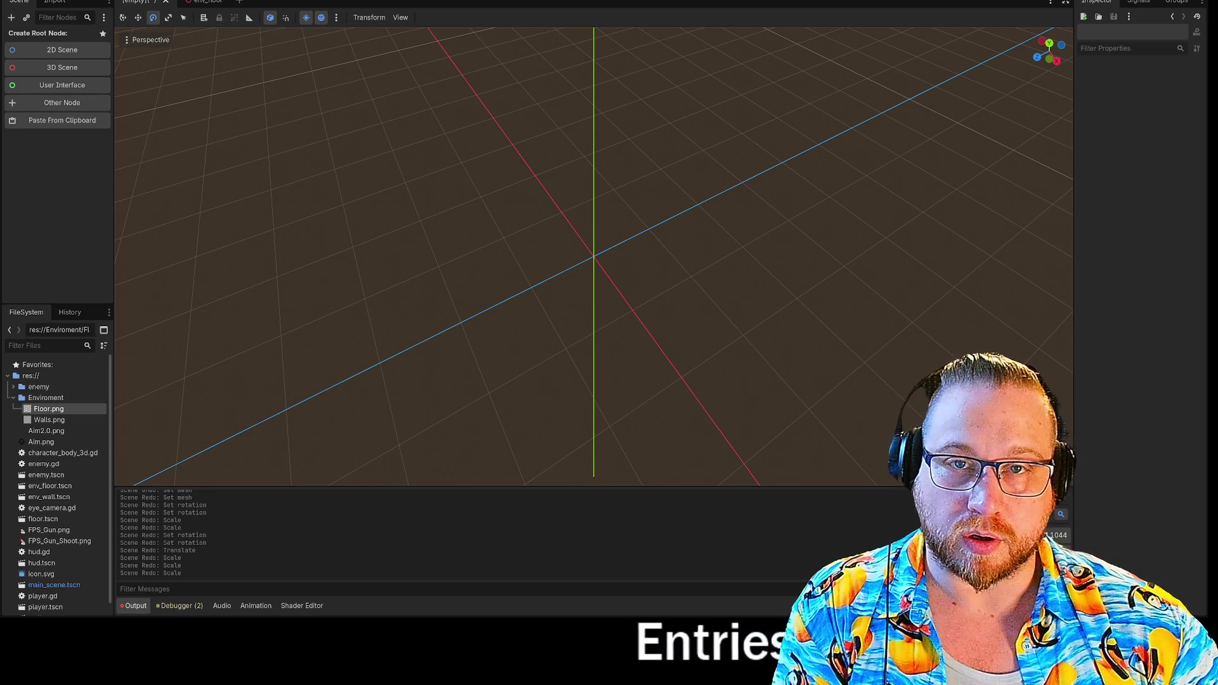
pyautogui.click(198, 2)
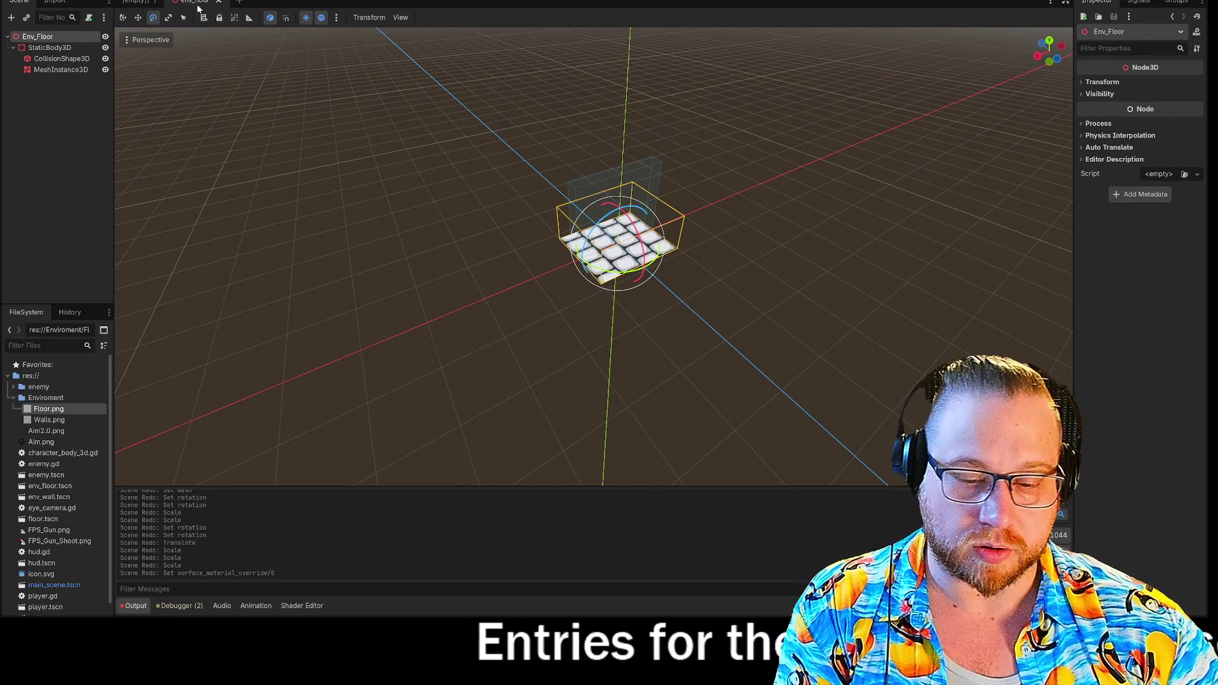
pyautogui.hotkey('ctrl', 'z')
pyautogui.hotkey('ctrl', 'z')
pyautogui.hotkey('ctrl', 'z')
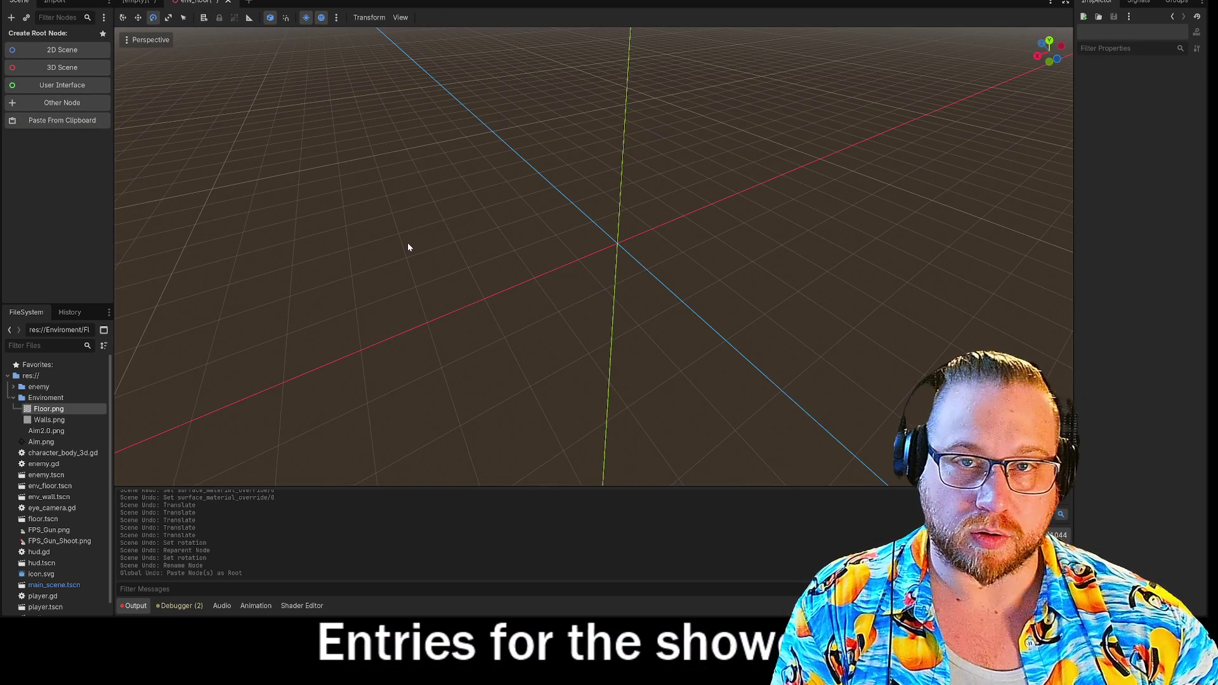
pyautogui.hotkey('ctrl', 'shift', 'z')
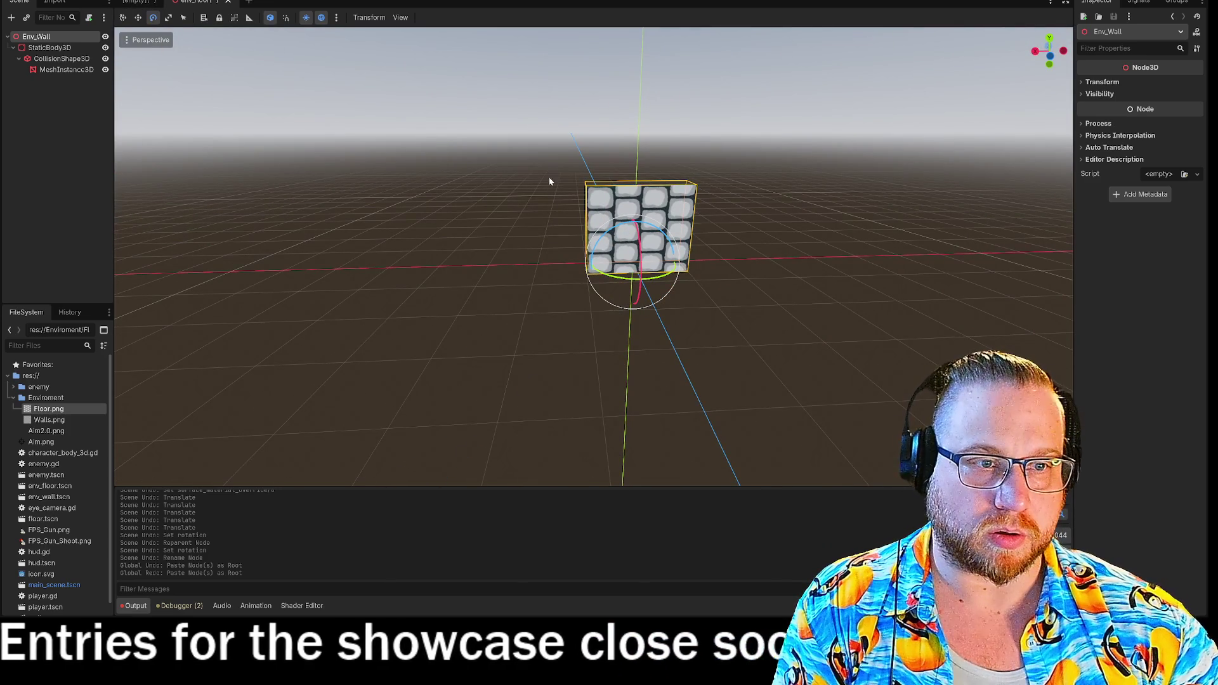
pyautogui.moveTo(762, 218)
pyautogui.mouseDown()
pyautogui.moveTo(673, 229)
pyautogui.moveTo(771, 225)
pyautogui.moveTo(733, 208)
pyautogui.mouseUp()
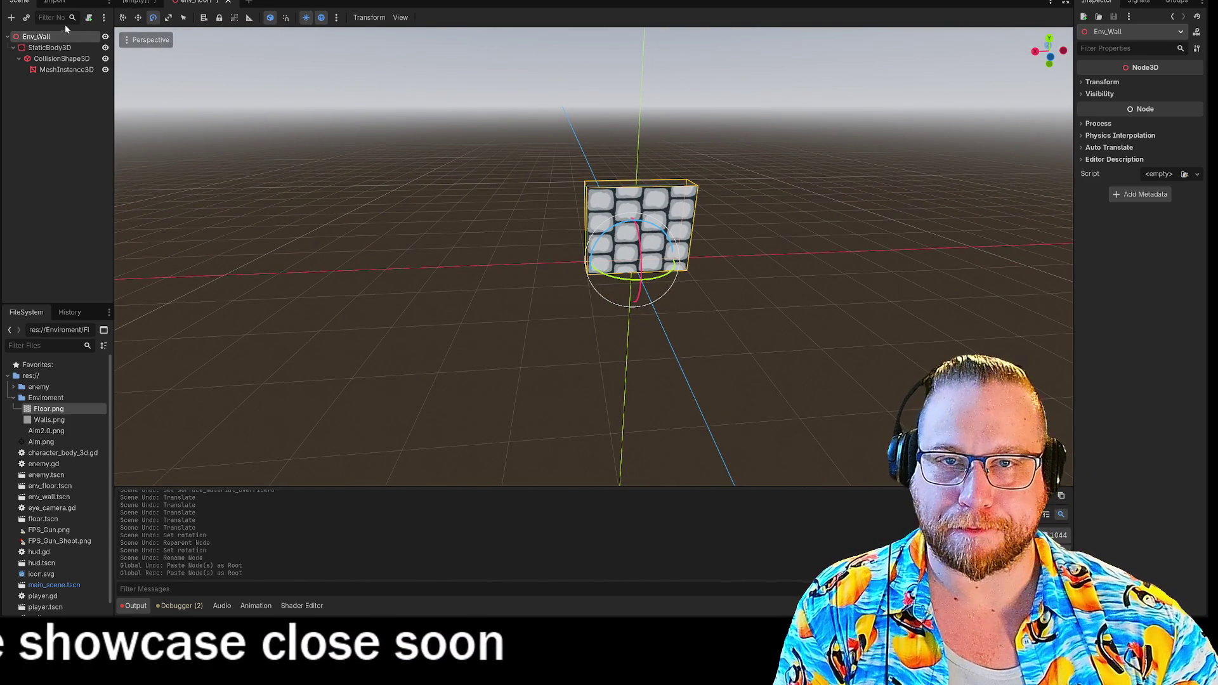
pyautogui.click(354, 158)
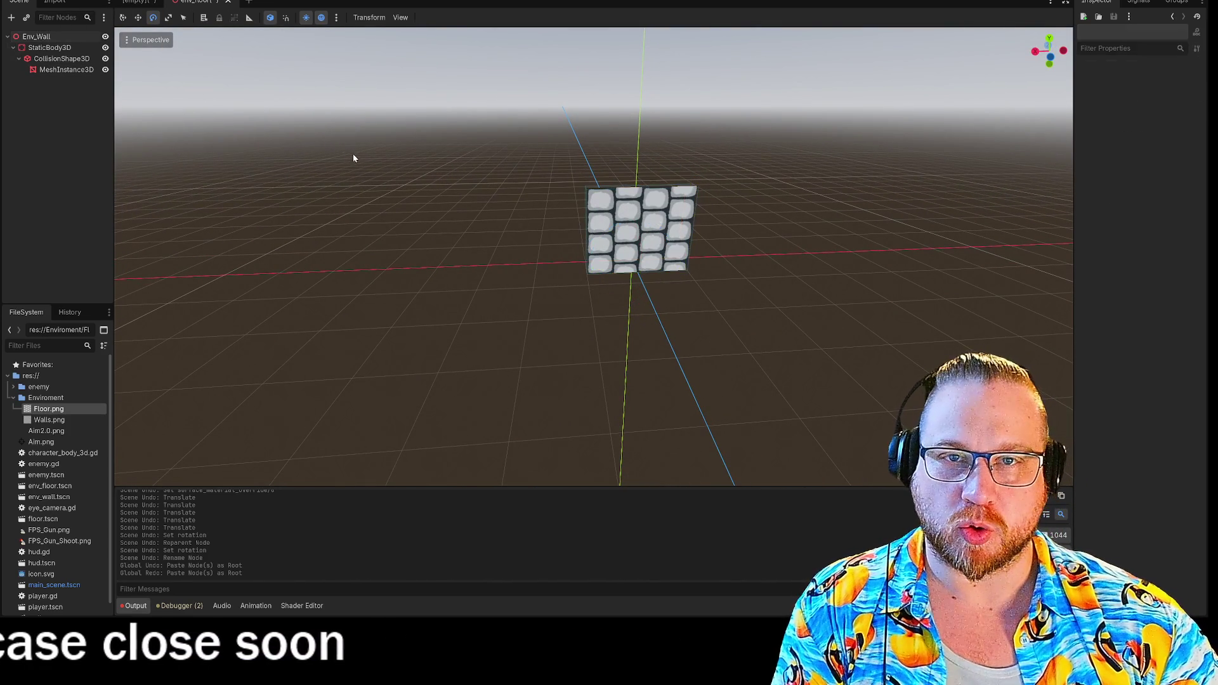
pyautogui.rightClick(203, 2)
pyautogui.click(135, 3)
# - Use Save Scene As on the wall tab, pick env_wall.tscn and confirm the overwrite
pyautogui.click(136, 3)
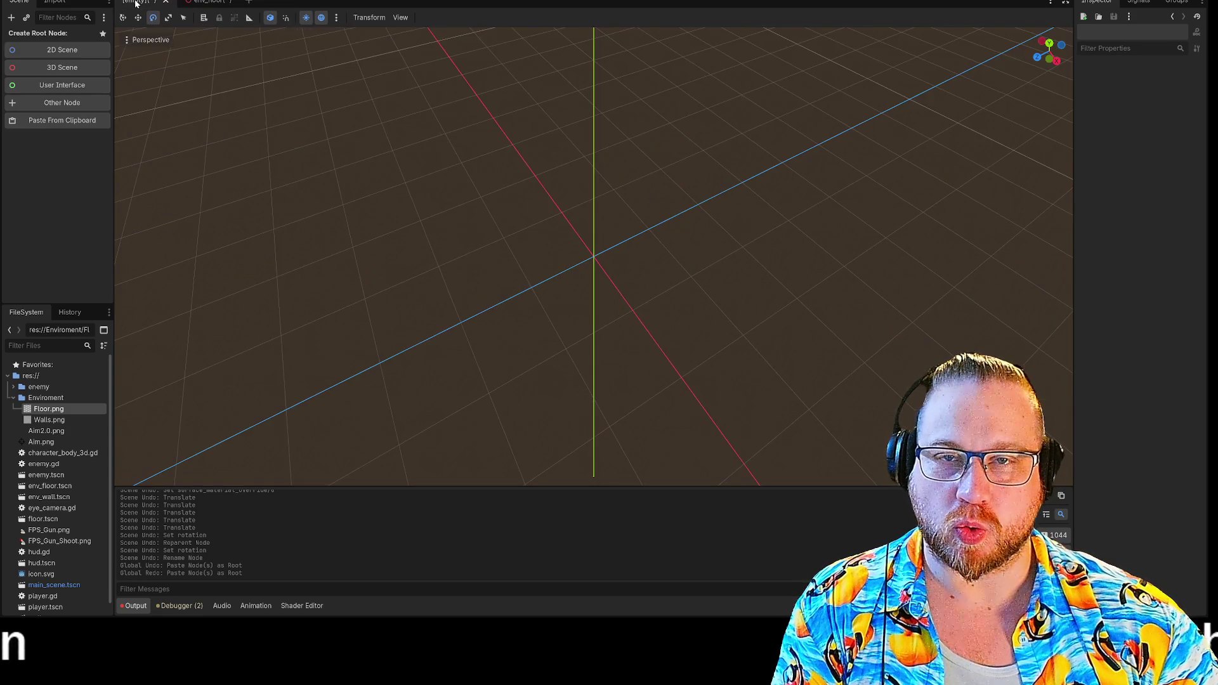
pyautogui.click(205, 2)
pyautogui.rightClick(205, 2)
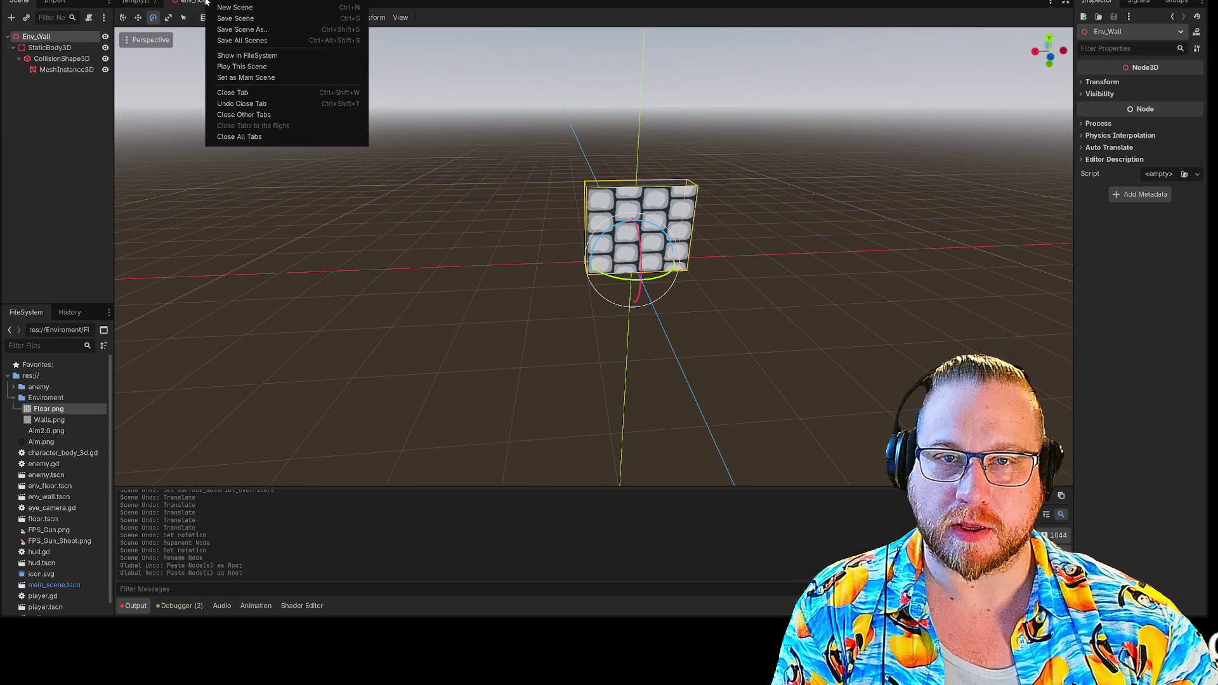
pyautogui.click(254, 18)
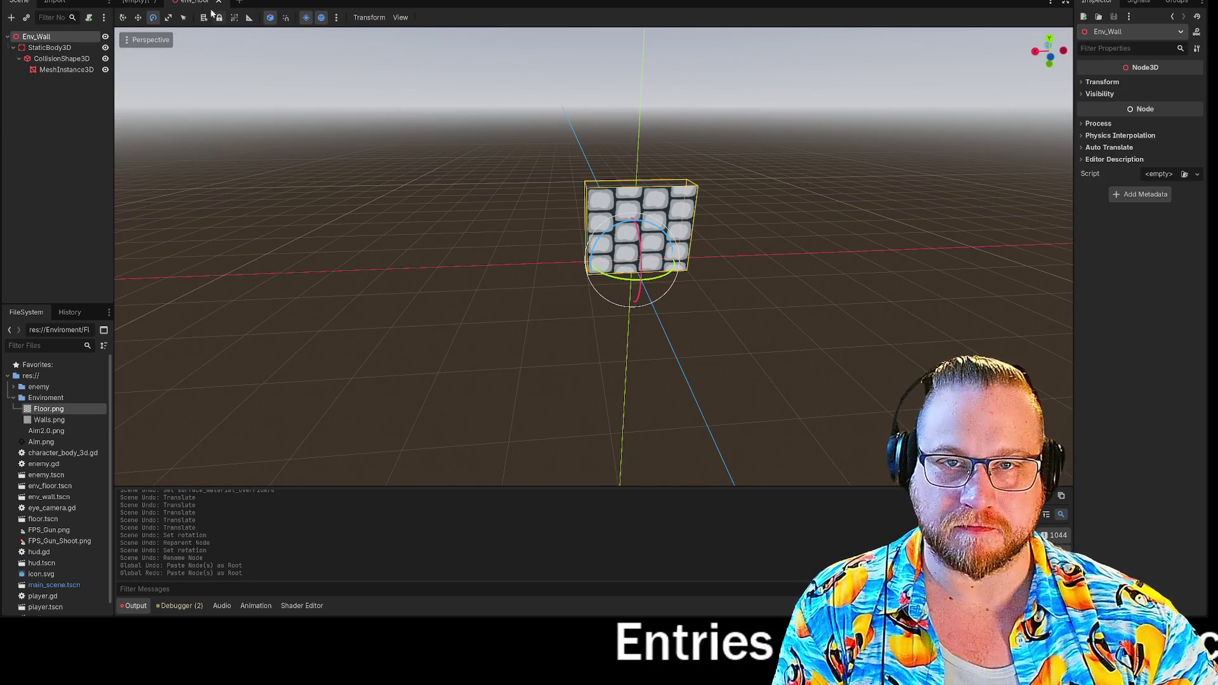
pyautogui.rightClick(190, 2)
pyautogui.click(229, 32)
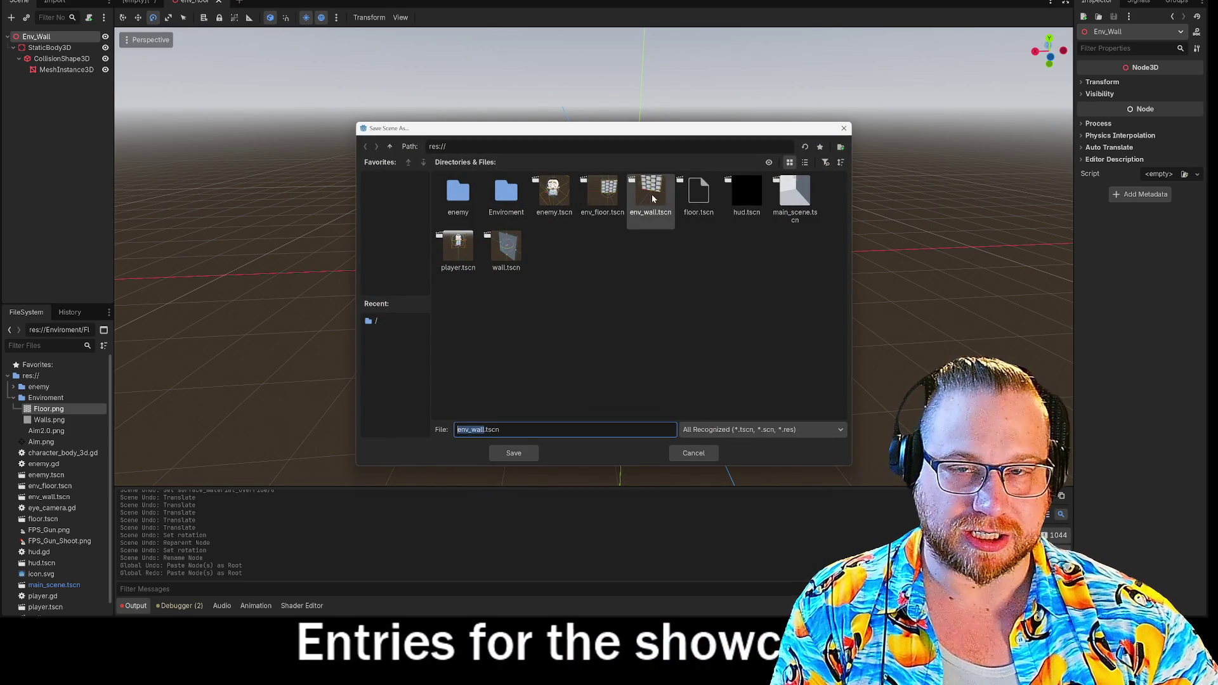
pyautogui.click(514, 453)
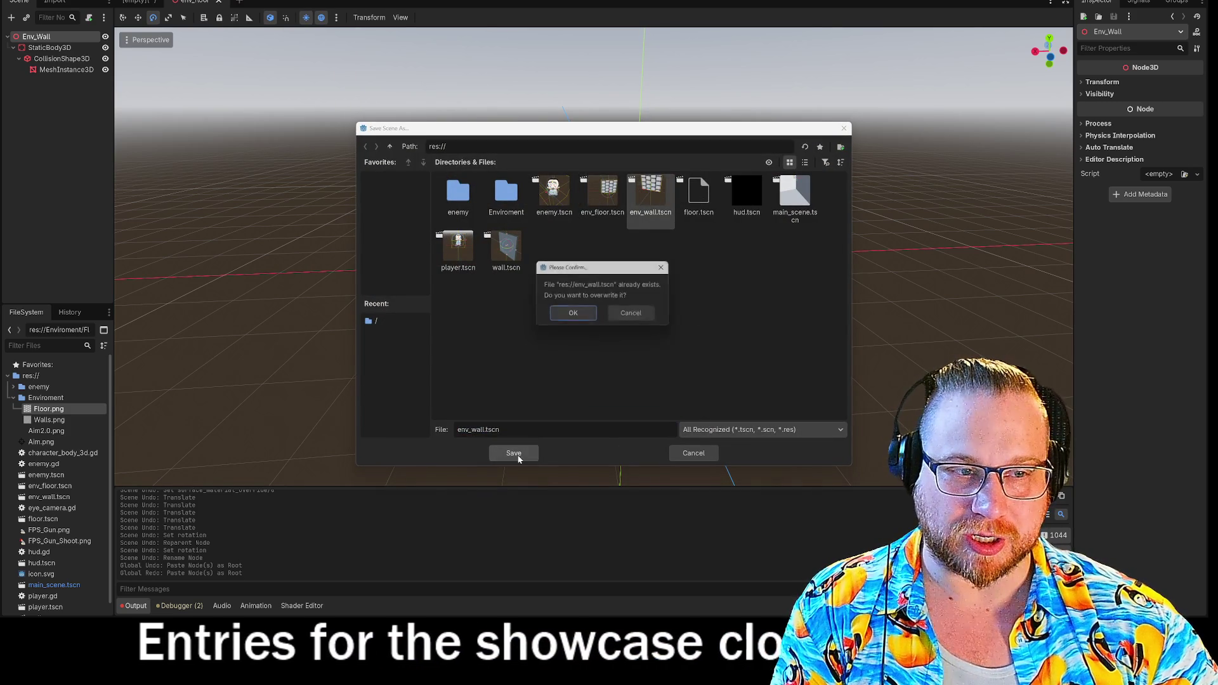
pyautogui.click(572, 315)
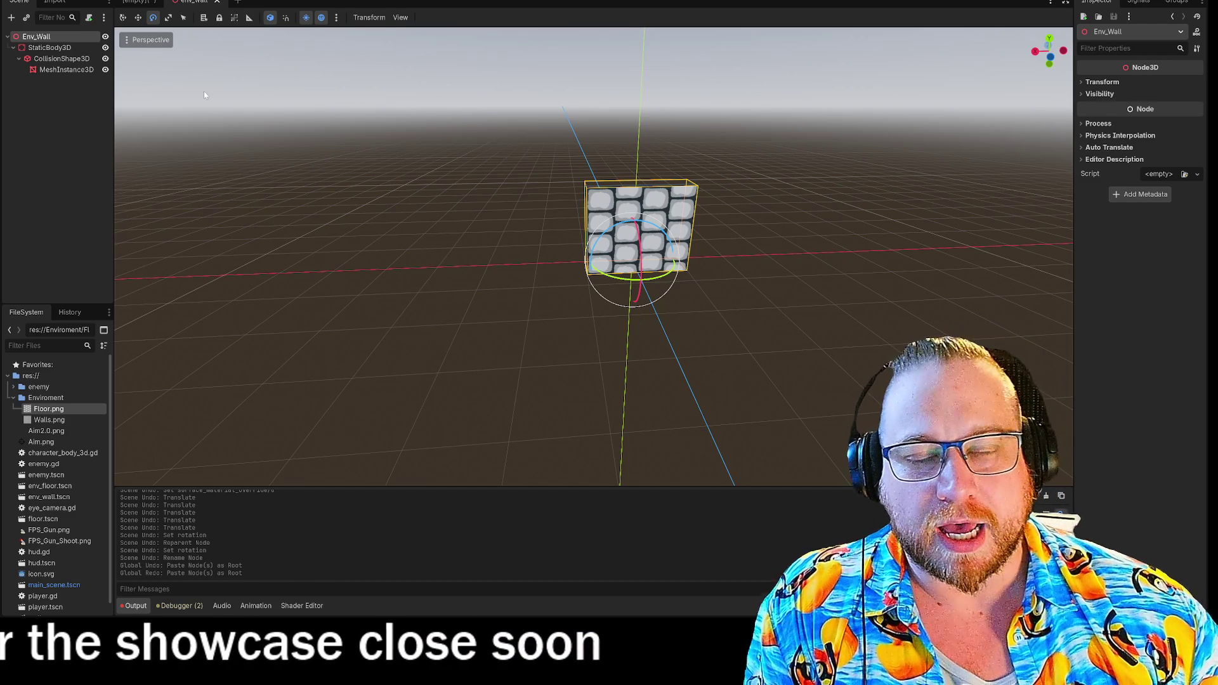
# - Give the empty scene a 3D Scene root node renamed Env_Floor
pyautogui.click(135, 2)
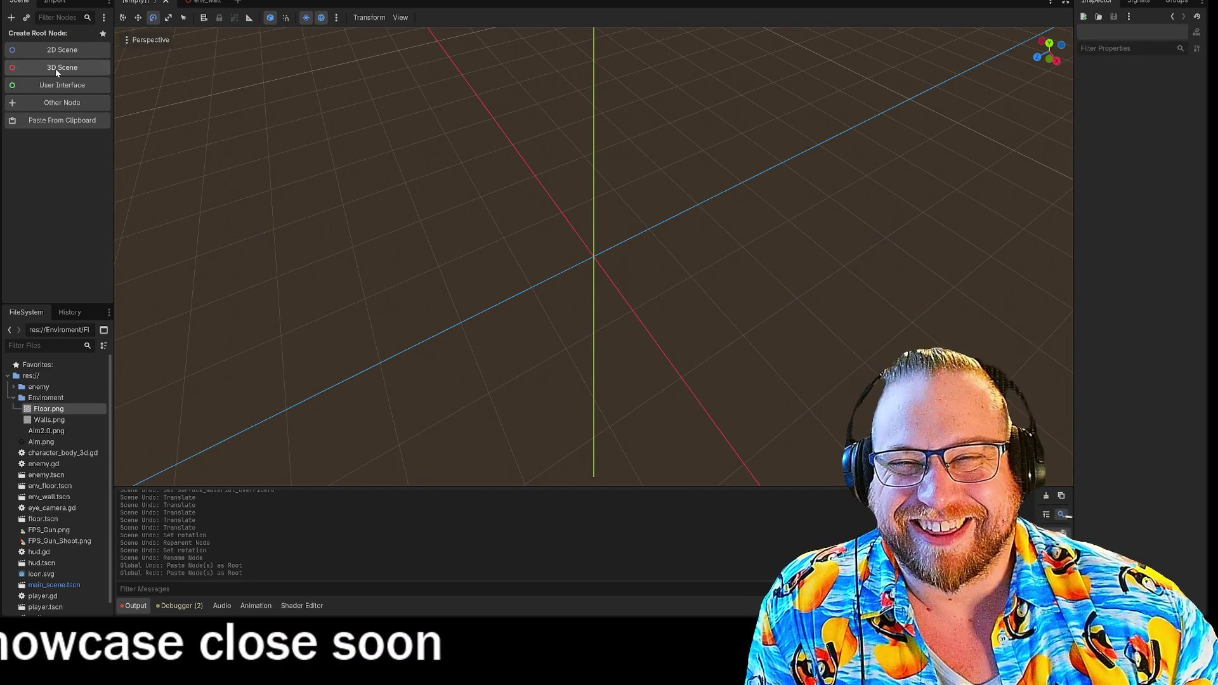
pyautogui.click(56, 70)
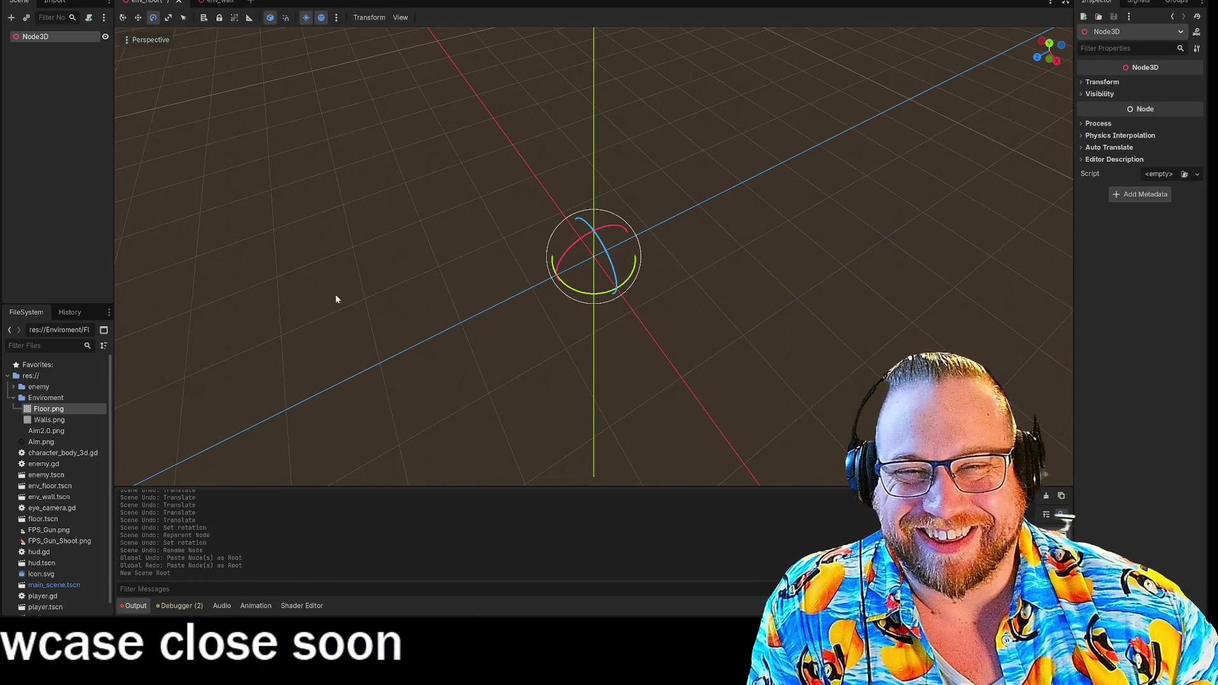
pyautogui.rightClick(45, 37)
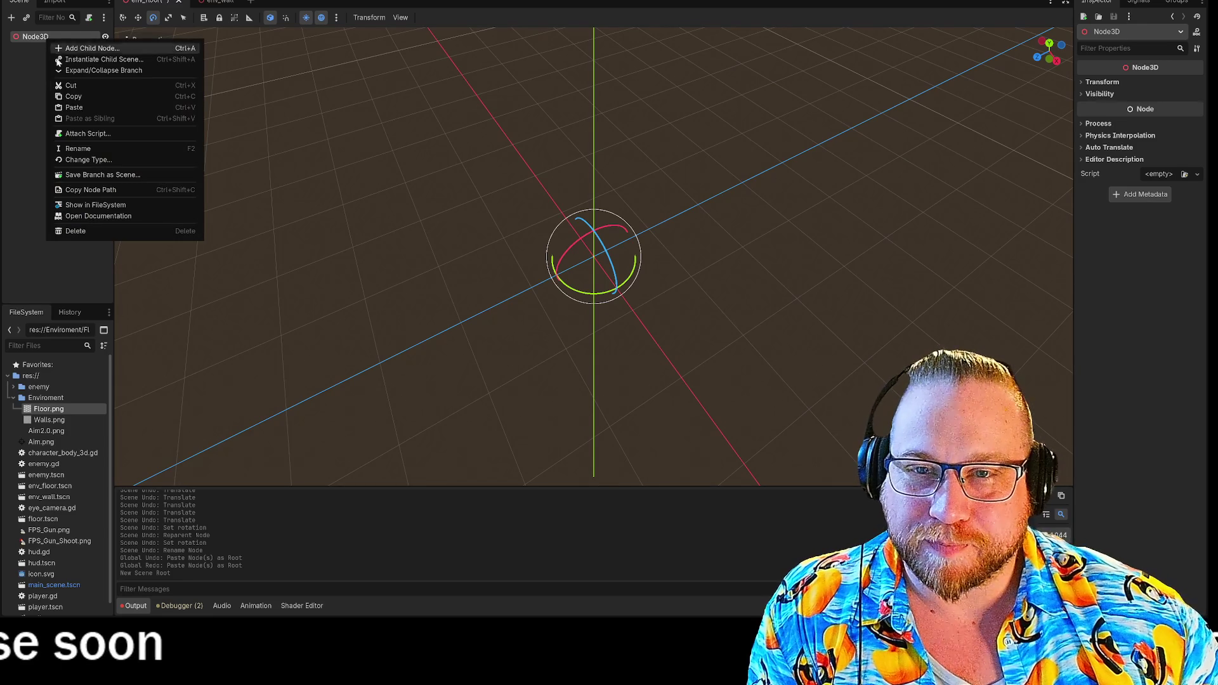
pyautogui.click(88, 150)
pyautogui.write('Env')
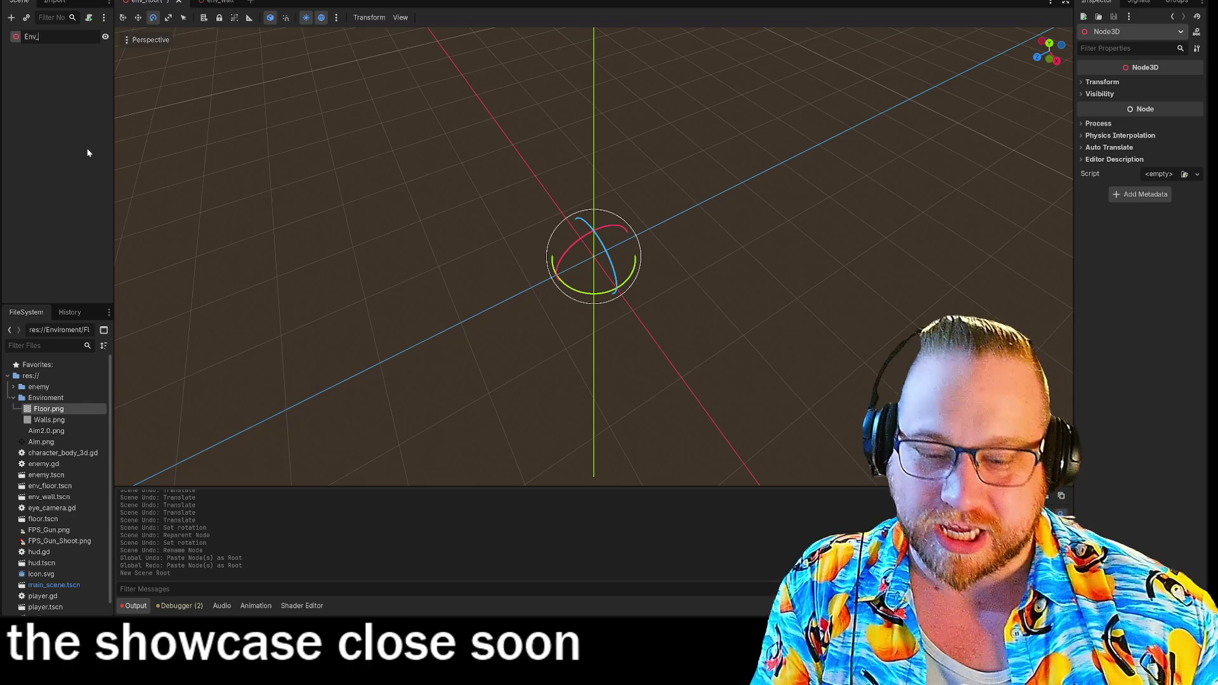
pyautogui.write('_Floor')
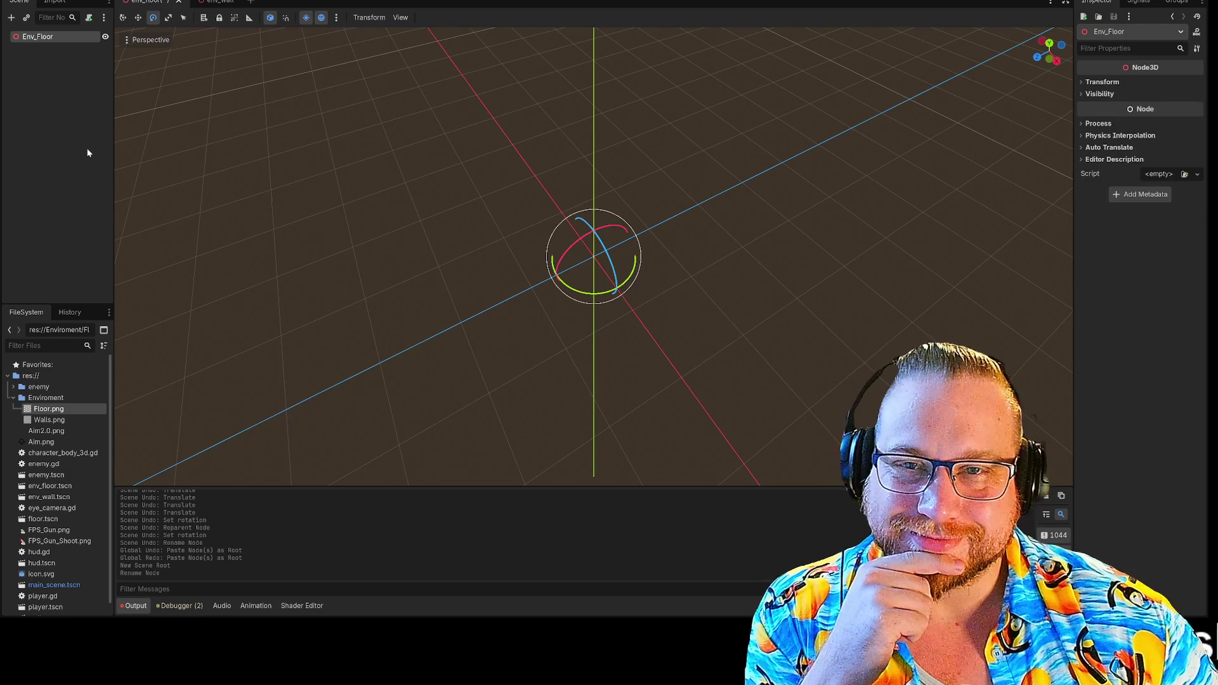
pyautogui.click(69, 129)
# - Save the Env_Floor scene
pyautogui.rightClick(152, 5)
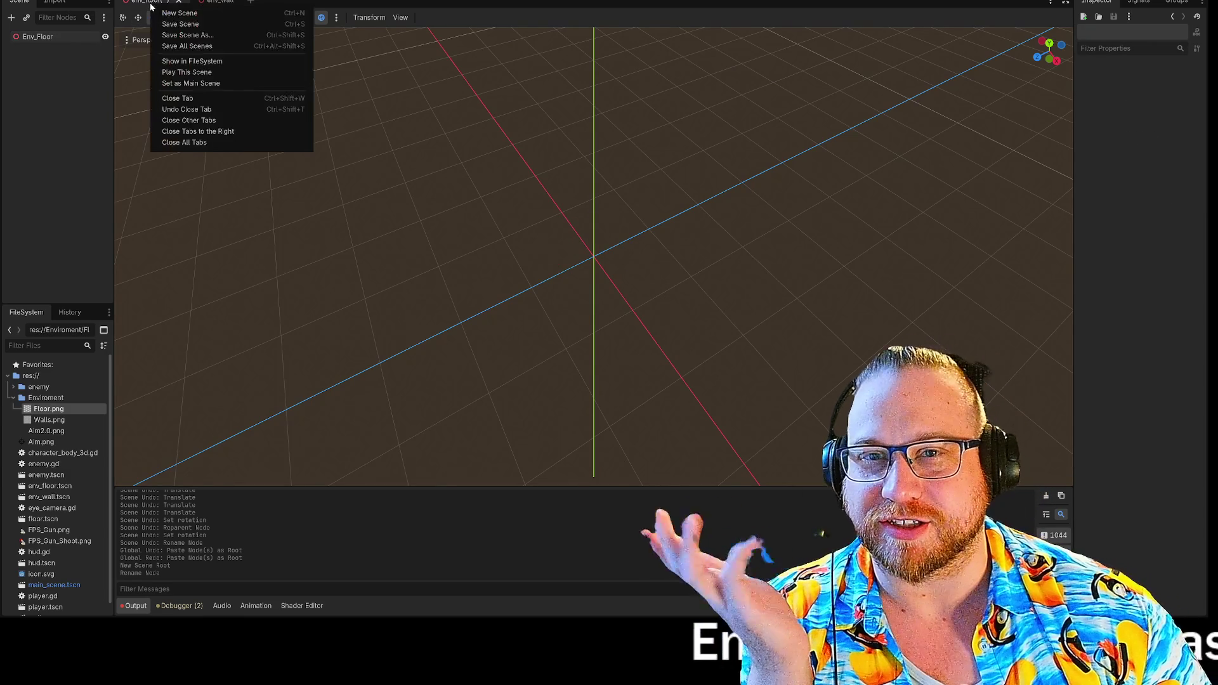
pyautogui.click(195, 25)
pyautogui.click(208, 5)
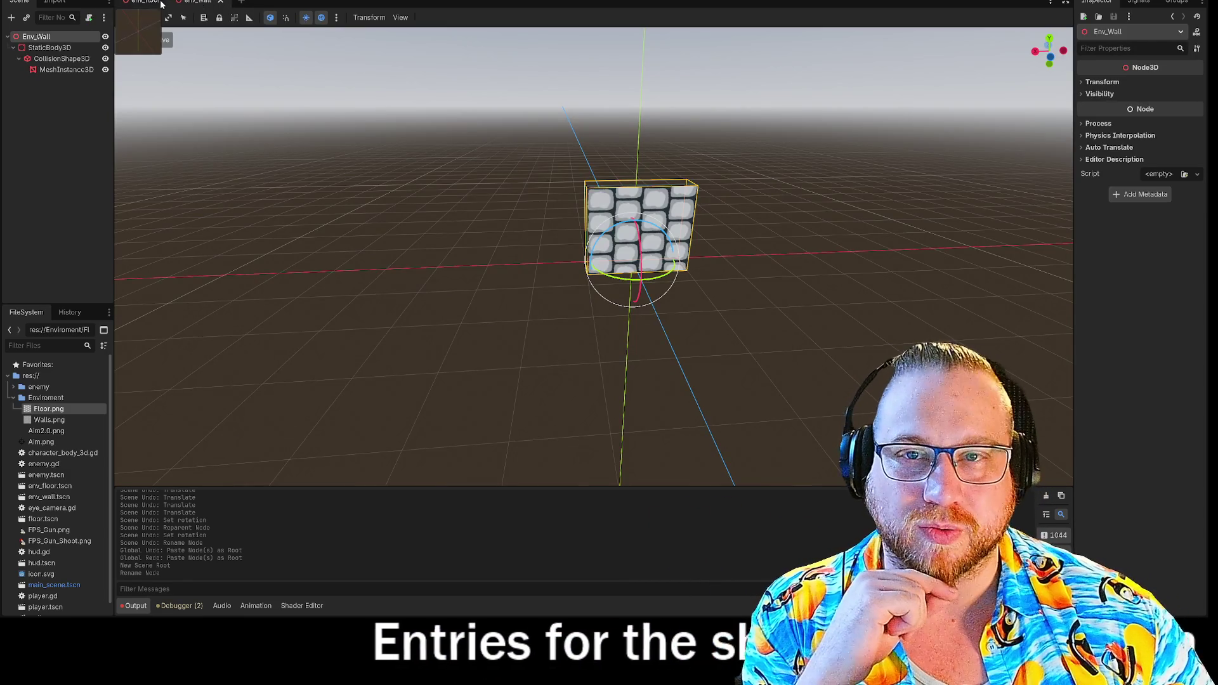
pyautogui.click(141, 3)
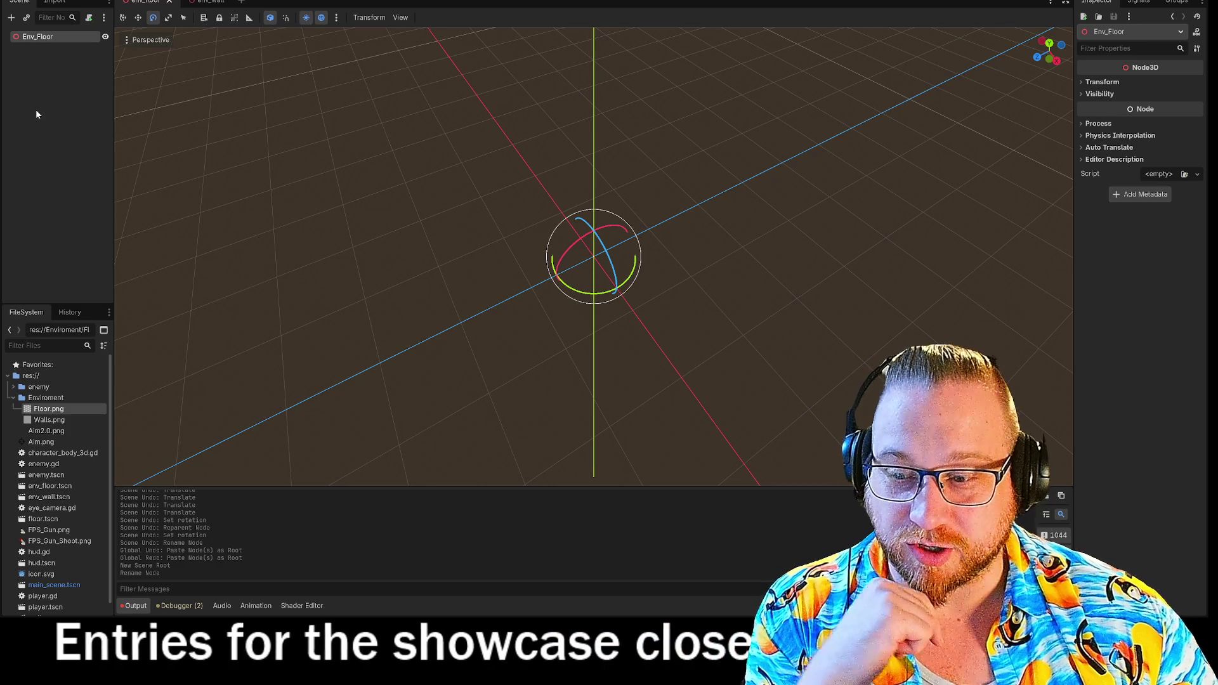
pyautogui.rightClick(38, 38)
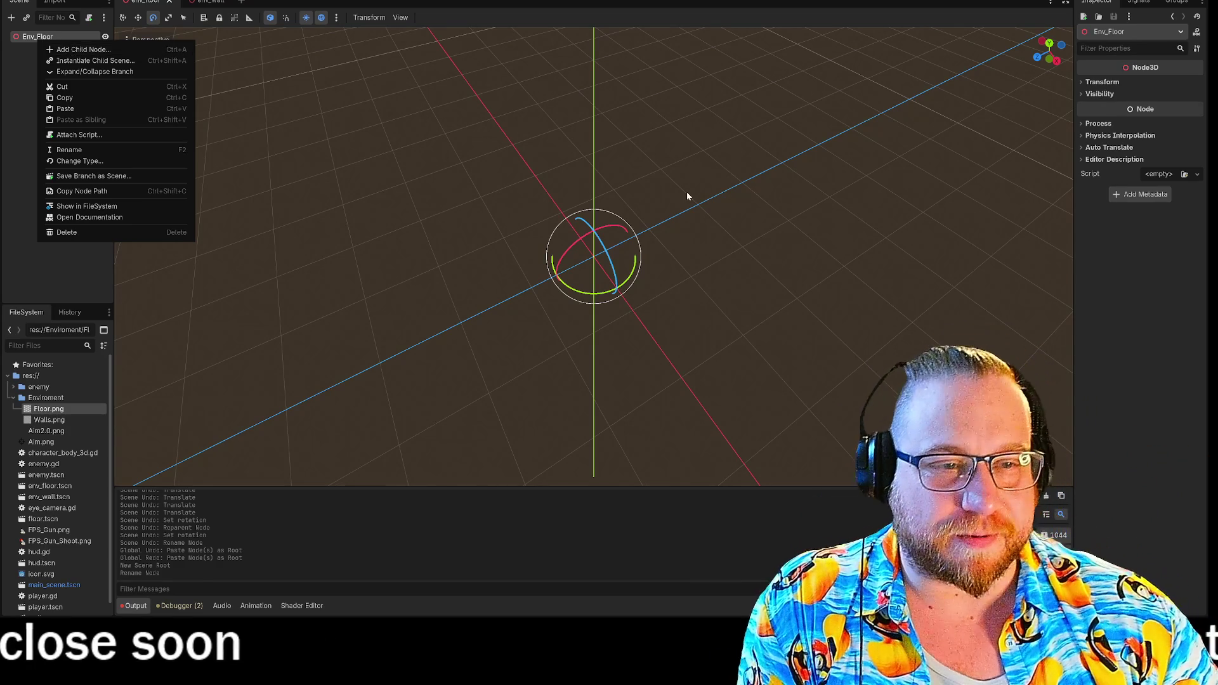
pyautogui.click(687, 195)
pyautogui.moveTo(818, 277); pyautogui.dragTo(839, 363)
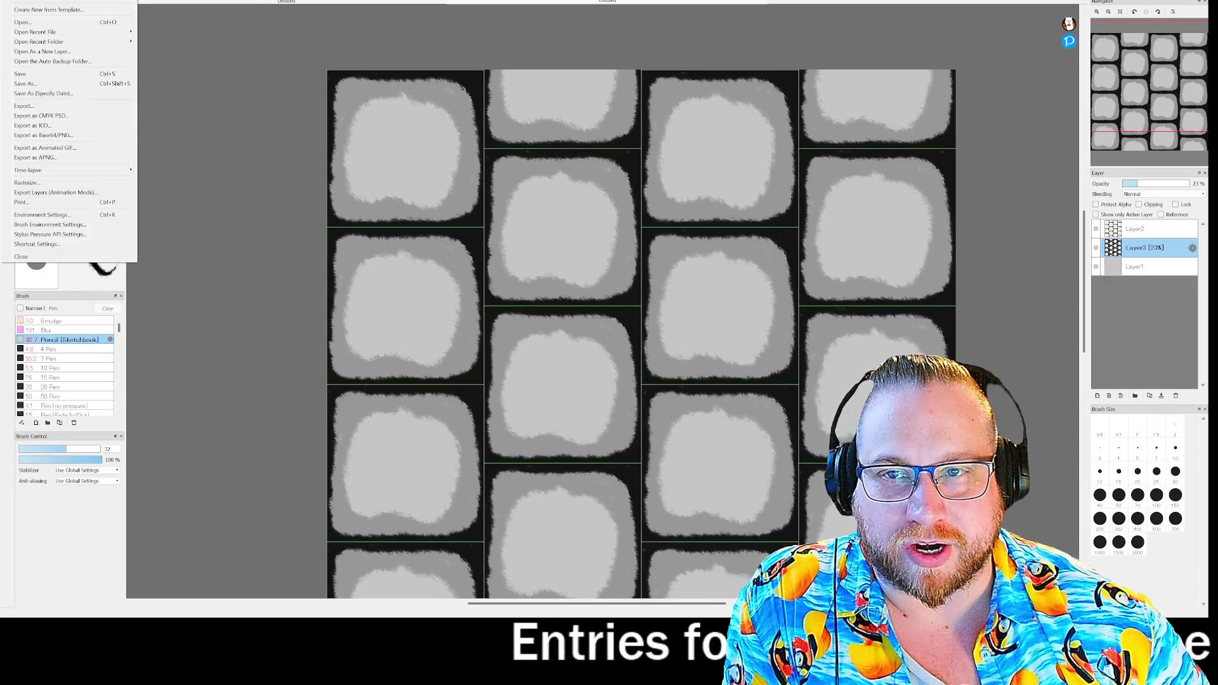
# - Create a new 1000×1000 image and fill the canvas with black
pyautogui.hotkey('alt', 'f')
pyautogui.press('n')
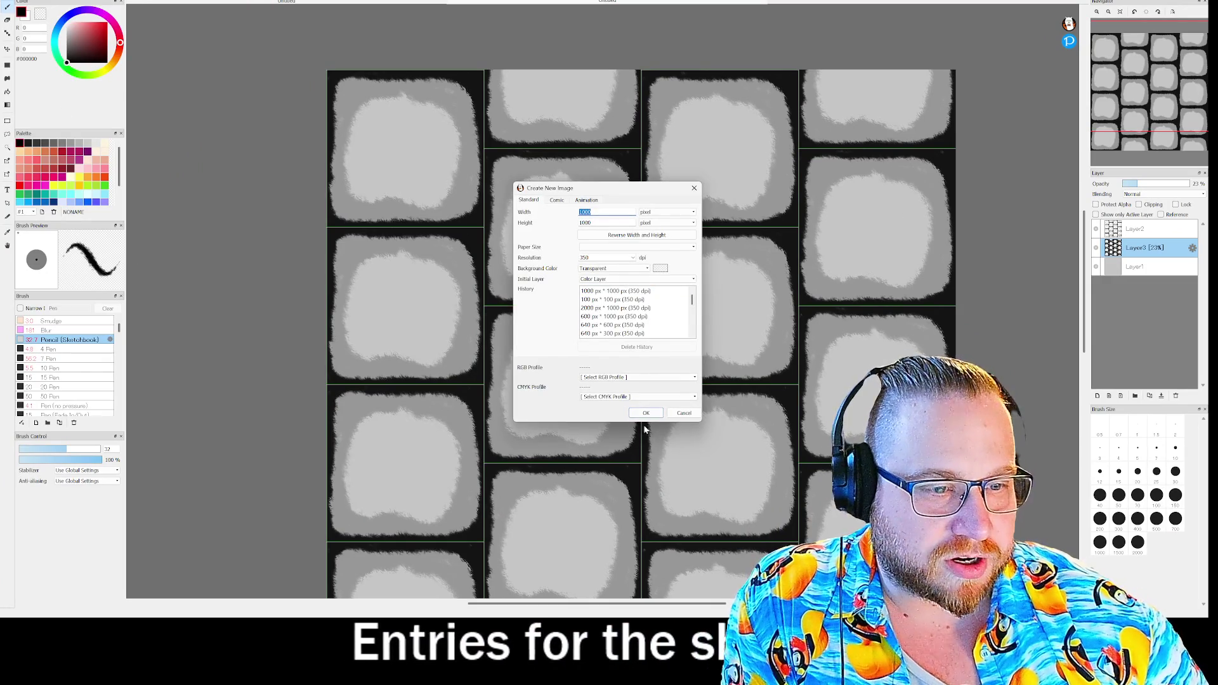
pyautogui.press('Return')
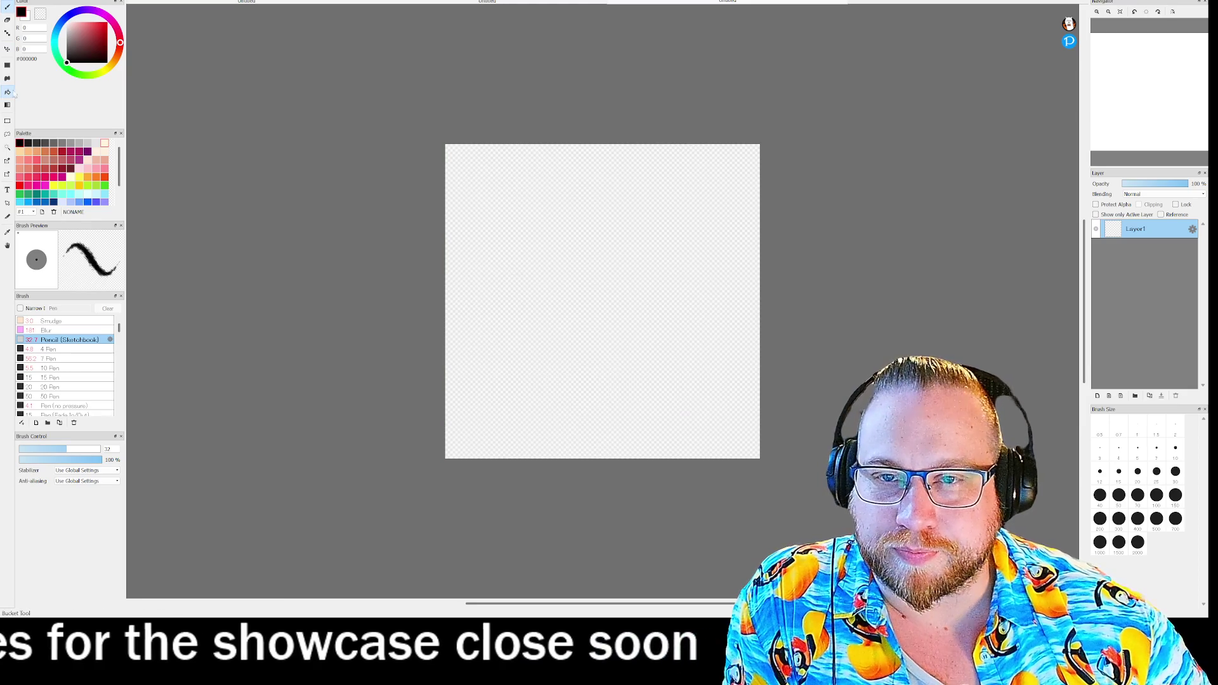
pyautogui.click(8, 92)
pyautogui.click(584, 218)
# - Set the foreground colour to white and zoom the canvas to 300%
pyautogui.click(90, 42)
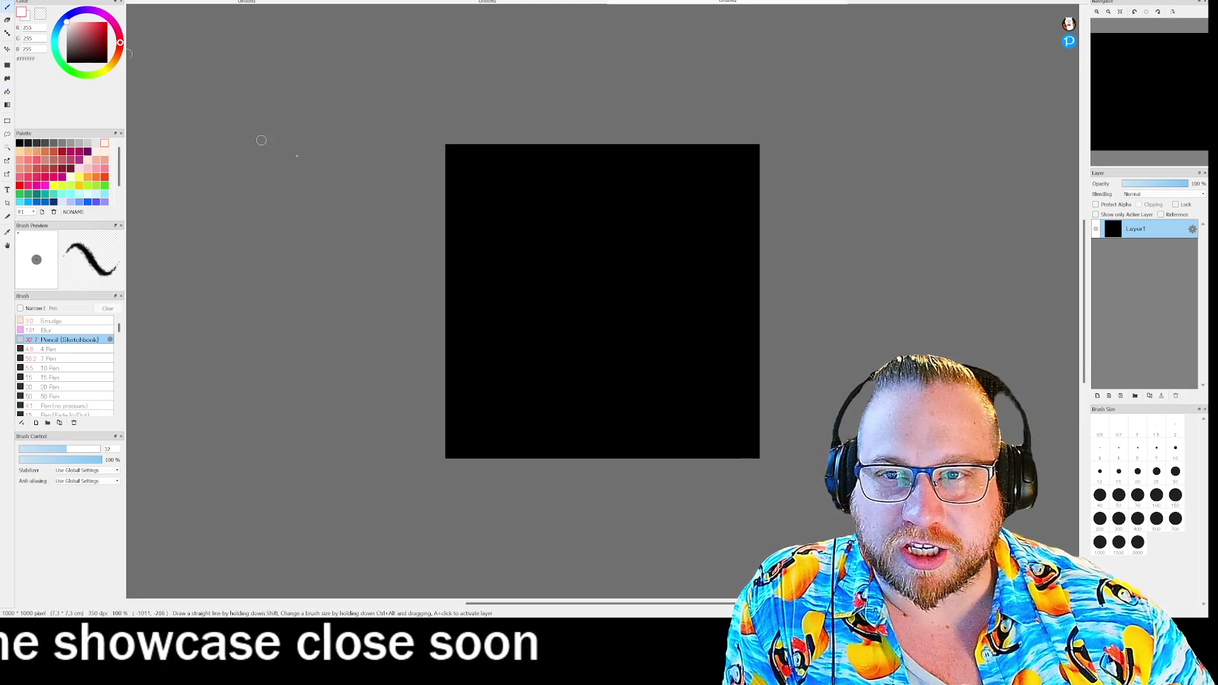
pyautogui.scroll(3, 562, 212)
pyautogui.scroll(-1, 644, 199)
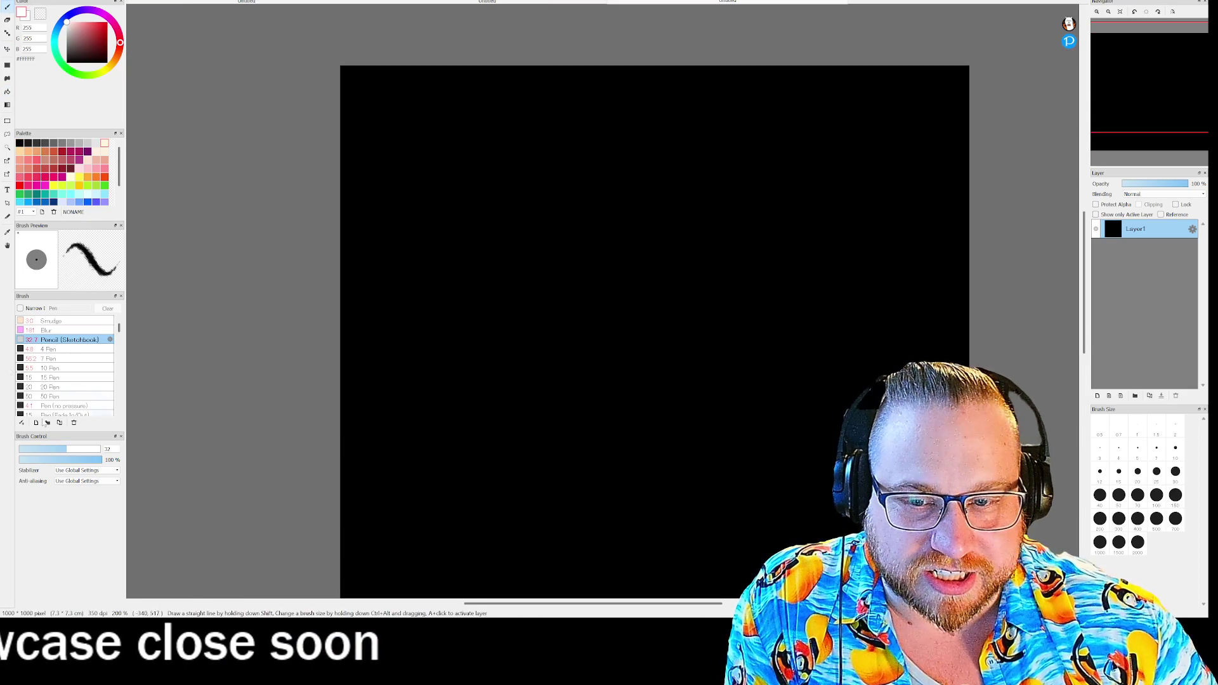
pyautogui.scroll(1, 763, 208)
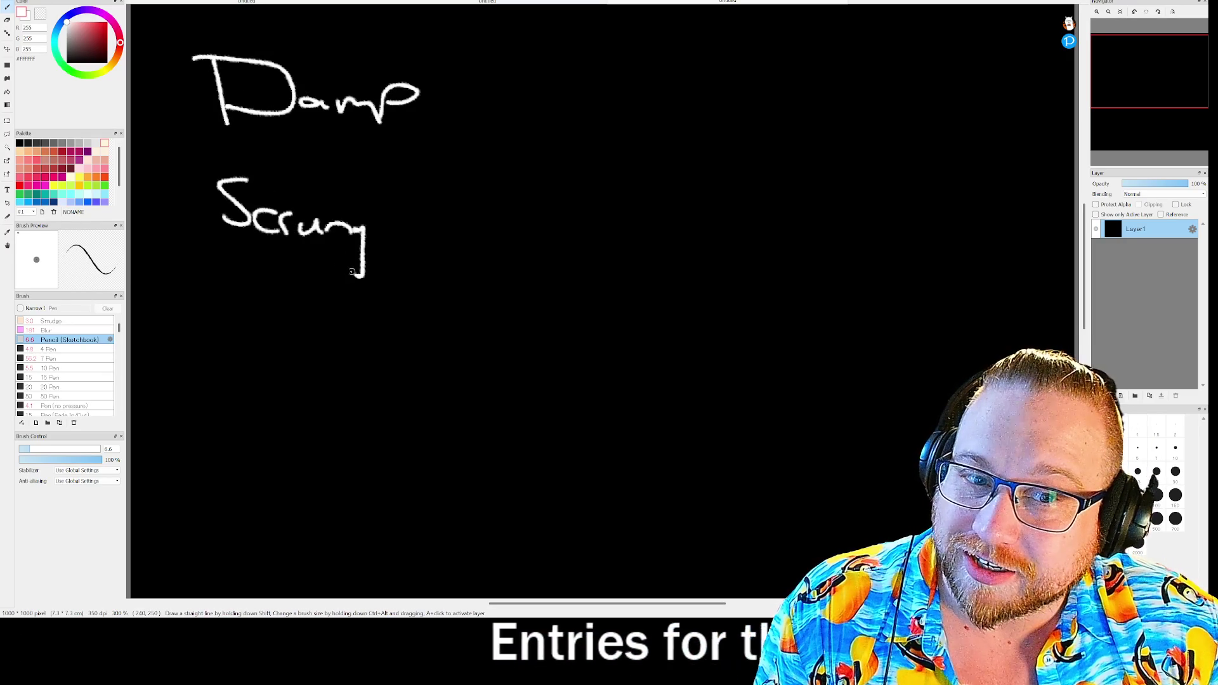
# - Finish Scrungly and handwrite Dog and fishdoldy beneath it
pyautogui.moveTo(397, 229); pyautogui.dragTo(397, 269)
pyautogui.moveTo(217, 348)
pyautogui.mouseDown()
pyautogui.moveTo(217, 384)
pyautogui.moveTo(277, 373)
pyautogui.moveTo(295, 385)
pyautogui.moveTo(289, 411)
pyautogui.mouseUp()
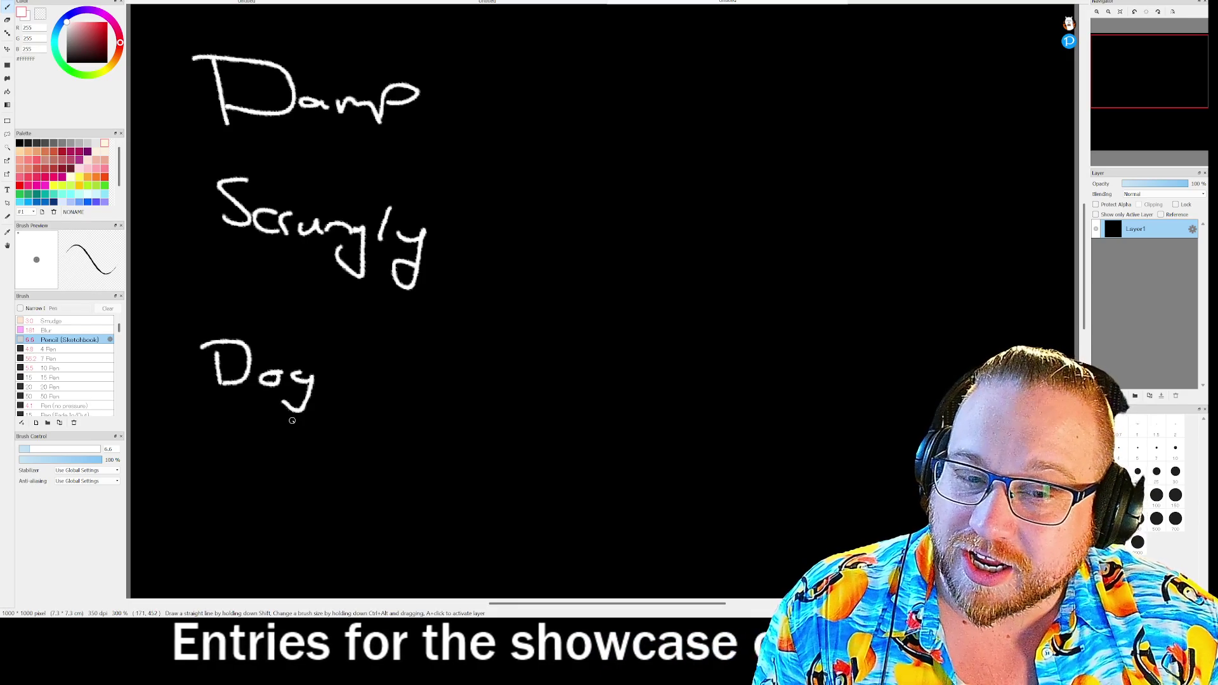
pyautogui.moveTo(236, 458)
pyautogui.mouseDown()
pyautogui.moveTo(214, 508)
pyautogui.moveTo(233, 492)
pyautogui.moveTo(241, 504)
pyautogui.mouseUp()
pyautogui.moveTo(267, 493)
pyautogui.mouseDown()
pyautogui.moveTo(246, 507)
pyautogui.moveTo(333, 515)
pyautogui.moveTo(352, 498)
pyautogui.moveTo(406, 514)
pyautogui.mouseUp()
pyautogui.moveTo(419, 475)
pyautogui.mouseDown()
pyautogui.moveTo(422, 515)
pyautogui.moveTo(439, 510)
pyautogui.mouseUp()
pyautogui.moveTo(448, 485); pyautogui.dragTo(406, 543)
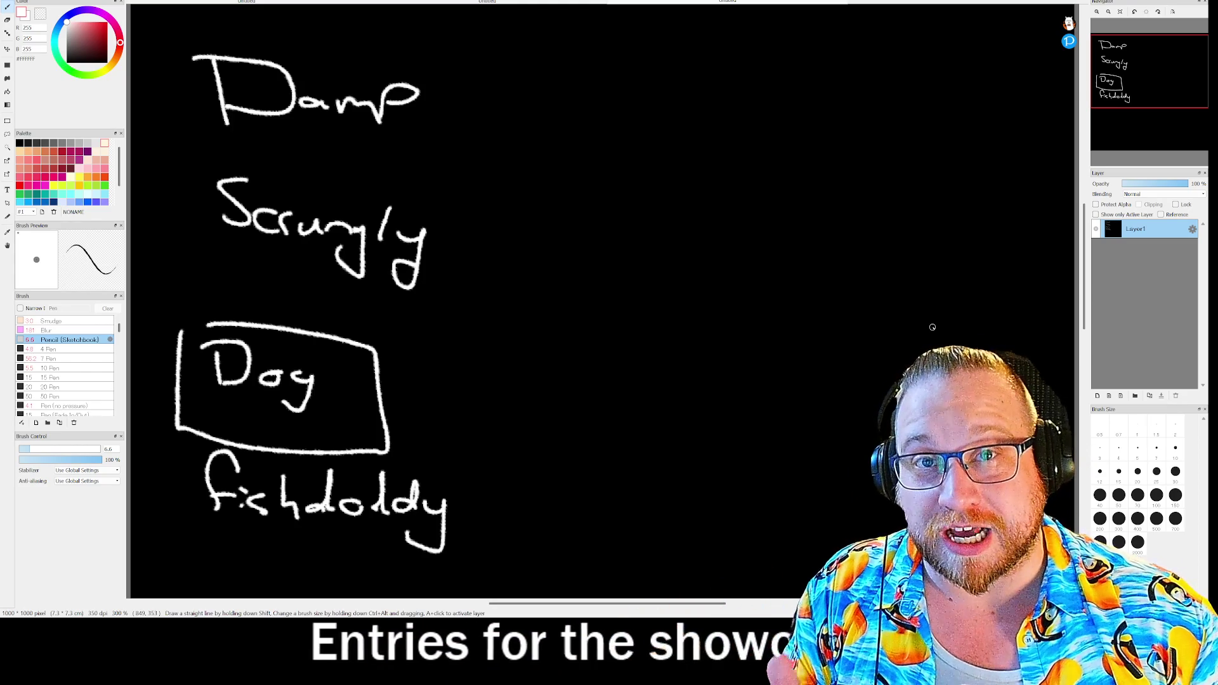
# - Undo the boxes drawn around Dog and fishdoldy
pyautogui.hotkey('ctrl', 'z')
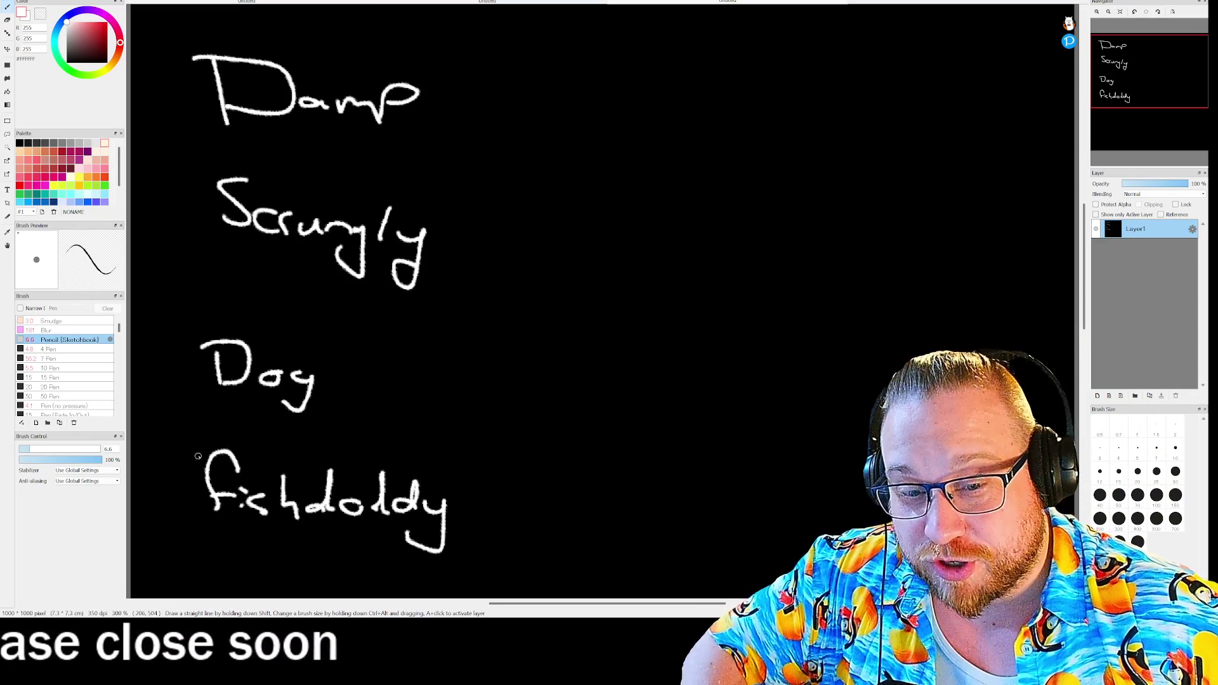
pyautogui.moveTo(182, 446)
pyautogui.mouseDown()
pyautogui.moveTo(393, 455)
pyautogui.moveTo(514, 538)
pyautogui.moveTo(171, 449)
pyautogui.mouseUp()
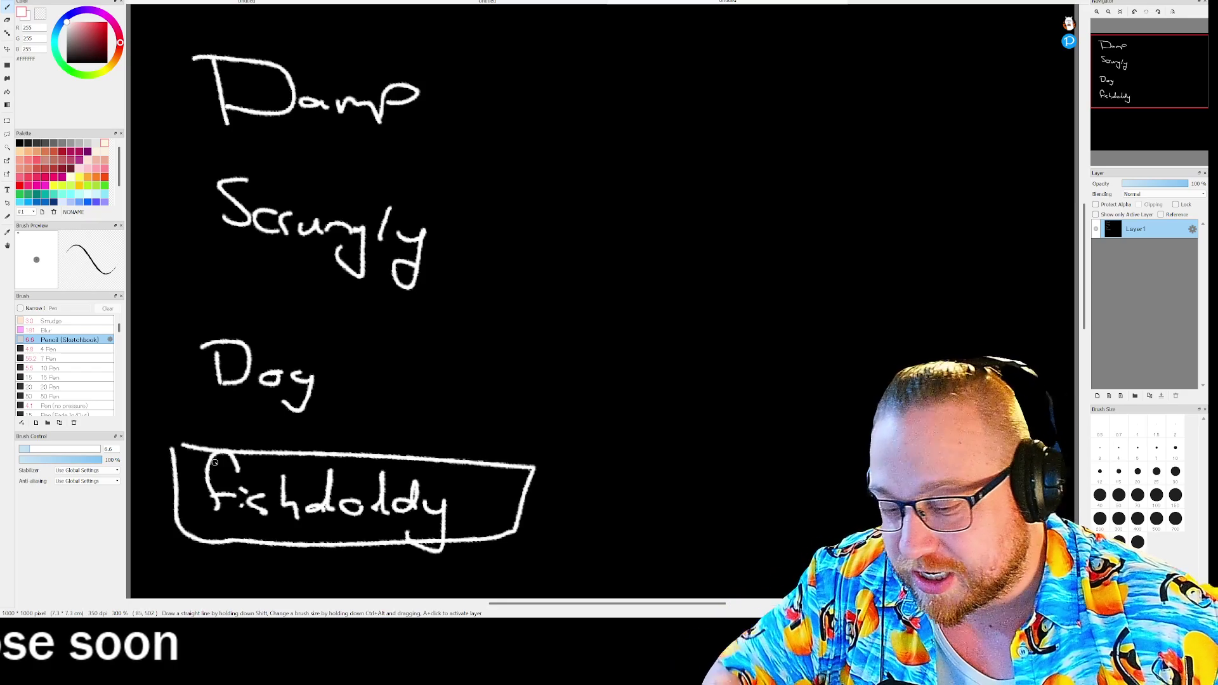
pyautogui.hotkey('ctrl', 'z')
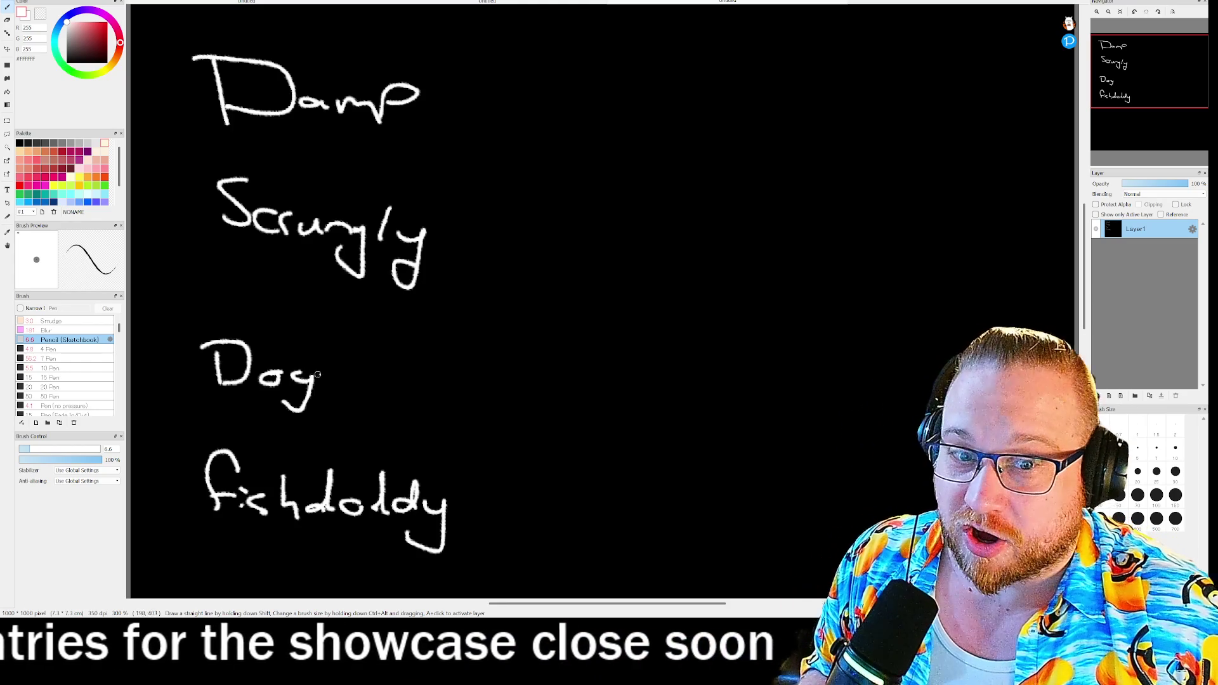
pyautogui.moveTo(335, 373); pyautogui.dragTo(366, 371)
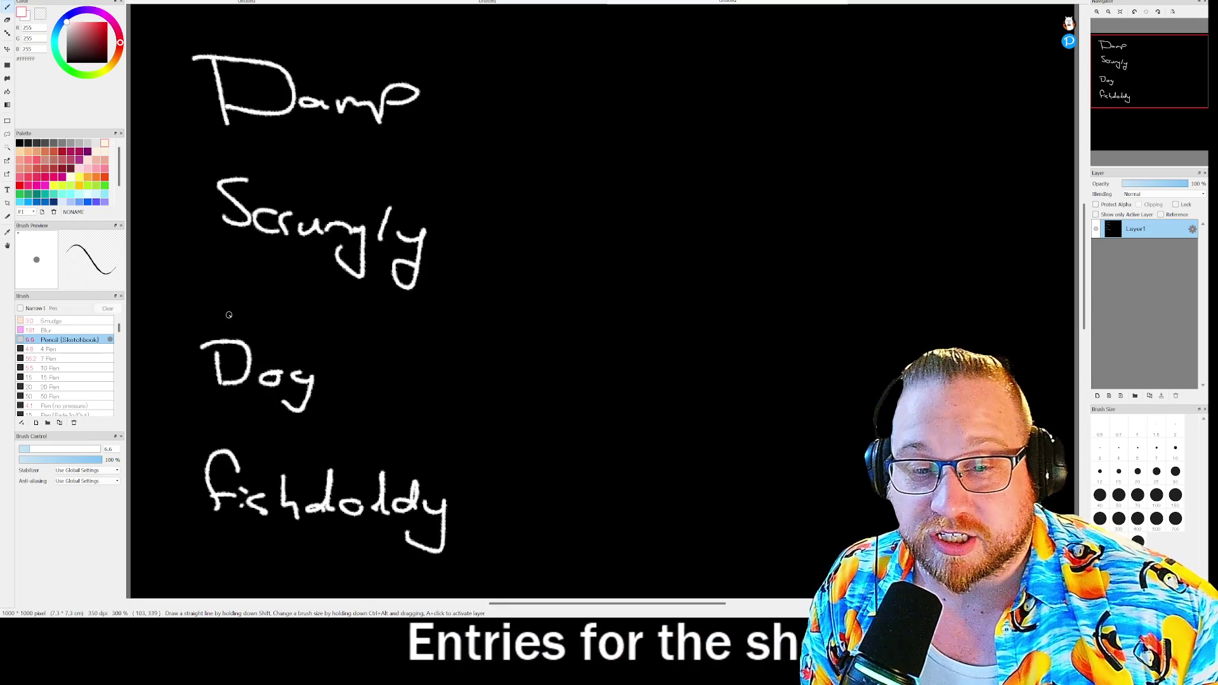
pyautogui.moveTo(244, 310)
pyautogui.mouseDown()
pyautogui.moveTo(182, 309)
pyautogui.moveTo(181, 413)
pyautogui.moveTo(310, 425)
pyautogui.mouseUp()
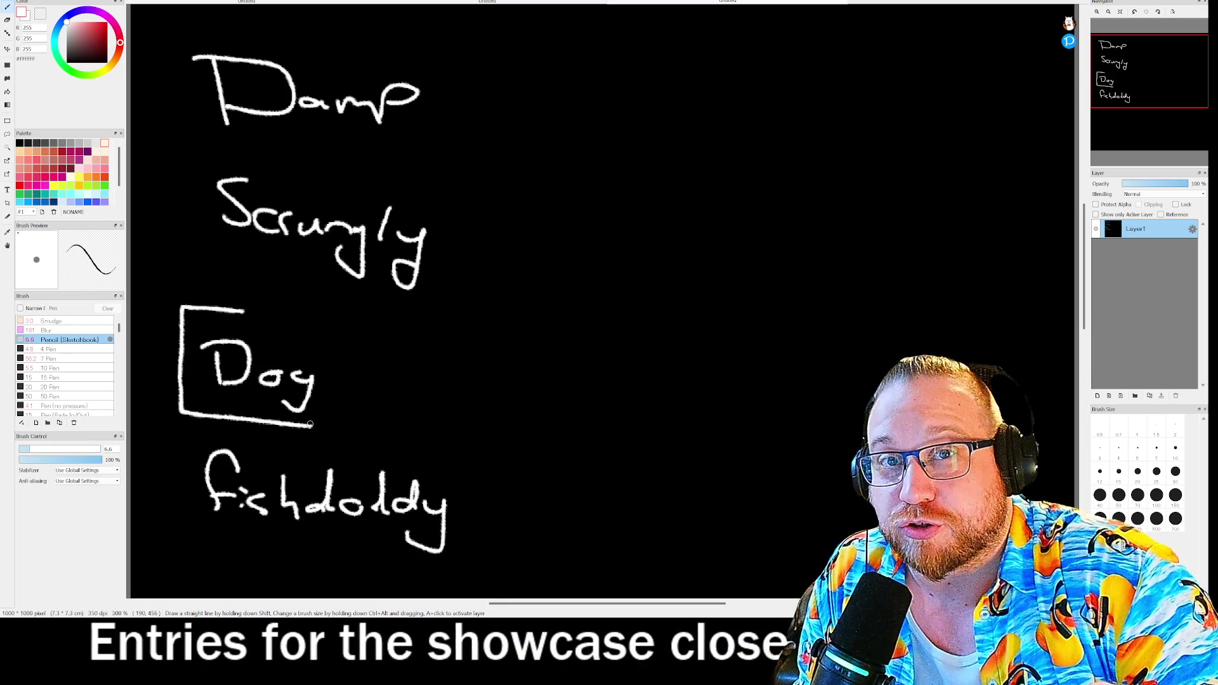
pyautogui.moveTo(196, 93)
pyautogui.mouseDown()
pyautogui.moveTo(166, 130)
pyautogui.moveTo(181, 202)
pyautogui.mouseUp()
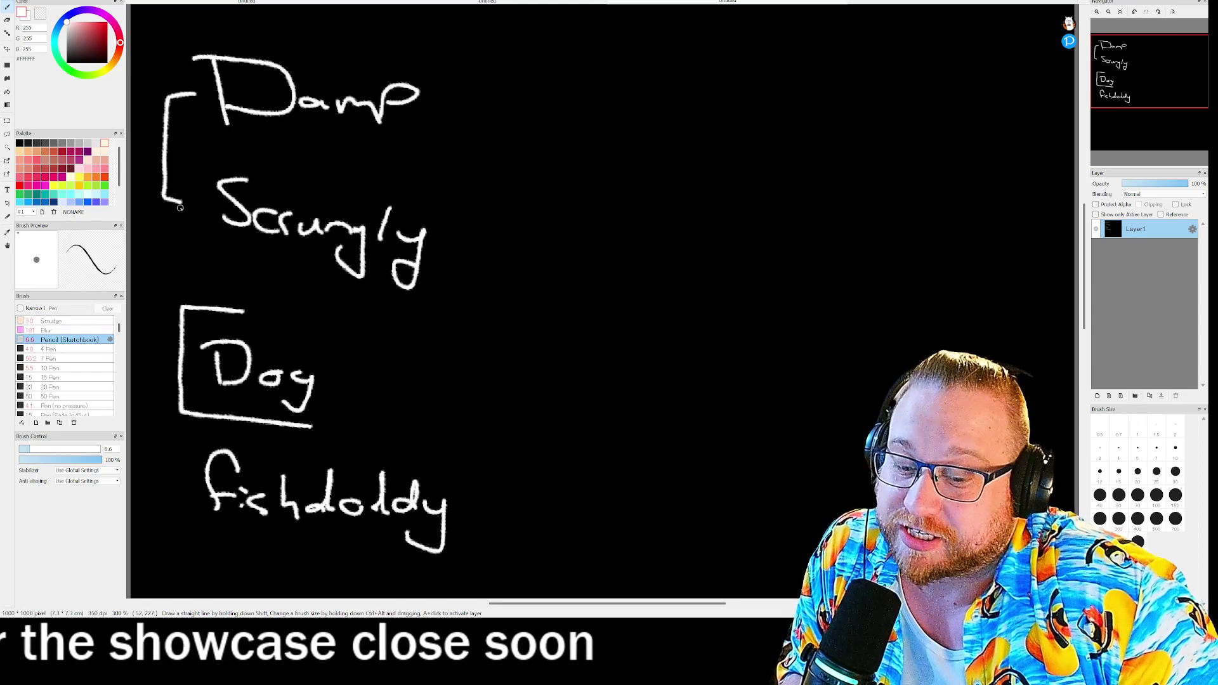
pyautogui.hotkey('ctrl', 'z')
pyautogui.hotkey('ctrl', 'z')
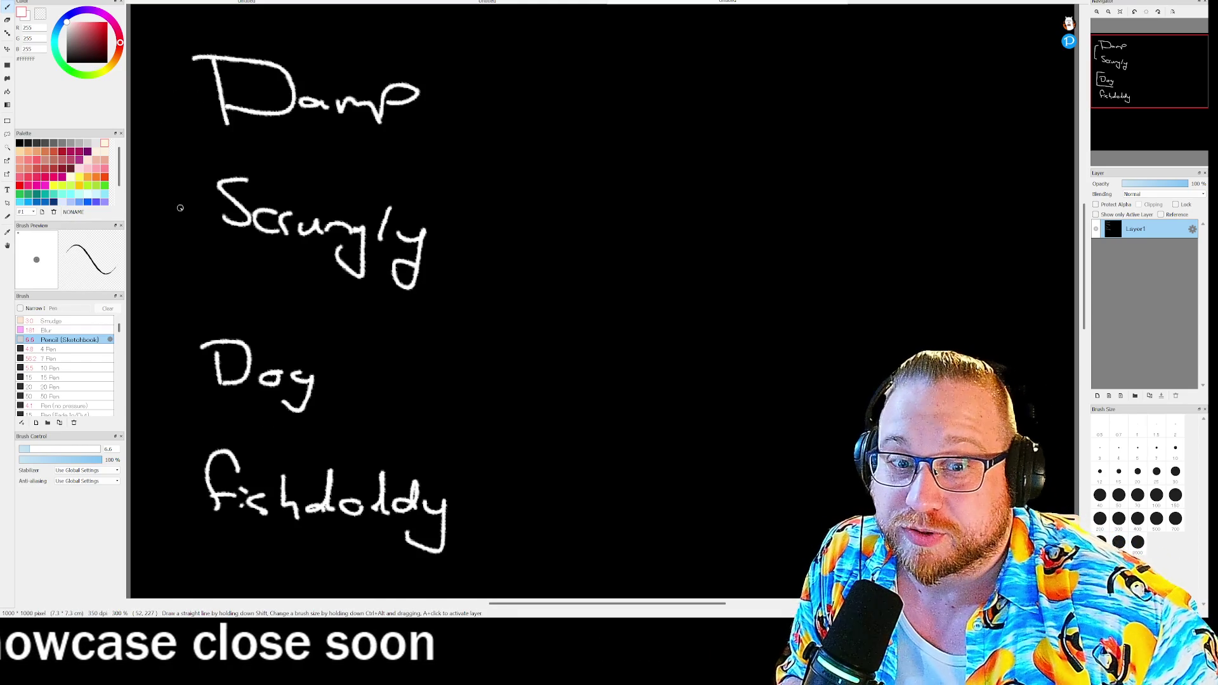
pyautogui.moveTo(198, 542); pyautogui.dragTo(488, 539)
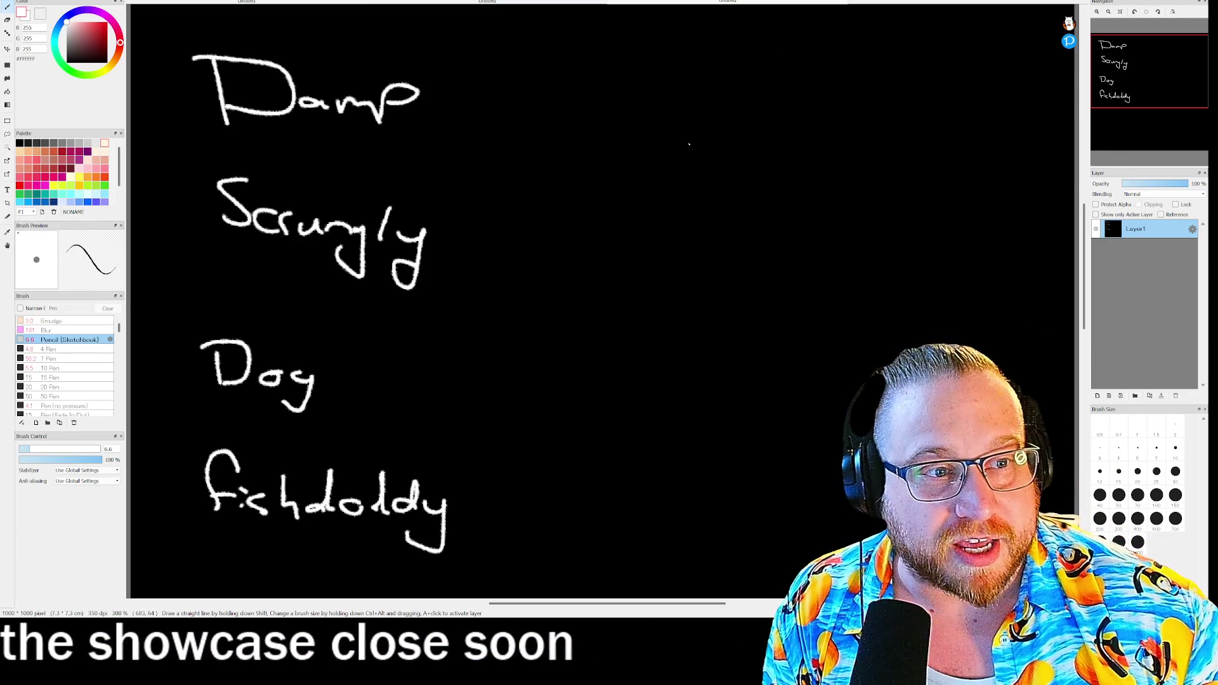
# - Sketch the figure's shoulder line, bulky arms with a hand, lower torso and forked legs right of Damp
pyautogui.moveTo(657, 95); pyautogui.dragTo(770, 96)
pyautogui.moveTo(666, 97)
pyautogui.mouseDown()
pyautogui.moveTo(618, 115)
pyautogui.moveTo(622, 154)
pyautogui.mouseUp()
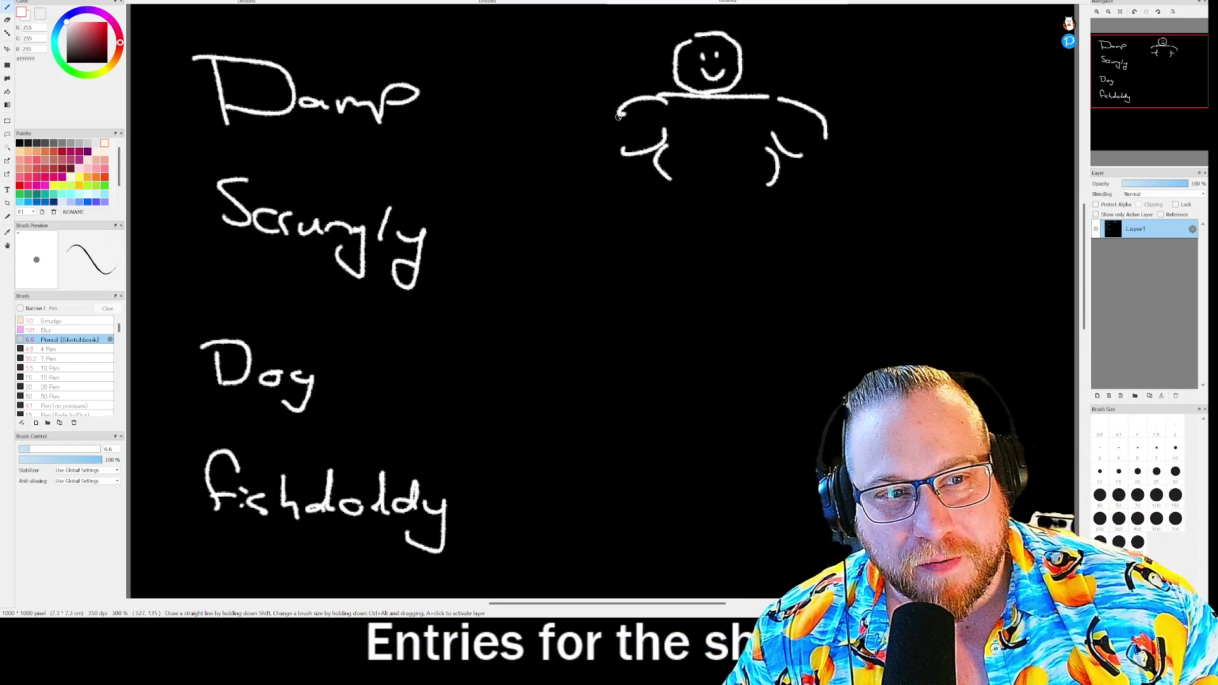
pyautogui.moveTo(619, 116); pyautogui.dragTo(557, 141)
pyautogui.moveTo(634, 148); pyautogui.dragTo(600, 198)
pyautogui.moveTo(788, 155); pyautogui.dragTo(823, 182)
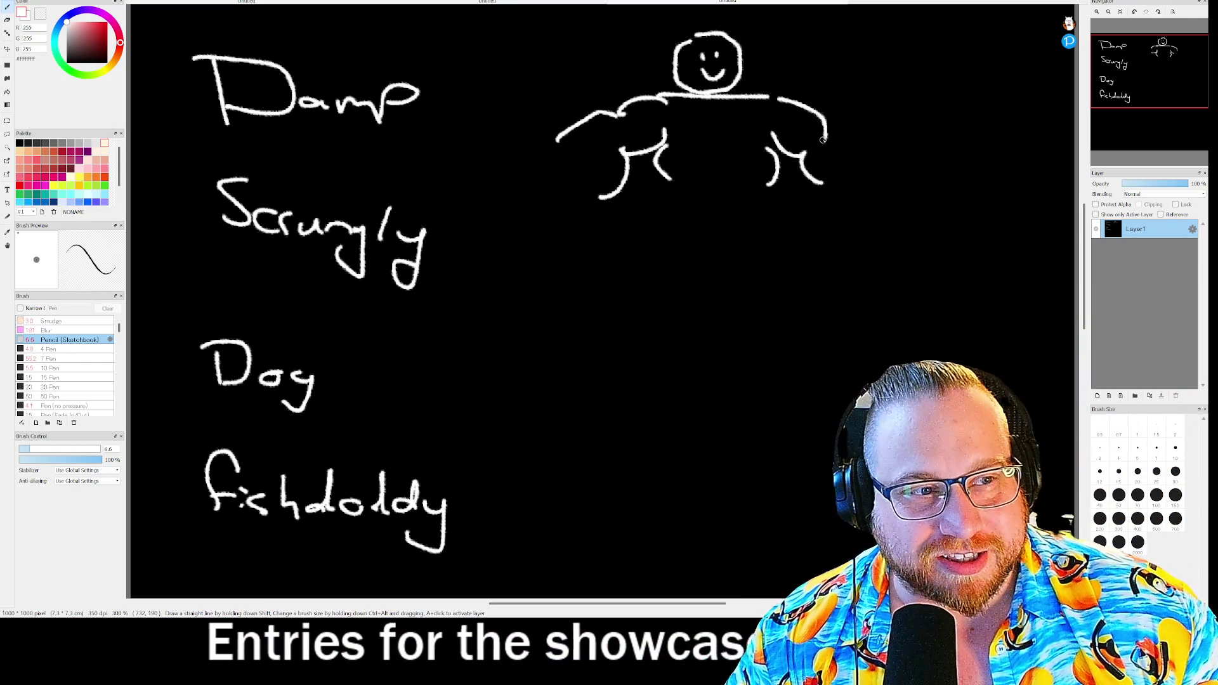
pyautogui.moveTo(823, 140); pyautogui.dragTo(844, 203)
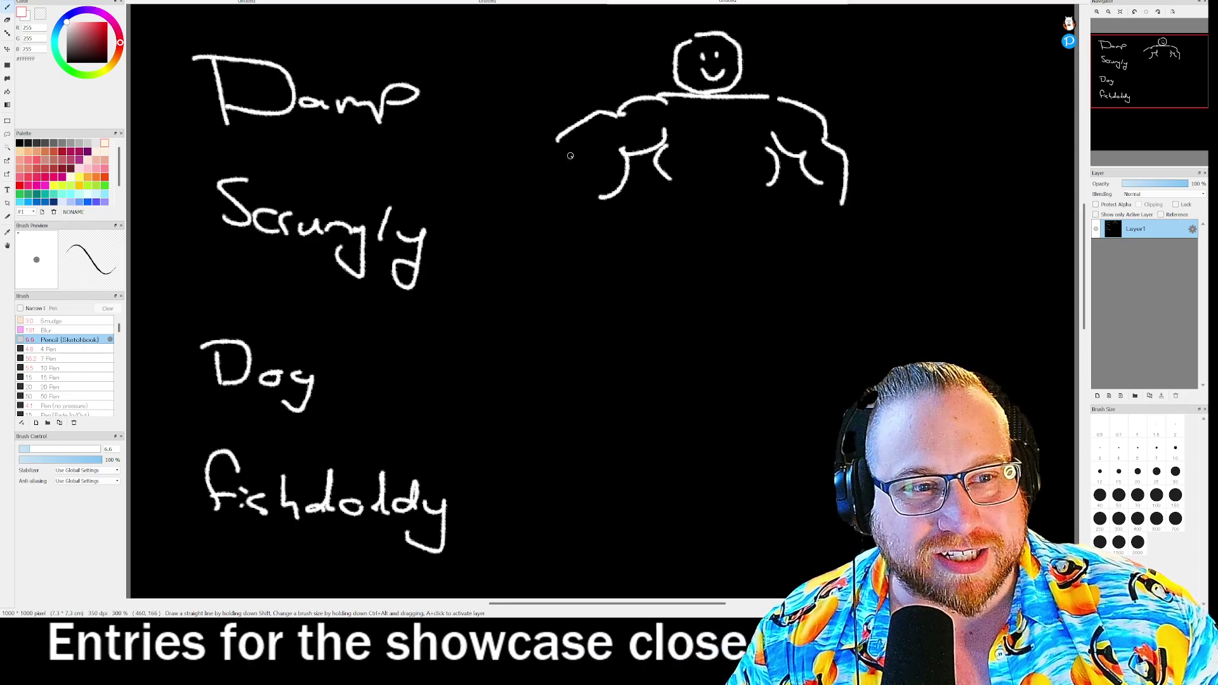
pyautogui.moveTo(590, 156); pyautogui.dragTo(622, 159)
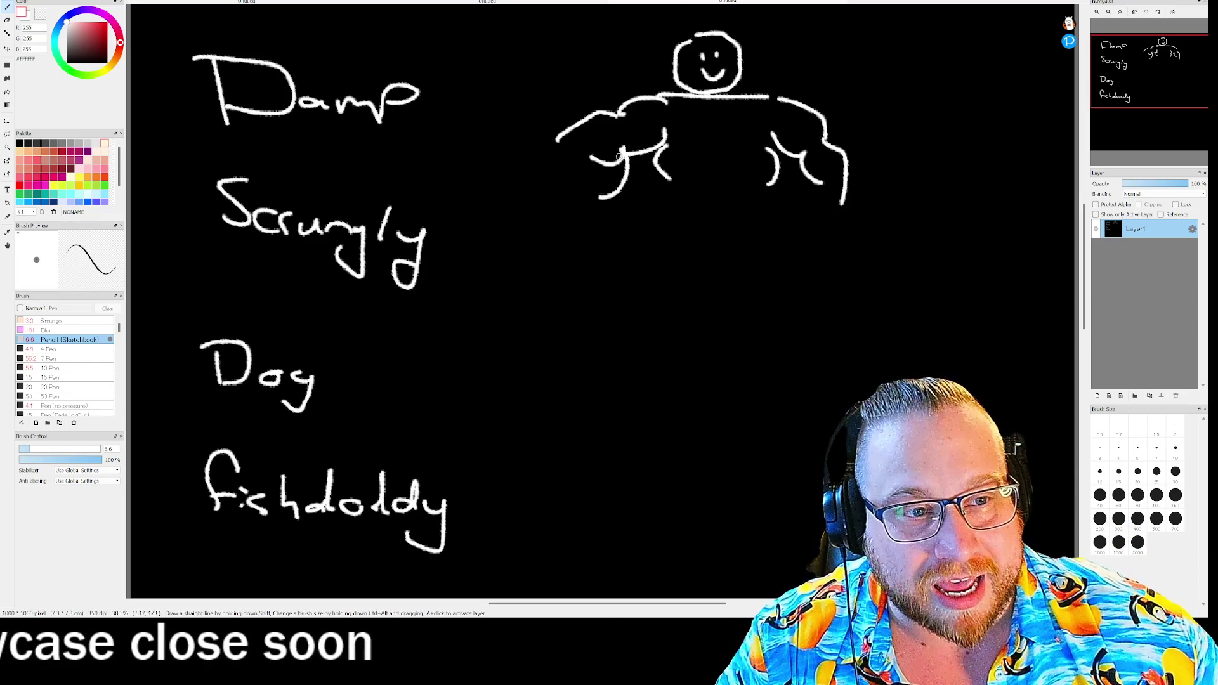
pyautogui.moveTo(589, 159); pyautogui.dragTo(546, 154)
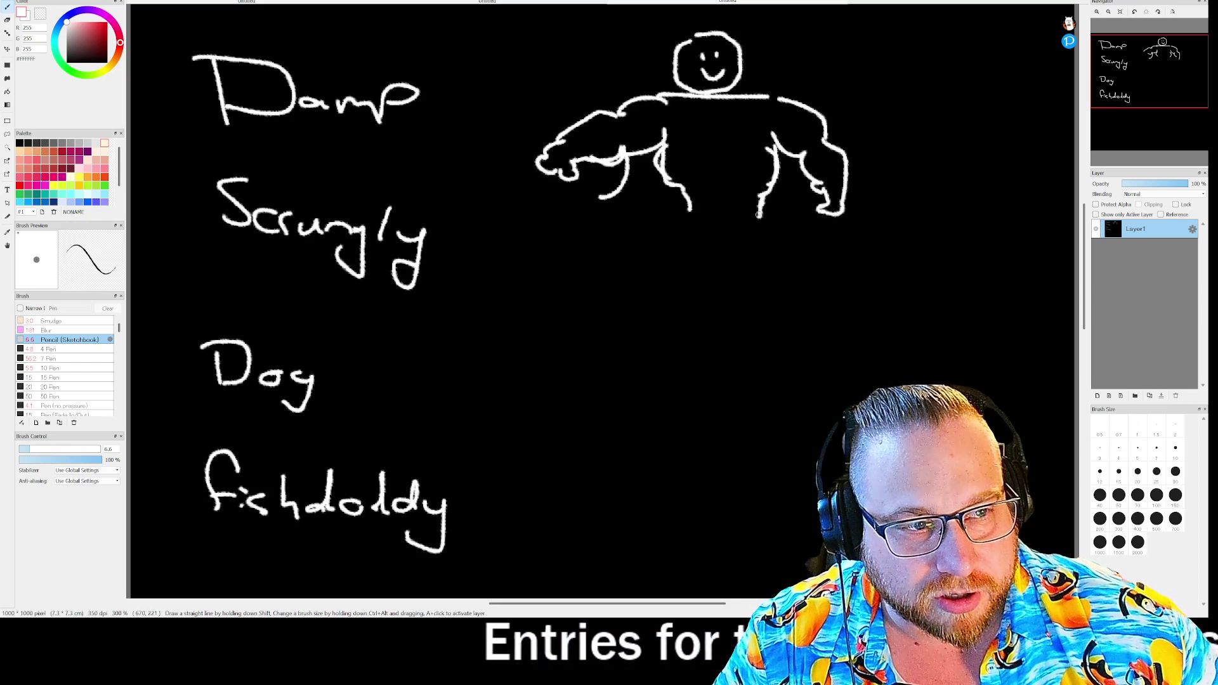
pyautogui.moveTo(684, 215); pyautogui.dragTo(698, 235)
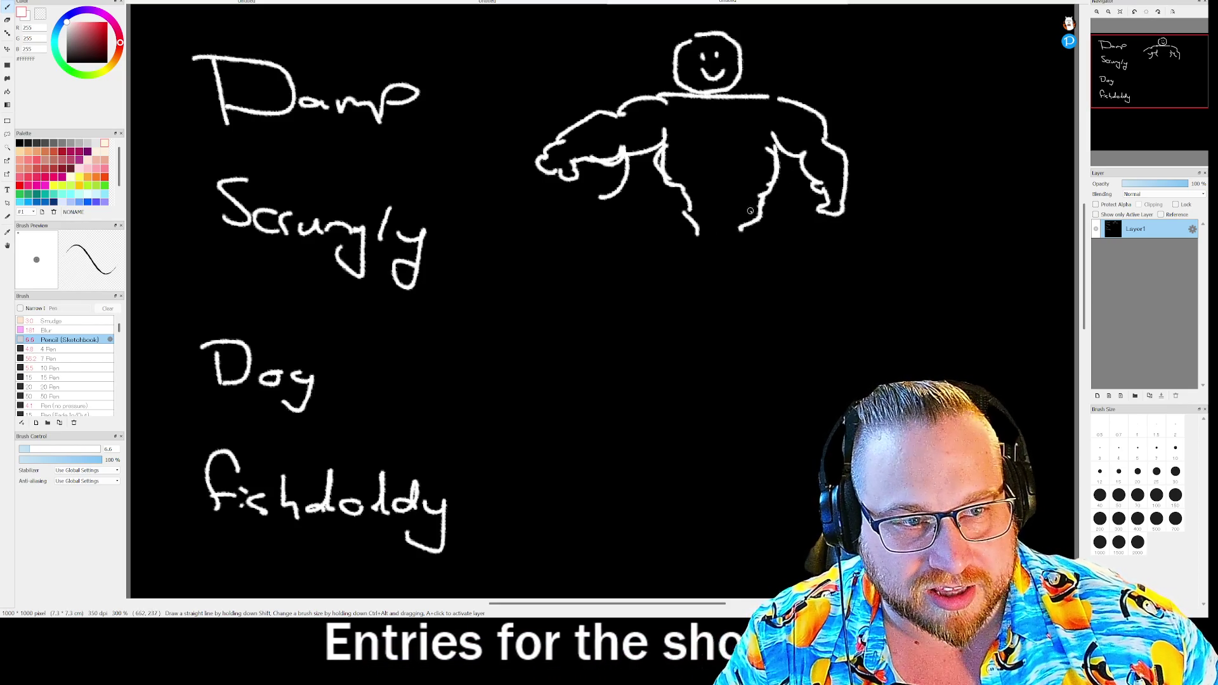
pyautogui.moveTo(679, 180); pyautogui.dragTo(766, 193)
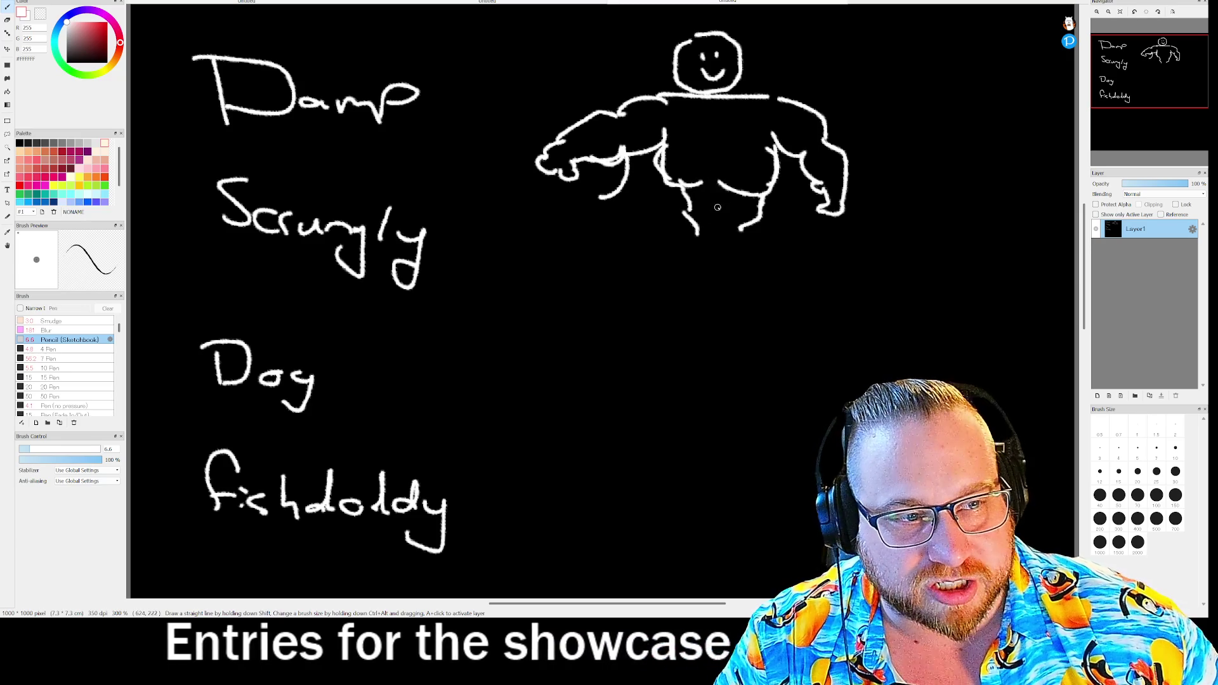
pyautogui.moveTo(679, 220); pyautogui.dragTo(700, 215)
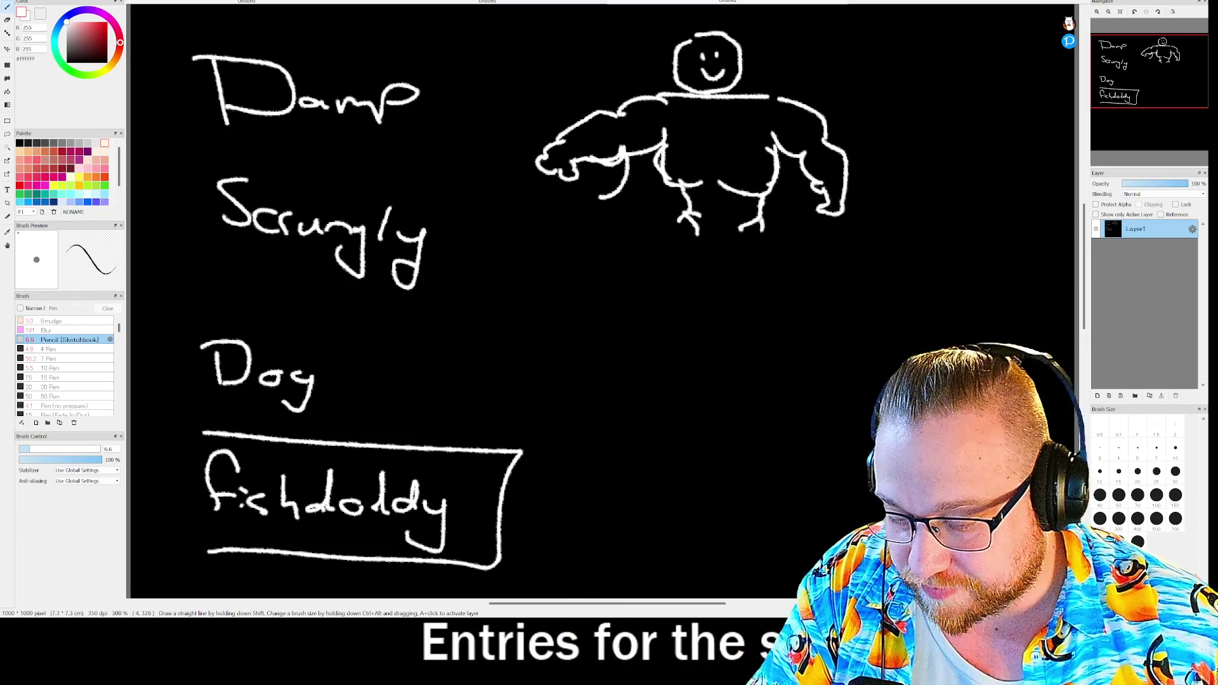
# - Remove the box around fishdoldy and start scribbling red over the flag
pyautogui.hotkey('ctrl', 'z')
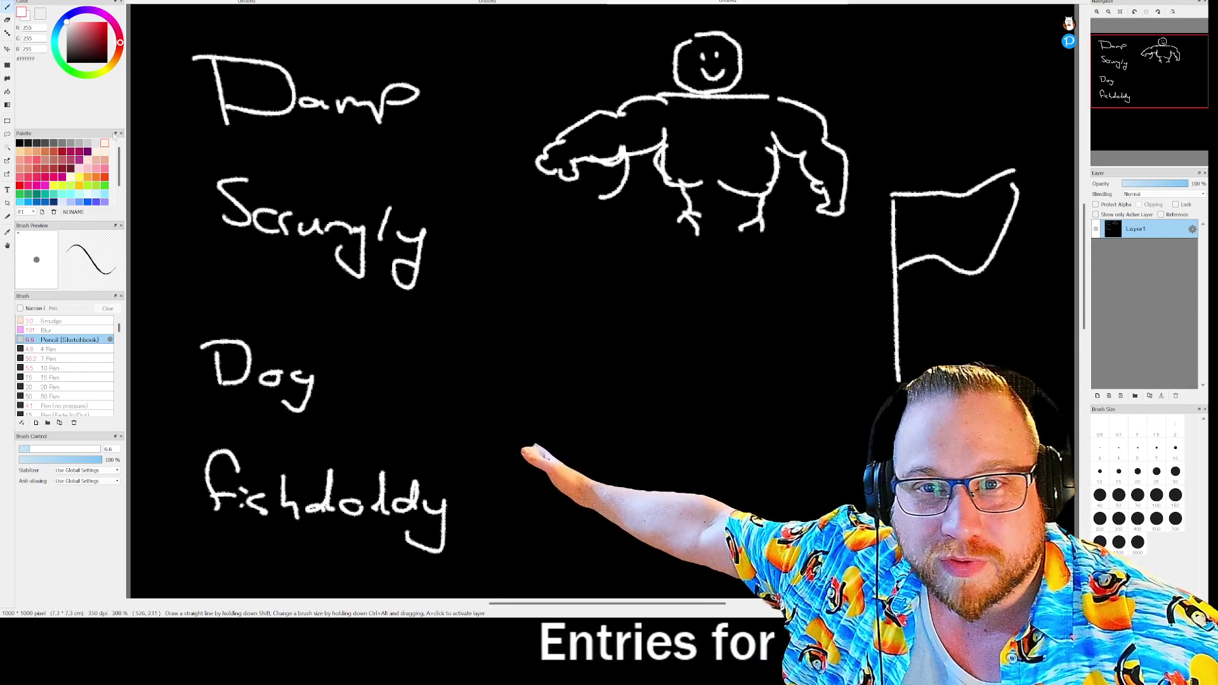
pyautogui.moveTo(880, 270)
pyautogui.mouseDown()
pyautogui.moveTo(897, 212)
pyautogui.moveTo(928, 184)
pyautogui.moveTo(970, 209)
pyautogui.moveTo(911, 202)
pyautogui.mouseUp()
# - Switch the foreground colour back to white
pyautogui.press('x')
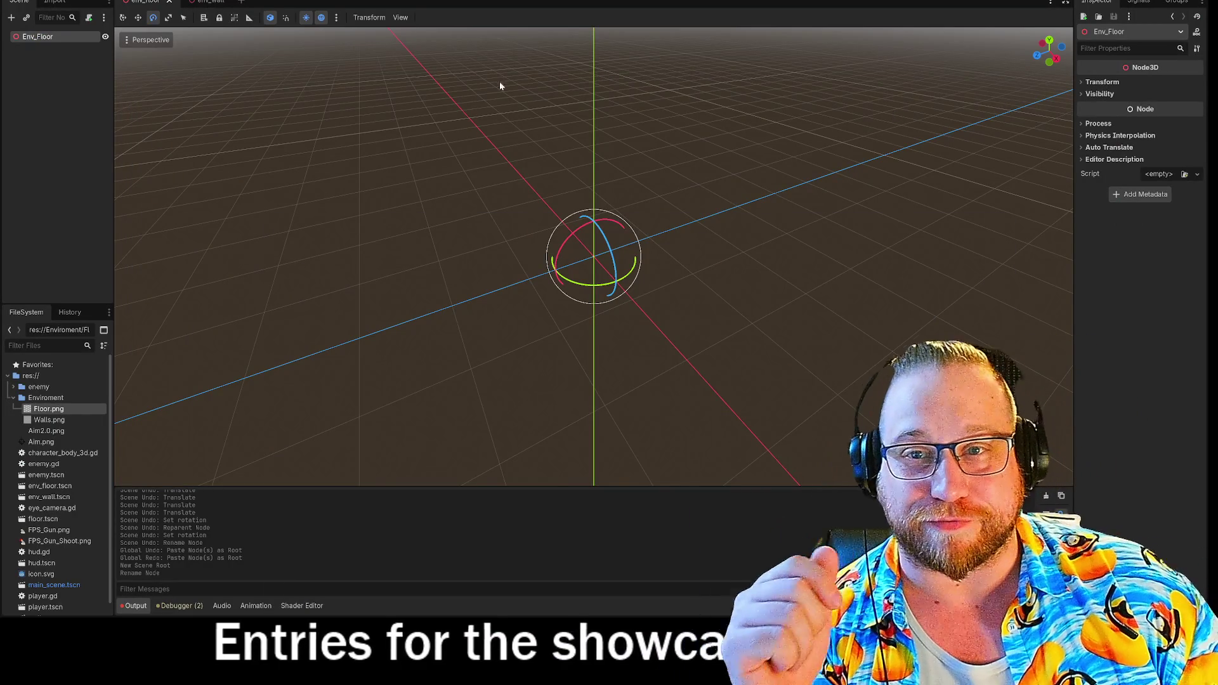
# - Add a StaticBody3D child under the Env_Floor root node
pyautogui.rightClick(50, 39)
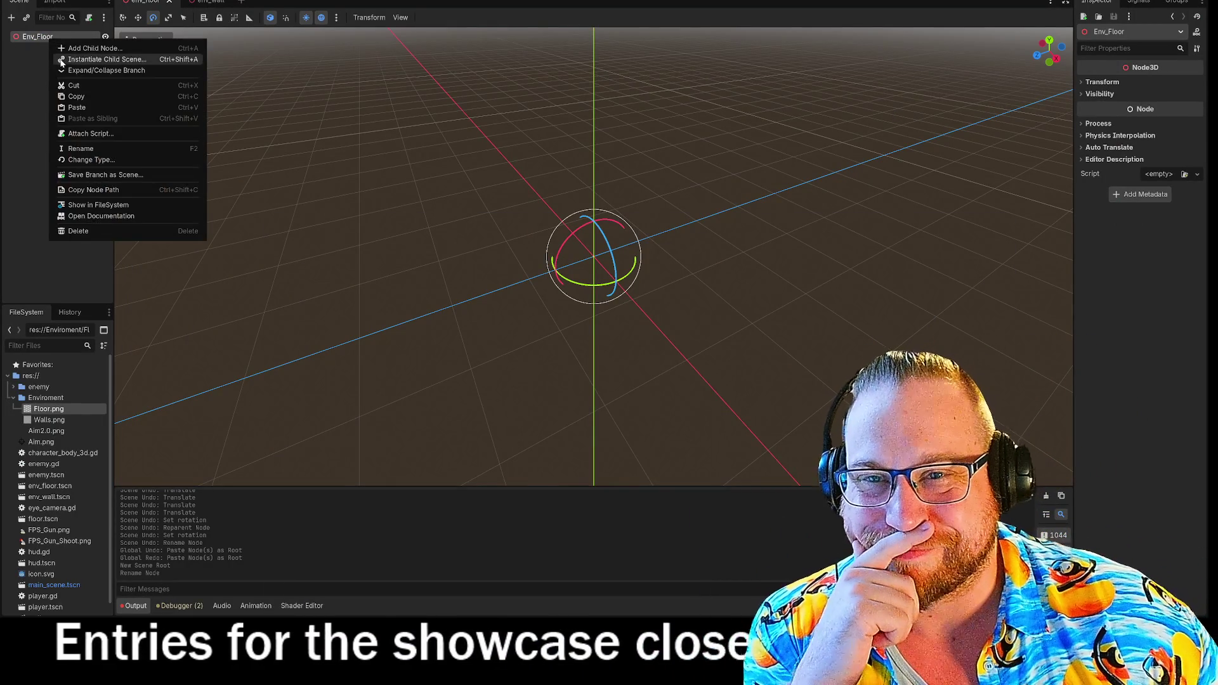
pyautogui.click(200, 2)
pyautogui.click(200, 2)
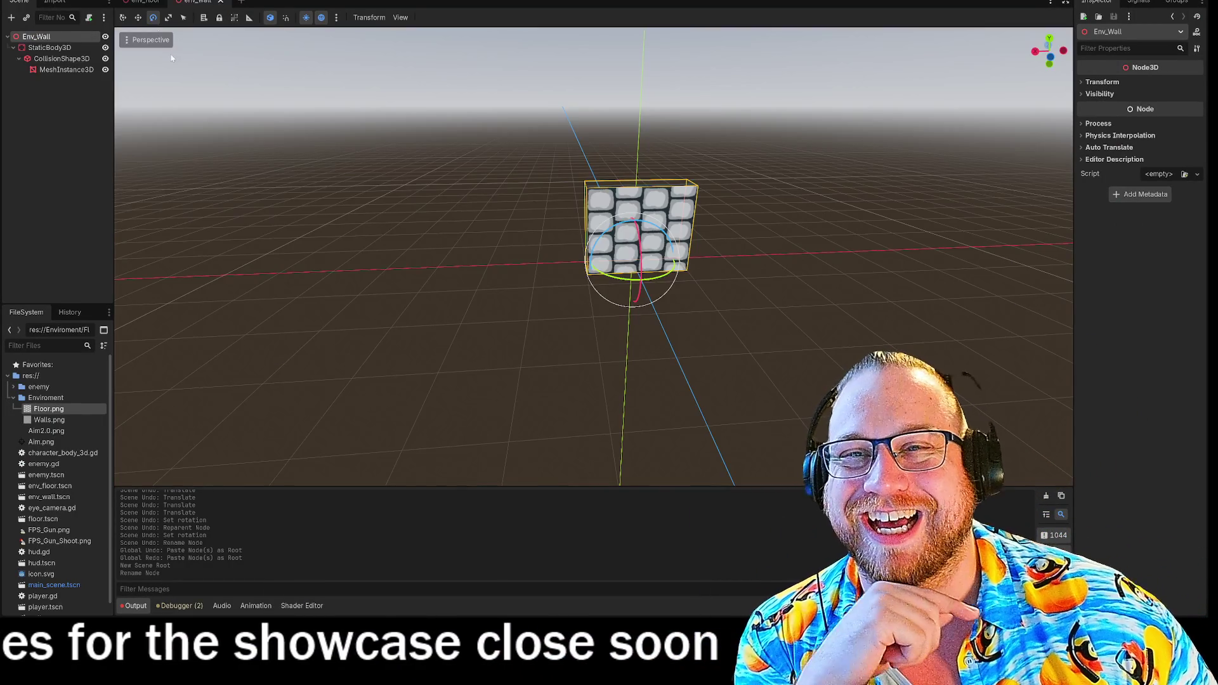
pyautogui.click(146, 2)
pyautogui.rightClick(49, 39)
pyautogui.click(83, 49)
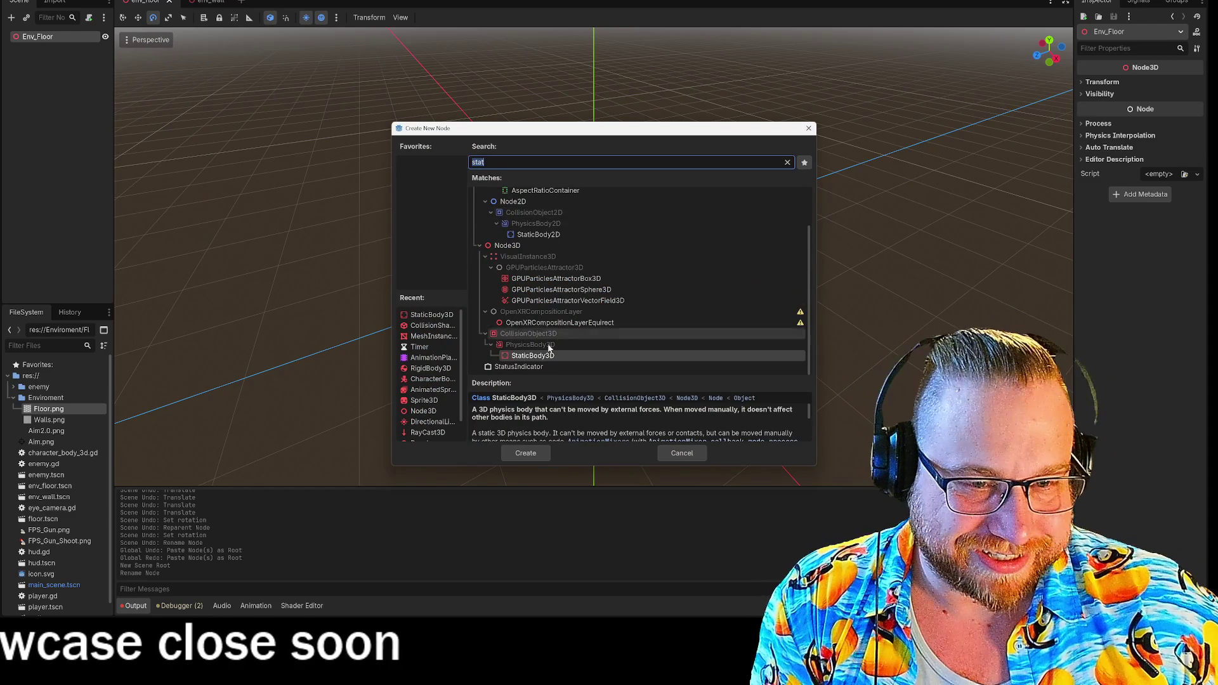
pyautogui.click(525, 453)
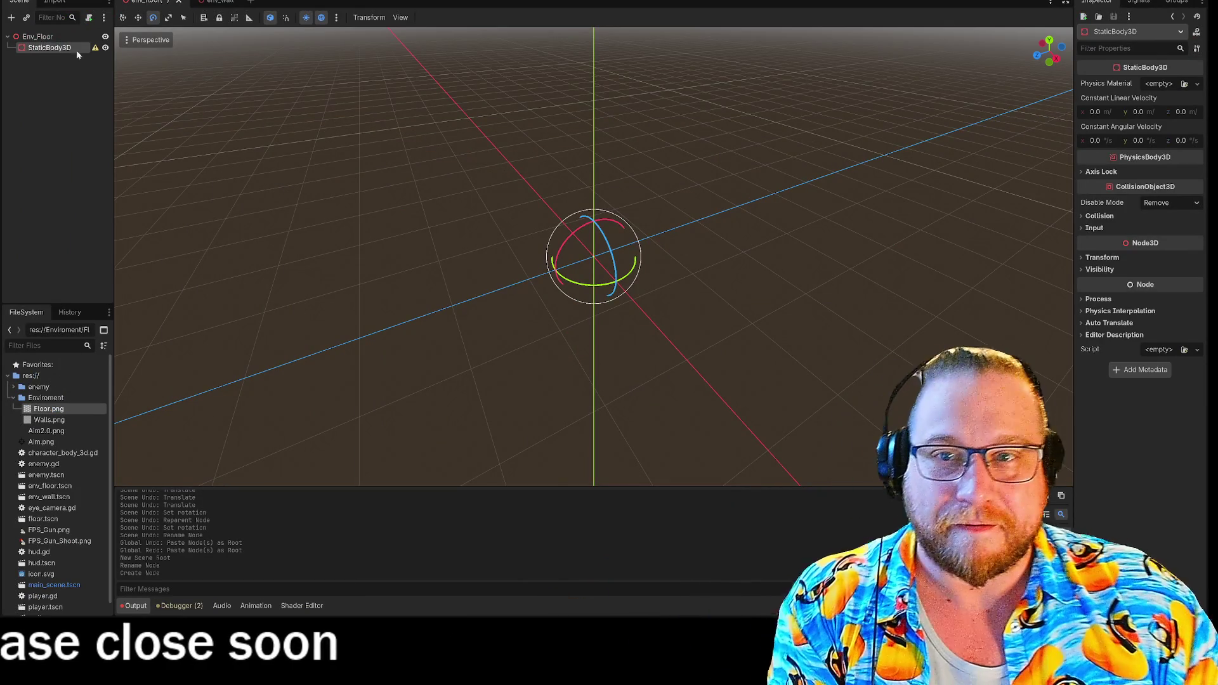
# - Compare with env_wall's node structure and begin adding a child under StaticBody3D
pyautogui.click(192, 2)
pyautogui.click(141, 3)
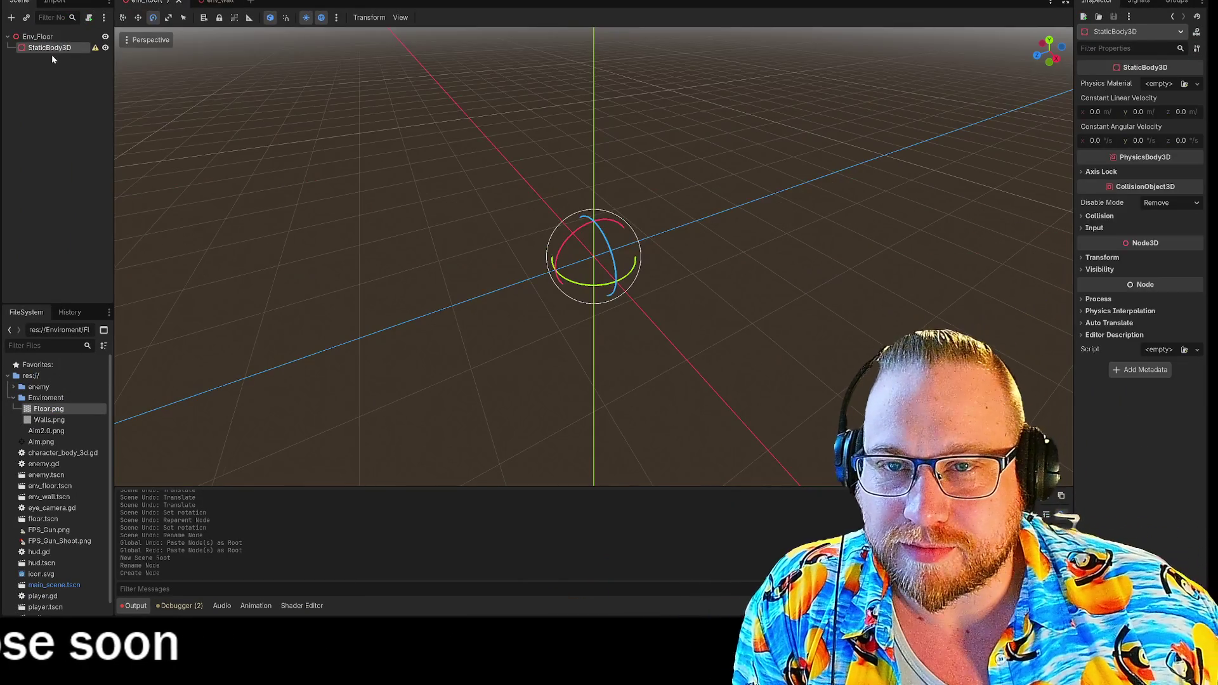
pyautogui.rightClick(51, 50)
pyautogui.click(126, 61)
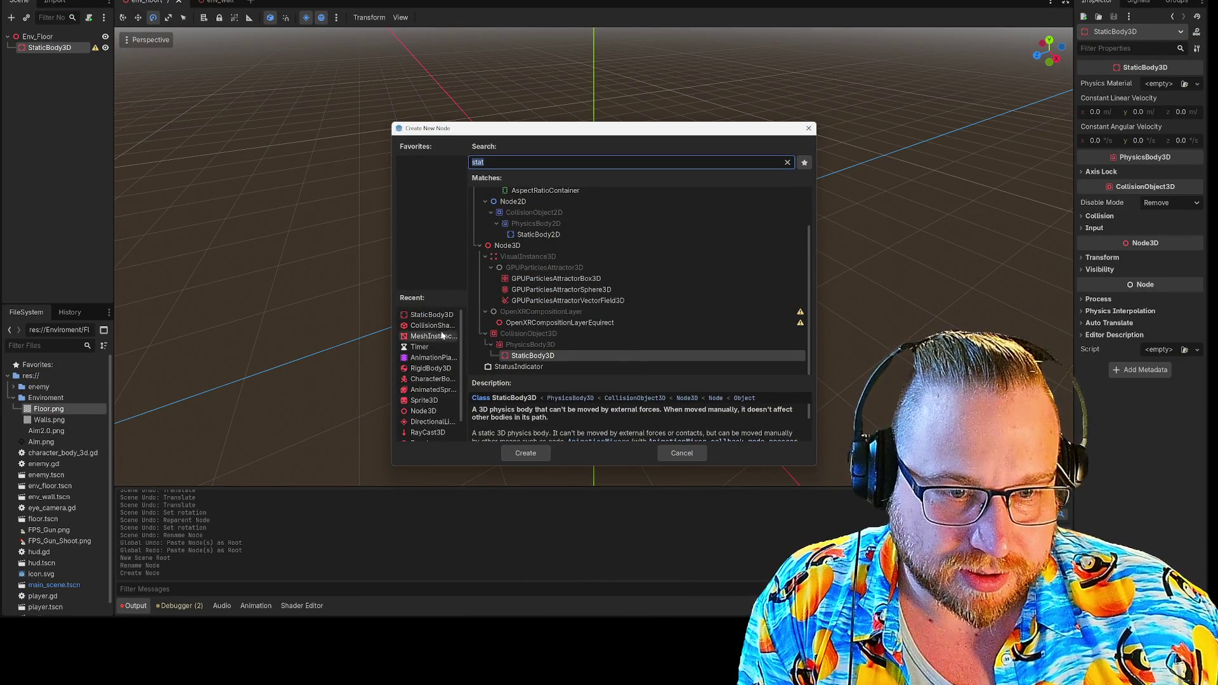
# - Add a CollisionShape3D under StaticBody3D and dismiss its missing-shape warning
pyautogui.write('coll')
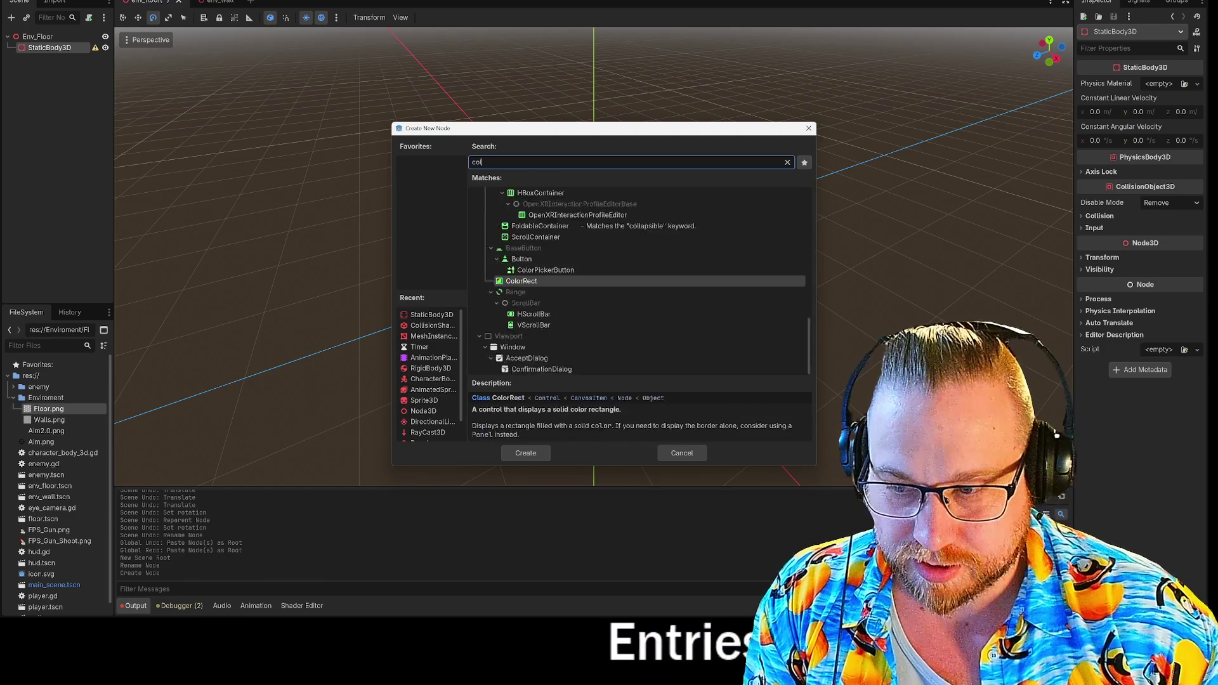
pyautogui.press('Return')
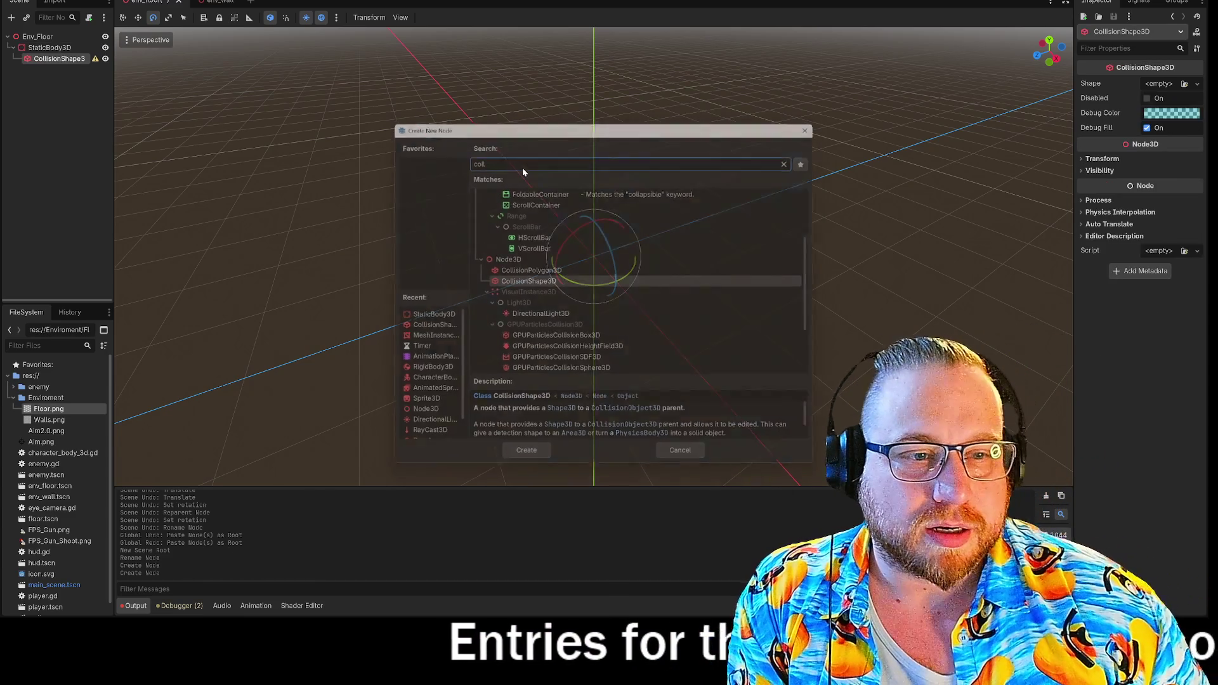
pyautogui.click(95, 58)
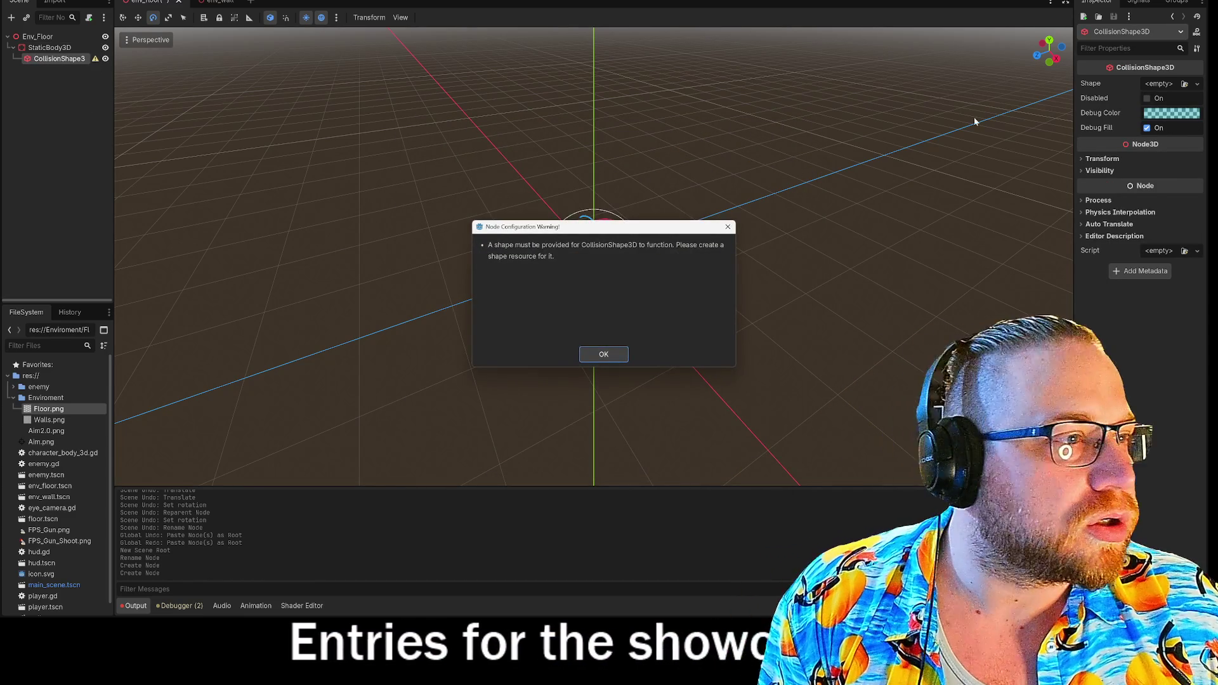
pyautogui.click(601, 356)
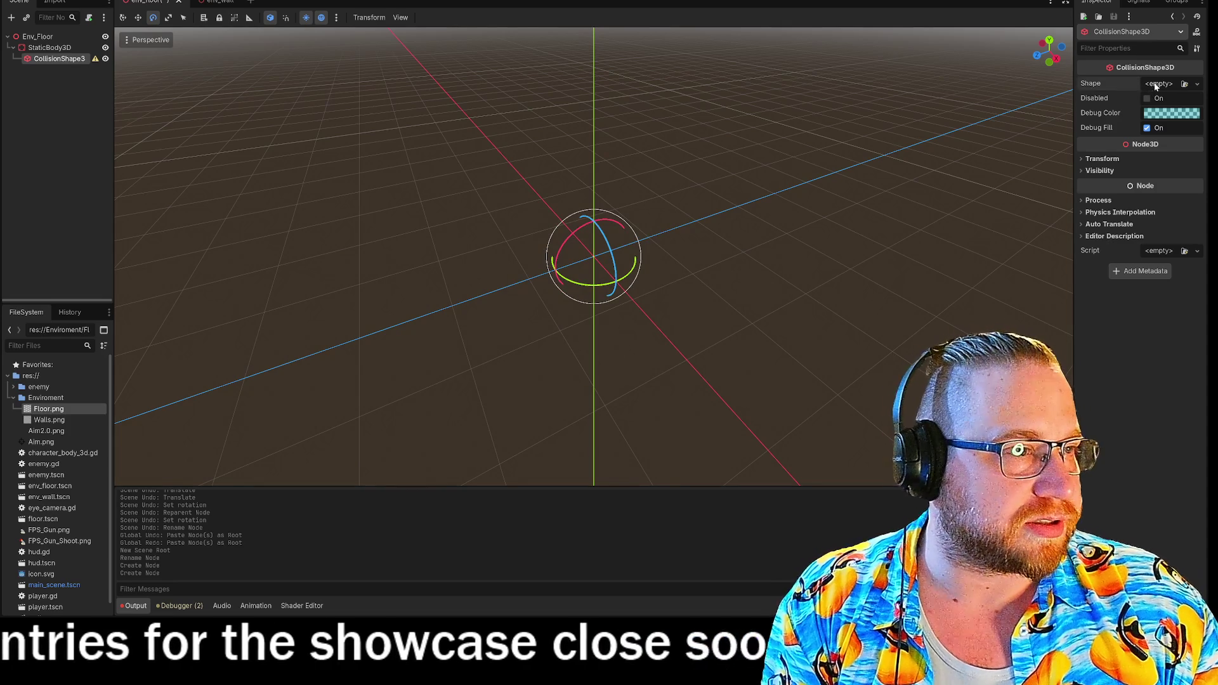
# - Give the CollisionShape3D a new BoxShape3D
pyautogui.click(1197, 84)
pyautogui.click(1127, 134)
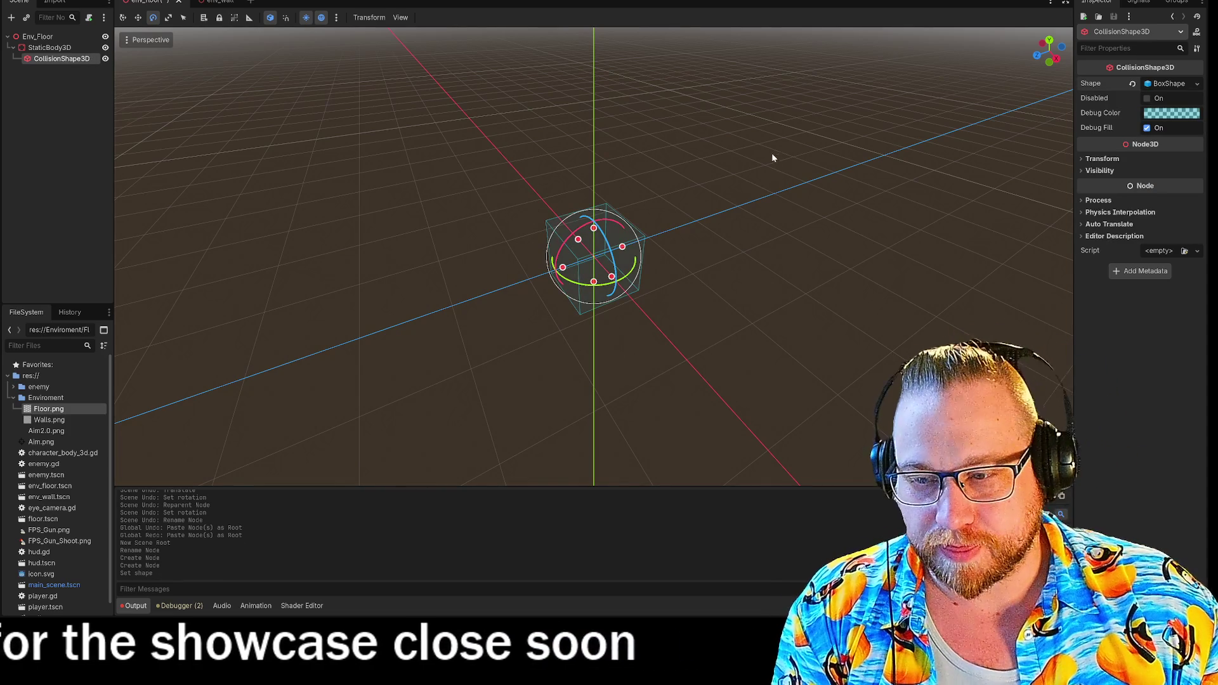
pyautogui.moveTo(772, 154)
pyautogui.mouseDown()
pyautogui.moveTo(724, 205)
pyautogui.moveTo(744, 230)
pyautogui.mouseUp()
pyautogui.scroll(8, 730, 230)
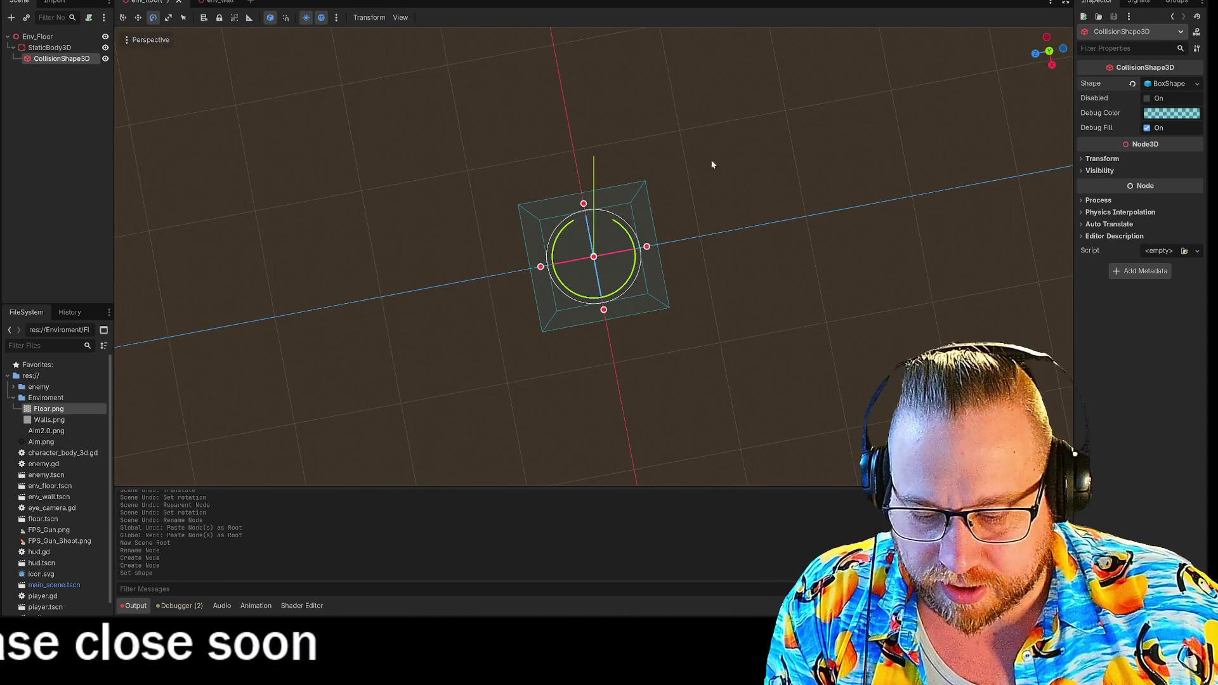
# - In Top view, stretch the box to about 2 units deep and widen it both ways
pyautogui.click(1049, 52)
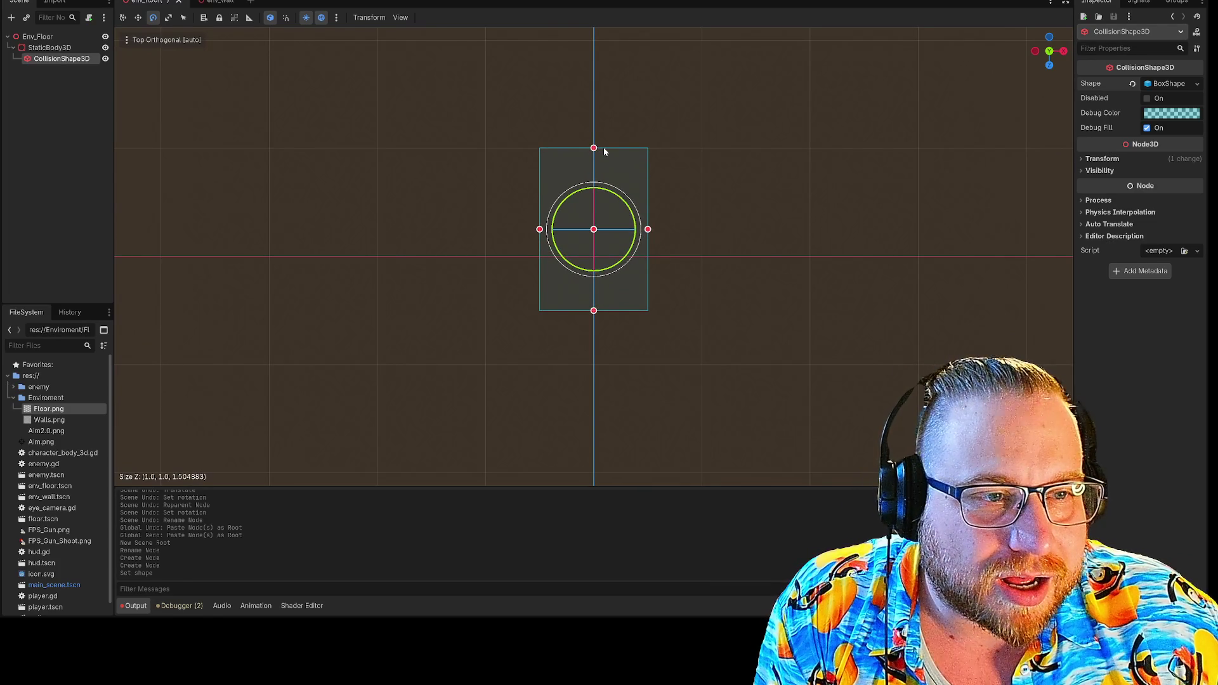
pyautogui.moveTo(605, 152); pyautogui.dragTo(613, 152)
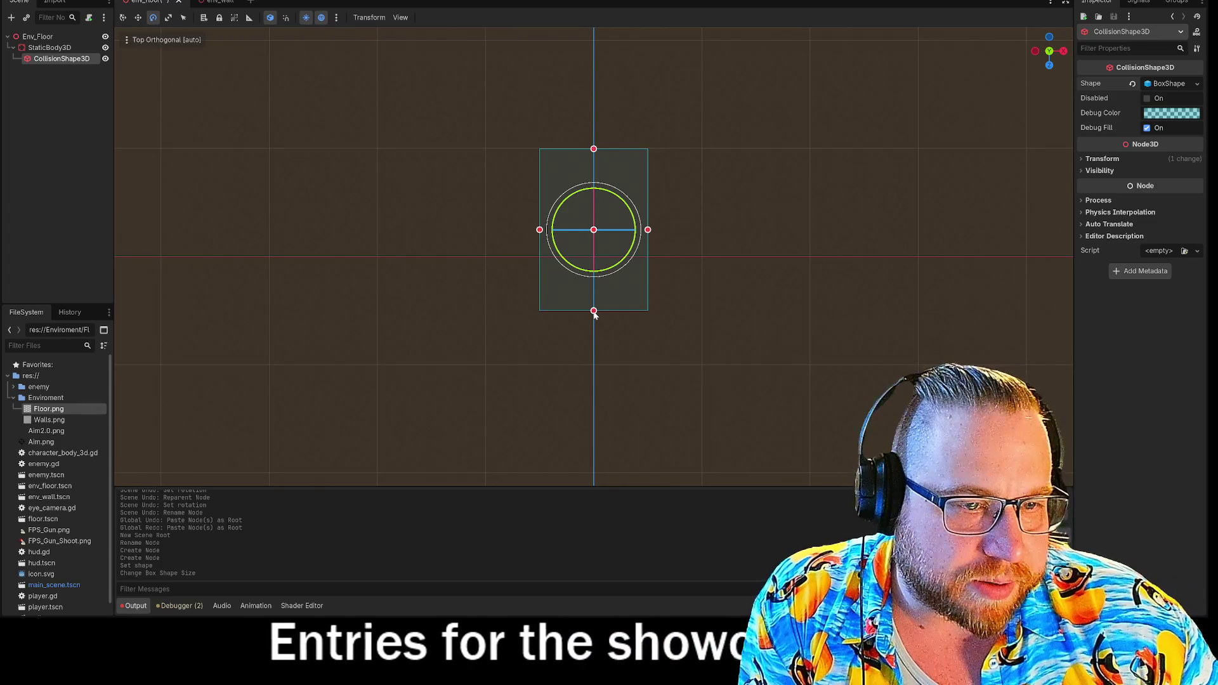
pyautogui.moveTo(594, 312); pyautogui.dragTo(597, 367)
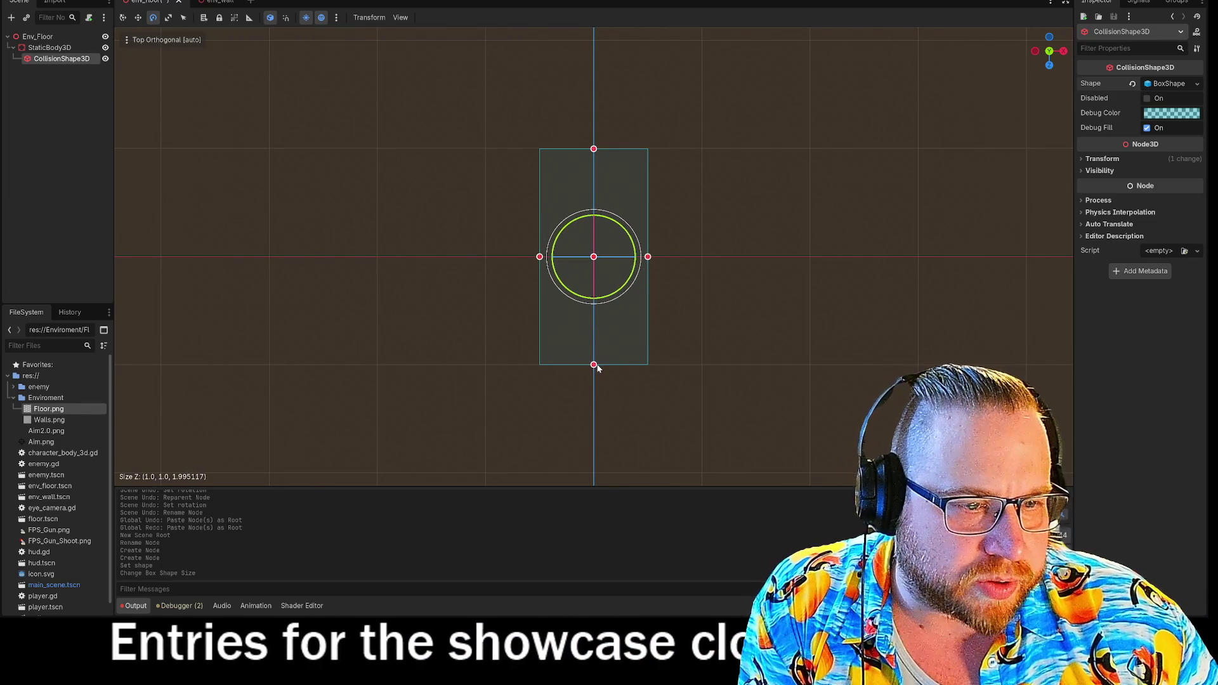
pyautogui.moveTo(647, 256)
pyautogui.mouseDown()
pyautogui.moveTo(701, 271)
pyautogui.moveTo(701, 258)
pyautogui.mouseUp()
pyautogui.moveTo(540, 256); pyautogui.dragTo(485, 265)
# - In Front view, flatten the box to about 0.22 units tall
pyautogui.moveTo(893, 273)
pyautogui.mouseDown()
pyautogui.moveTo(832, 330)
pyautogui.moveTo(824, 264)
pyautogui.moveTo(571, 183)
pyautogui.mouseUp()
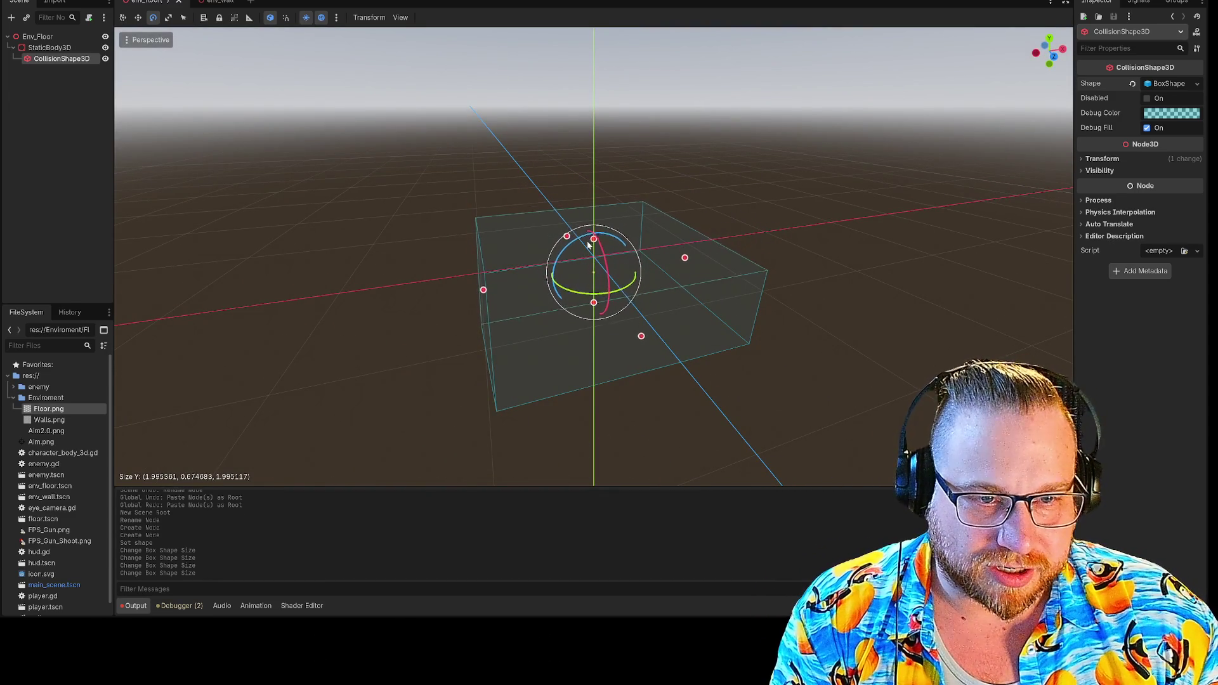
pyautogui.click(1055, 58)
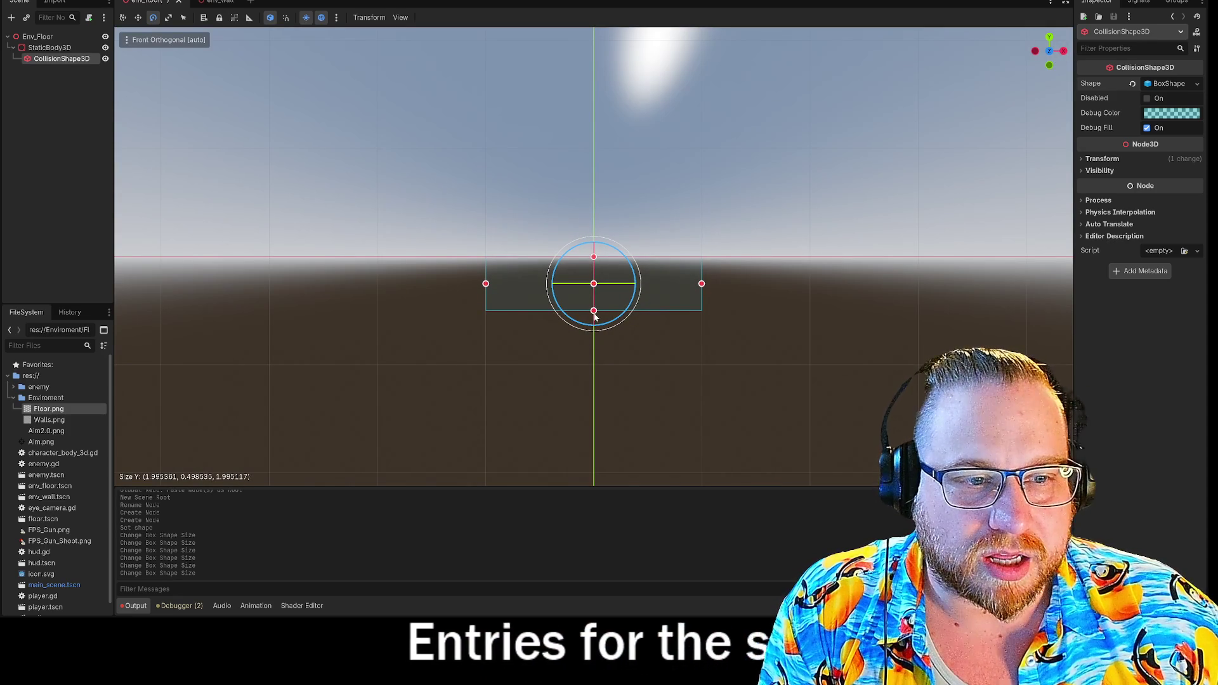
pyautogui.moveTo(595, 315); pyautogui.dragTo(596, 283)
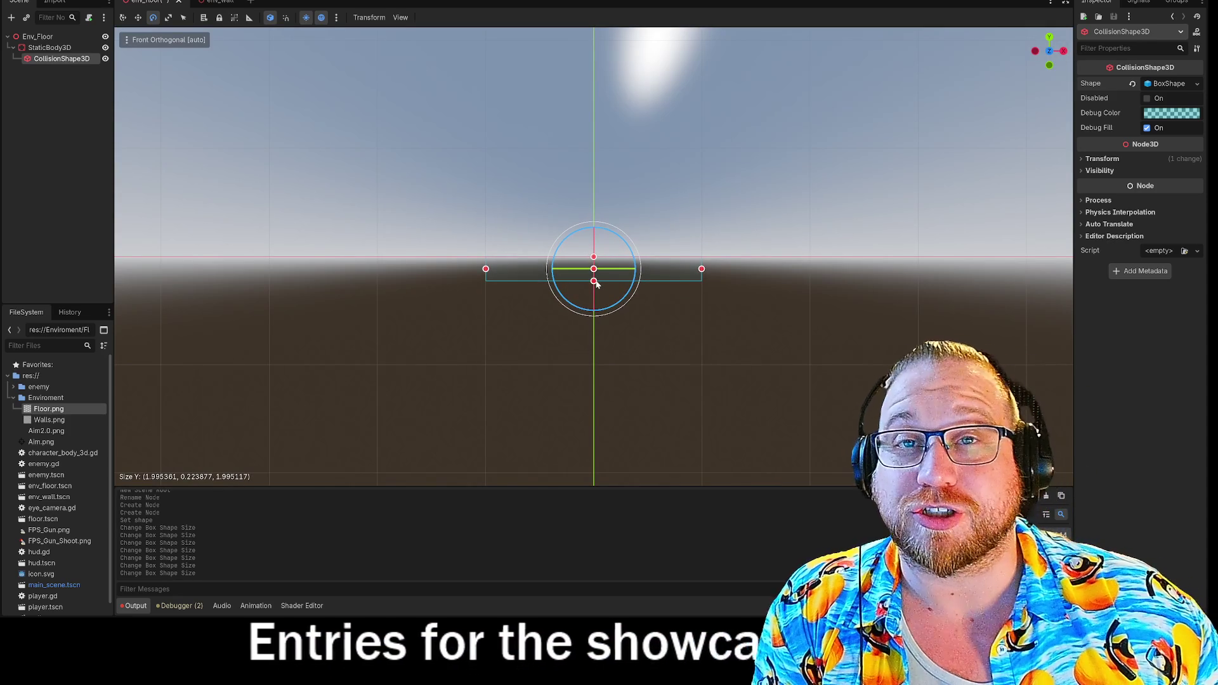
pyautogui.moveTo(775, 190)
pyautogui.mouseDown()
pyautogui.moveTo(734, 247)
pyautogui.moveTo(675, 289)
pyautogui.moveTo(698, 271)
pyautogui.mouseUp()
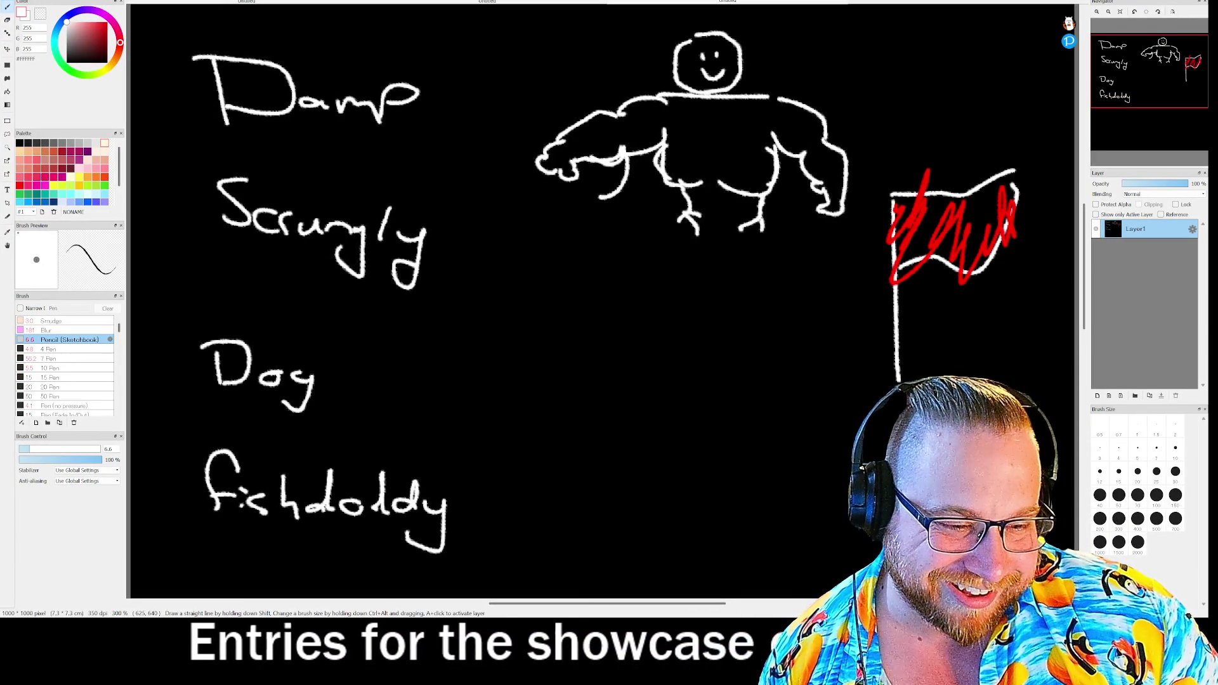
# - Bring the browser's photo window over the FireAlpaca canvas and reposition it
pyautogui.click(635, 574)
pyautogui.moveTo(657, 2)
pyautogui.mouseDown()
pyautogui.moveTo(660, 38)
pyautogui.moveTo(695, 35)
pyautogui.moveTo(678, 42)
pyautogui.moveTo(647, 0)
pyautogui.mouseUp()
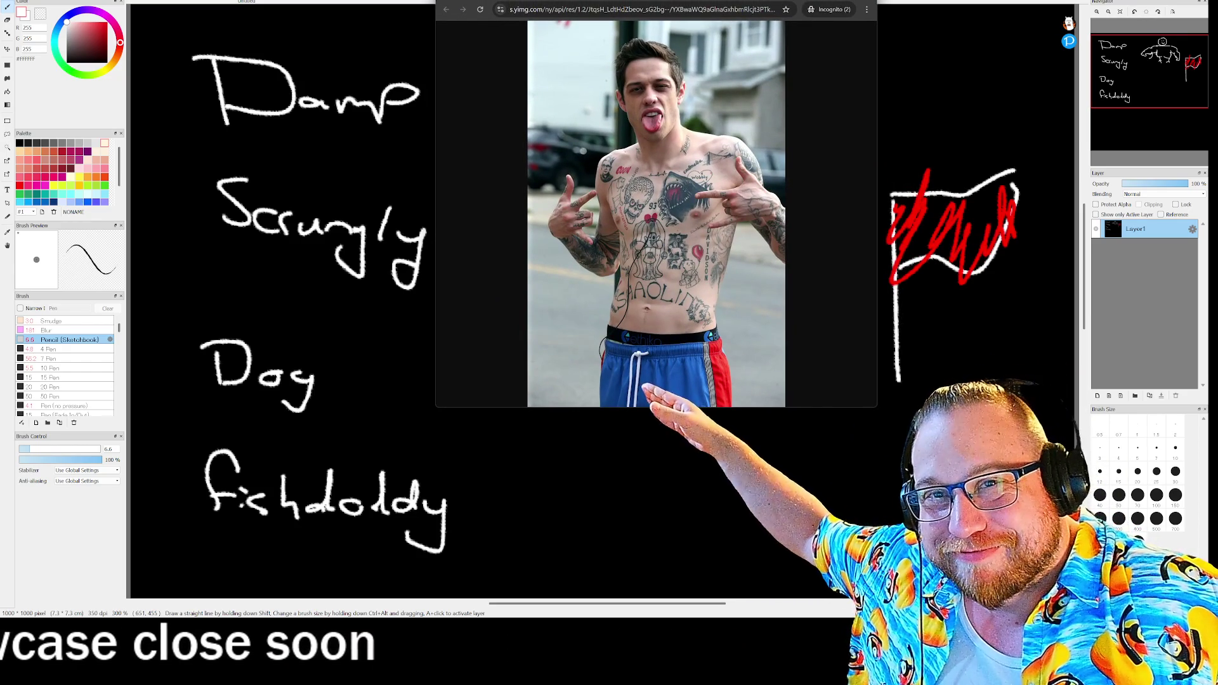
# - Nudge the photo window, then switch away so the FireAlpaca drawing is visible
pyautogui.moveTo(647, 0); pyautogui.dragTo(652, 0)
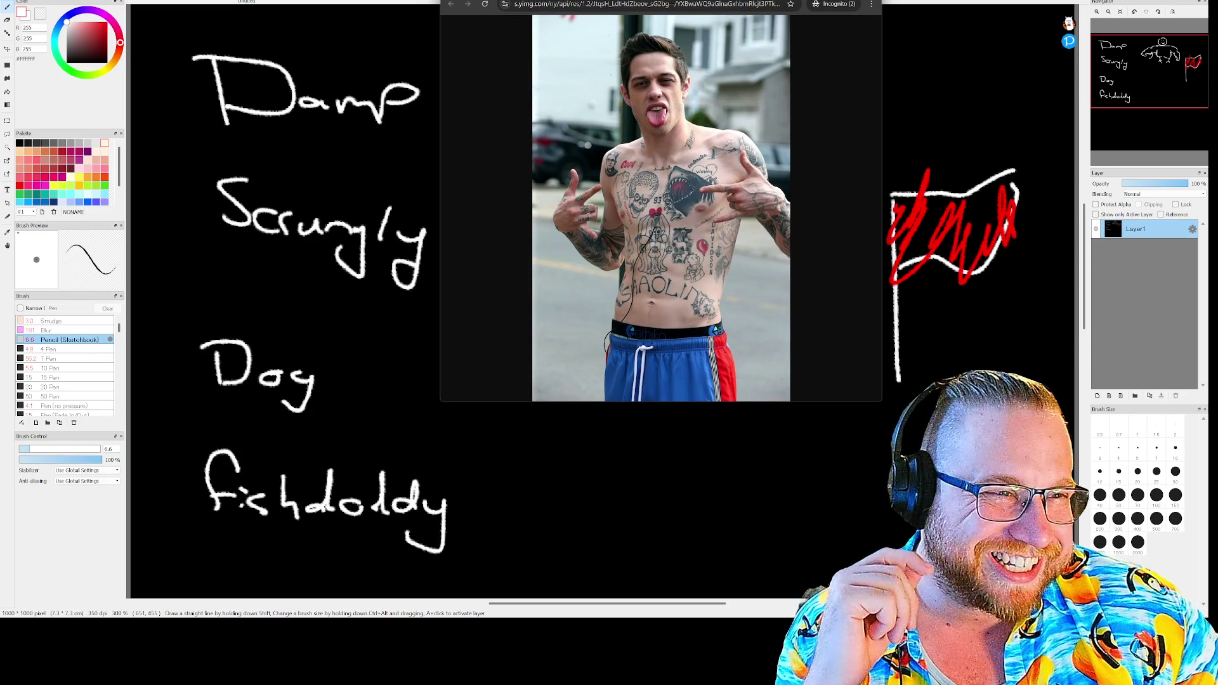
pyautogui.hotkey('alt', 'Tab')
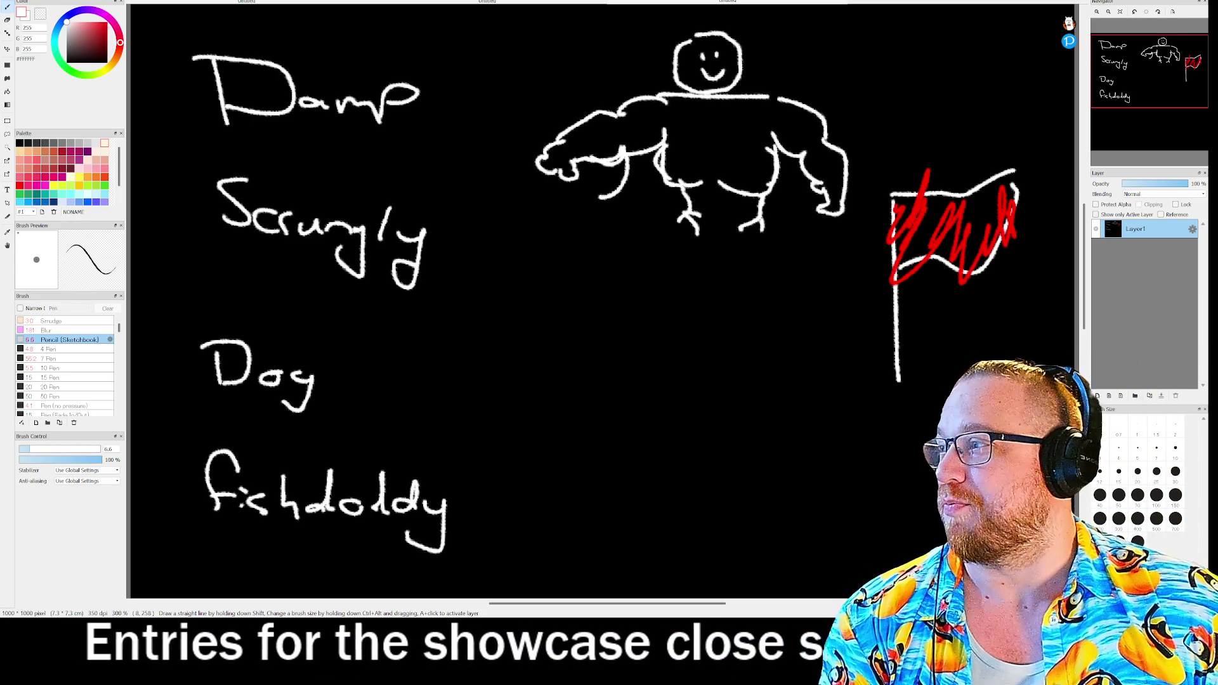
# - Restore Chrome, move it off the canvas text, and switch to the Imgur tab
pyautogui.hotkey('alt', 'Tab')
pyautogui.moveTo(750, 48); pyautogui.dragTo(376, 0)
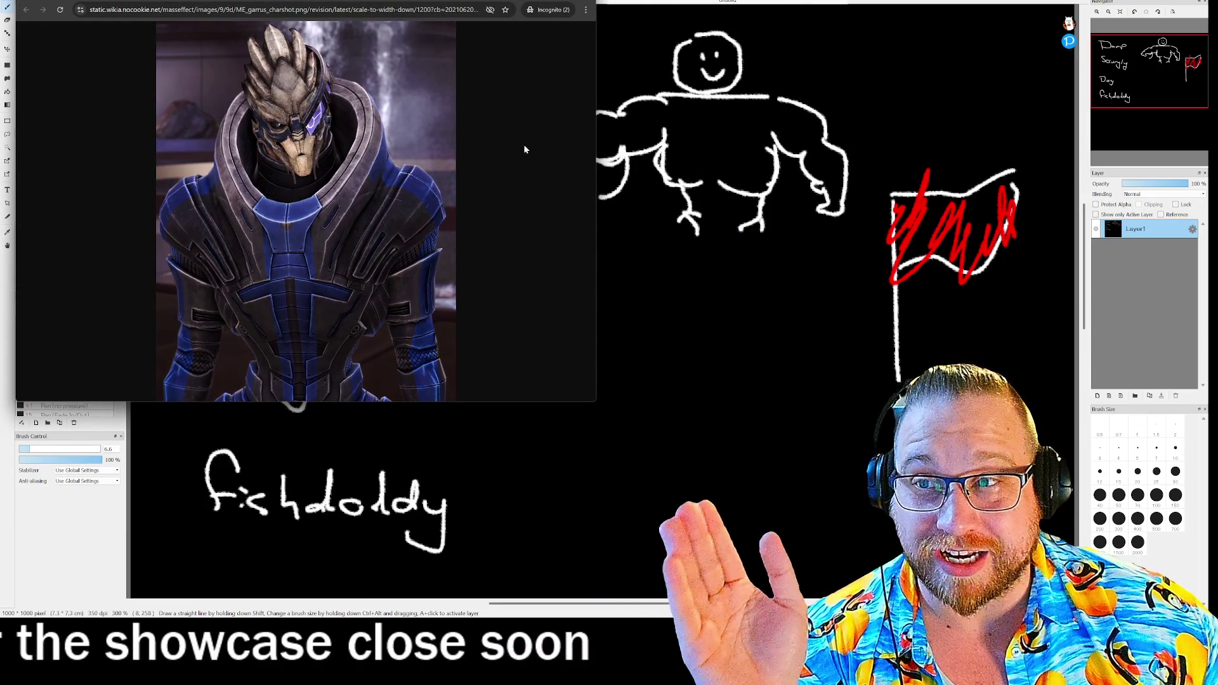
pyautogui.moveTo(301, 0)
pyautogui.mouseDown()
pyautogui.moveTo(693, 93)
pyautogui.moveTo(817, 106)
pyautogui.moveTo(821, 166)
pyautogui.moveTo(712, 287)
pyautogui.moveTo(440, 432)
pyautogui.moveTo(426, 404)
pyautogui.moveTo(415, 107)
pyautogui.moveTo(389, 33)
pyautogui.moveTo(367, 27)
pyautogui.mouseUp()
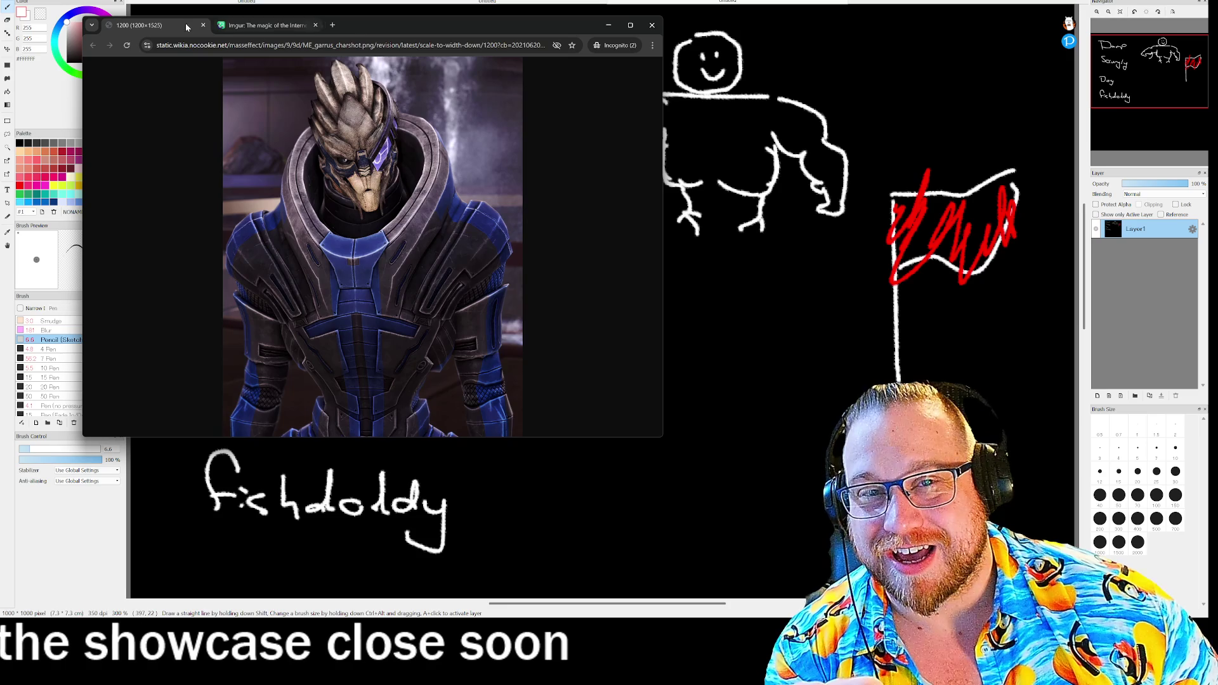
pyautogui.click(267, 25)
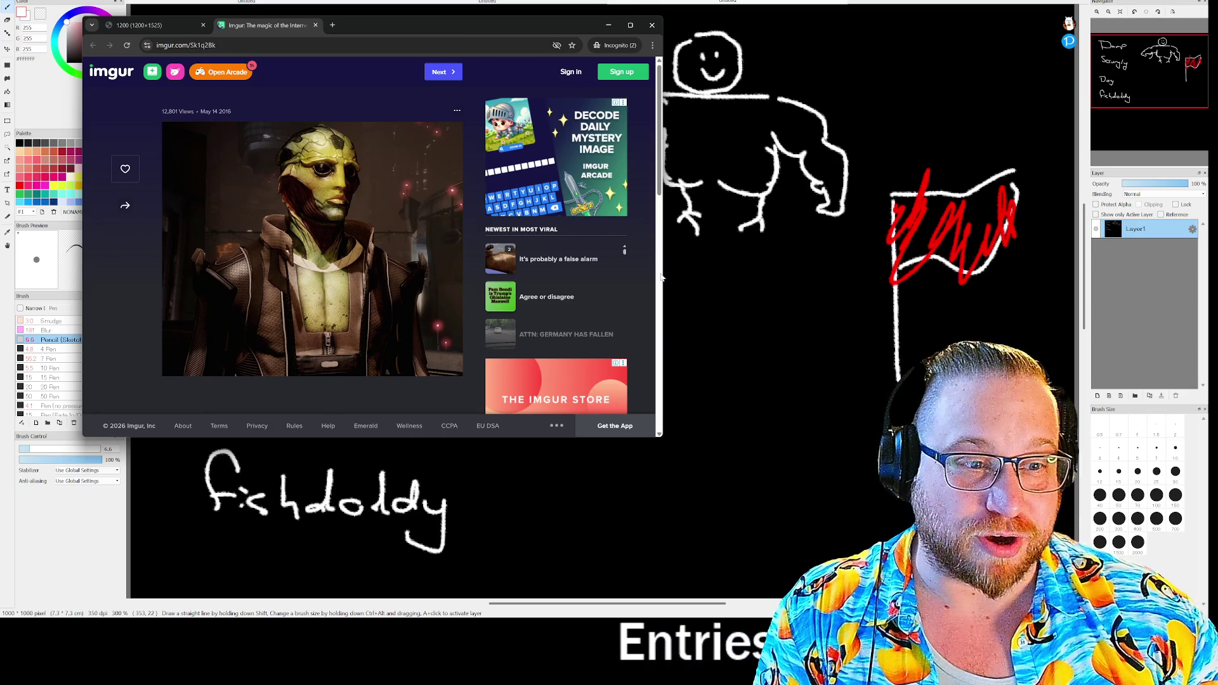
# - Narrow the browser window and move it to uncover the canvas words
pyautogui.moveTo(665, 273)
pyautogui.mouseDown()
pyautogui.moveTo(497, 269)
pyautogui.moveTo(525, 274)
pyautogui.mouseUp()
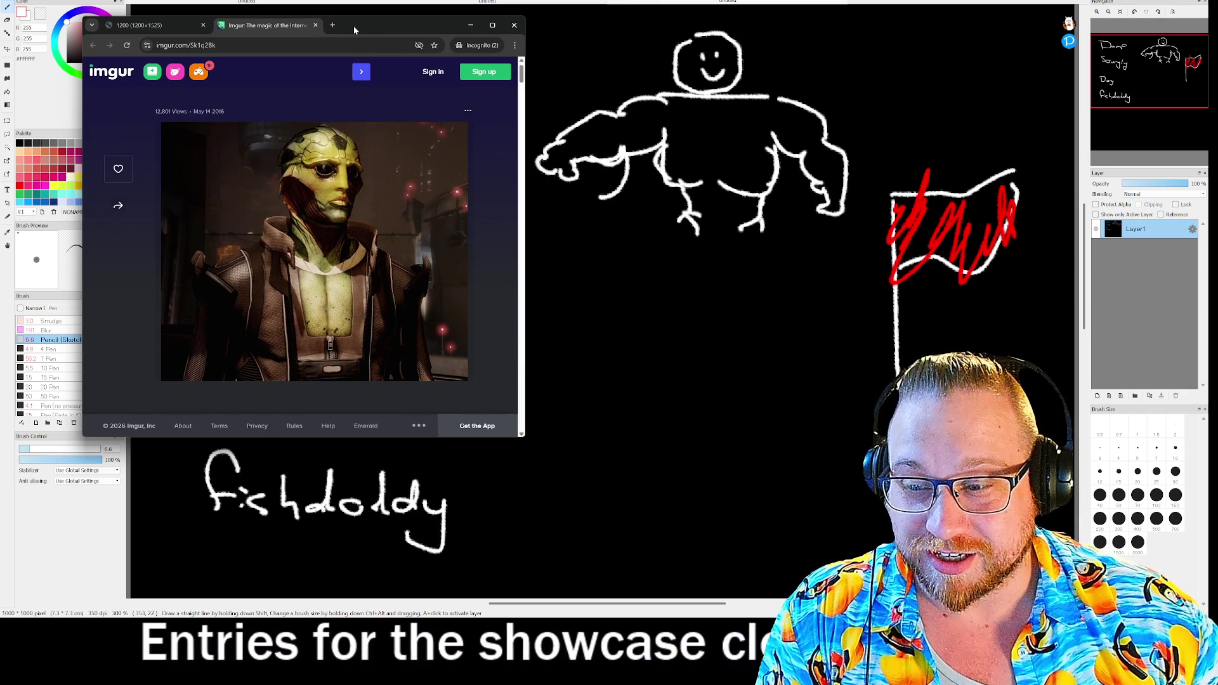
pyautogui.moveTo(354, 30)
pyautogui.mouseDown()
pyautogui.moveTo(909, 55)
pyautogui.moveTo(752, 55)
pyautogui.moveTo(615, 286)
pyautogui.moveTo(401, 308)
pyautogui.mouseUp()
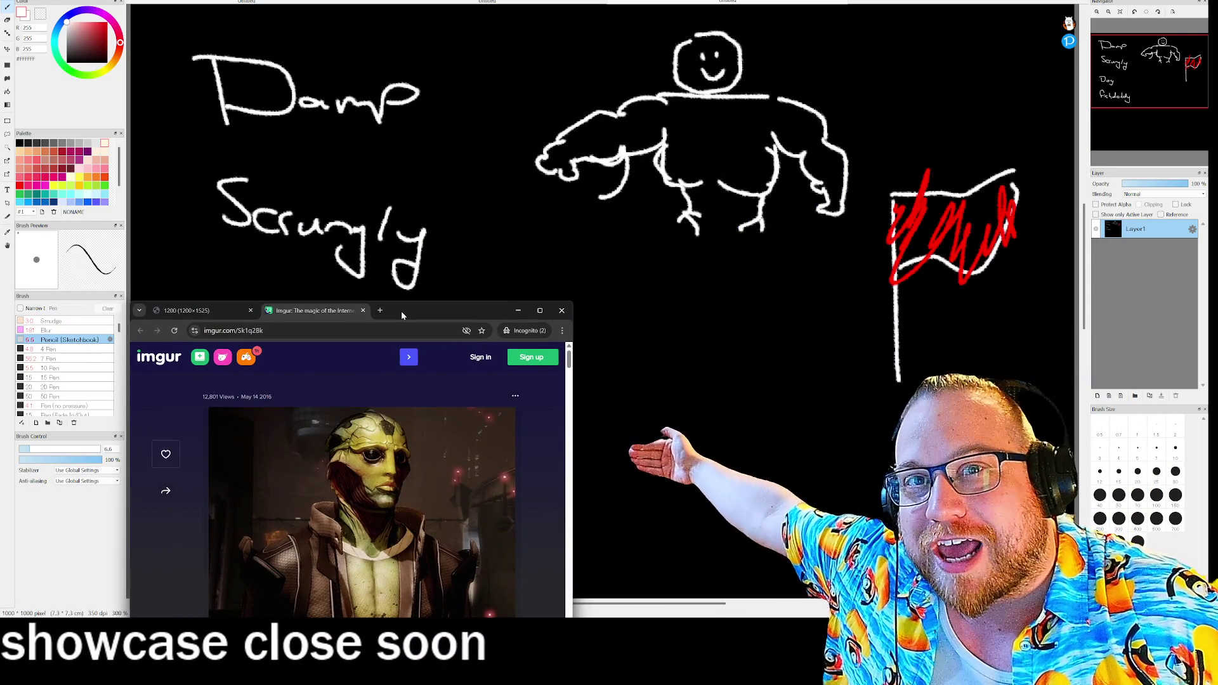
pyautogui.moveTo(401, 310); pyautogui.dragTo(401, 311)
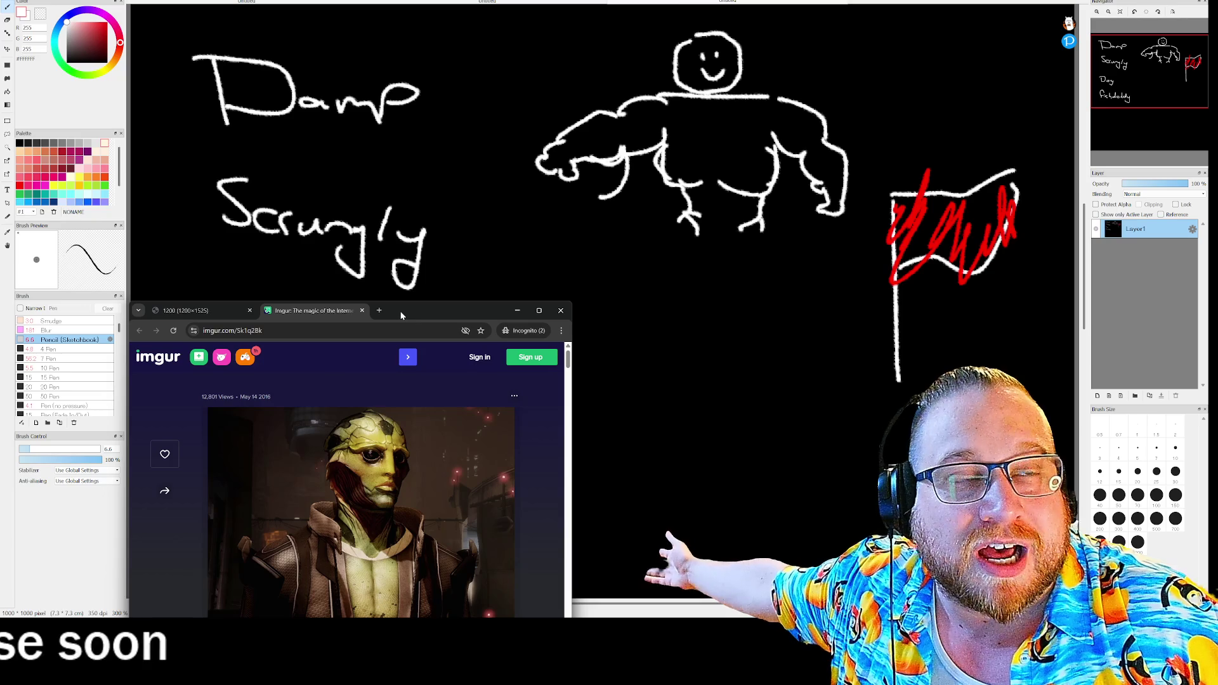
pyautogui.moveTo(401, 316)
pyautogui.mouseDown()
pyautogui.moveTo(626, 477)
pyautogui.moveTo(417, 434)
pyautogui.mouseUp()
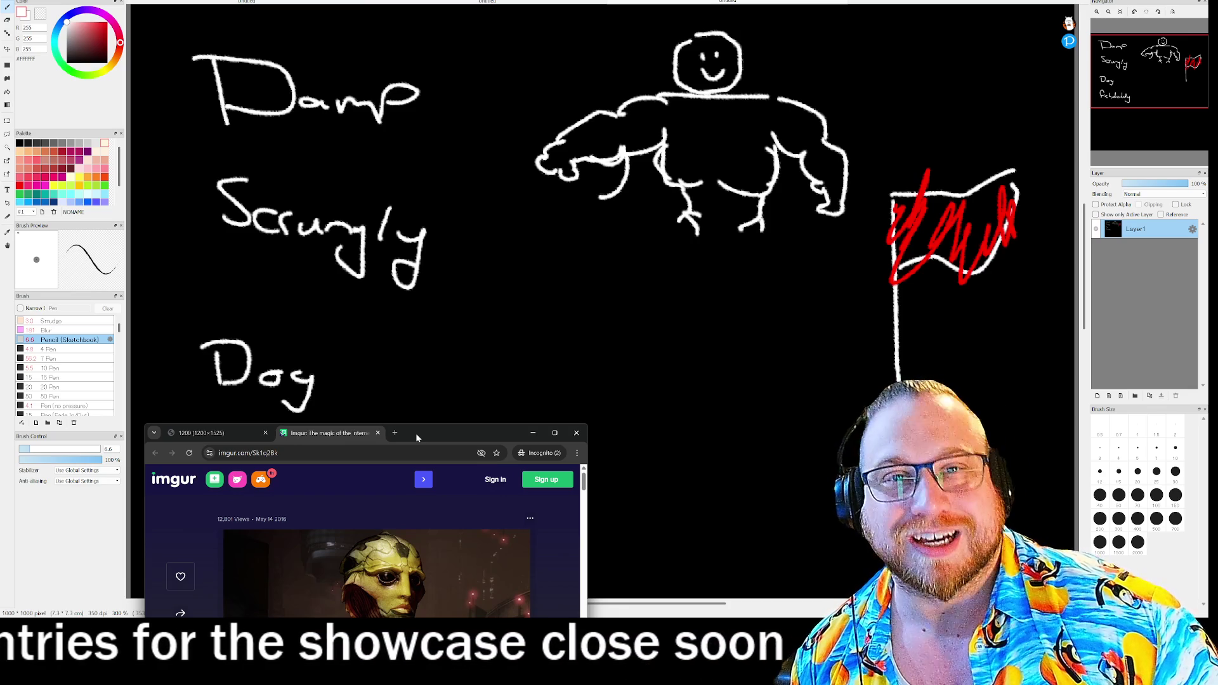
pyautogui.moveTo(416, 433)
pyautogui.mouseDown()
pyautogui.moveTo(562, 378)
pyautogui.moveTo(712, 41)
pyautogui.mouseUp()
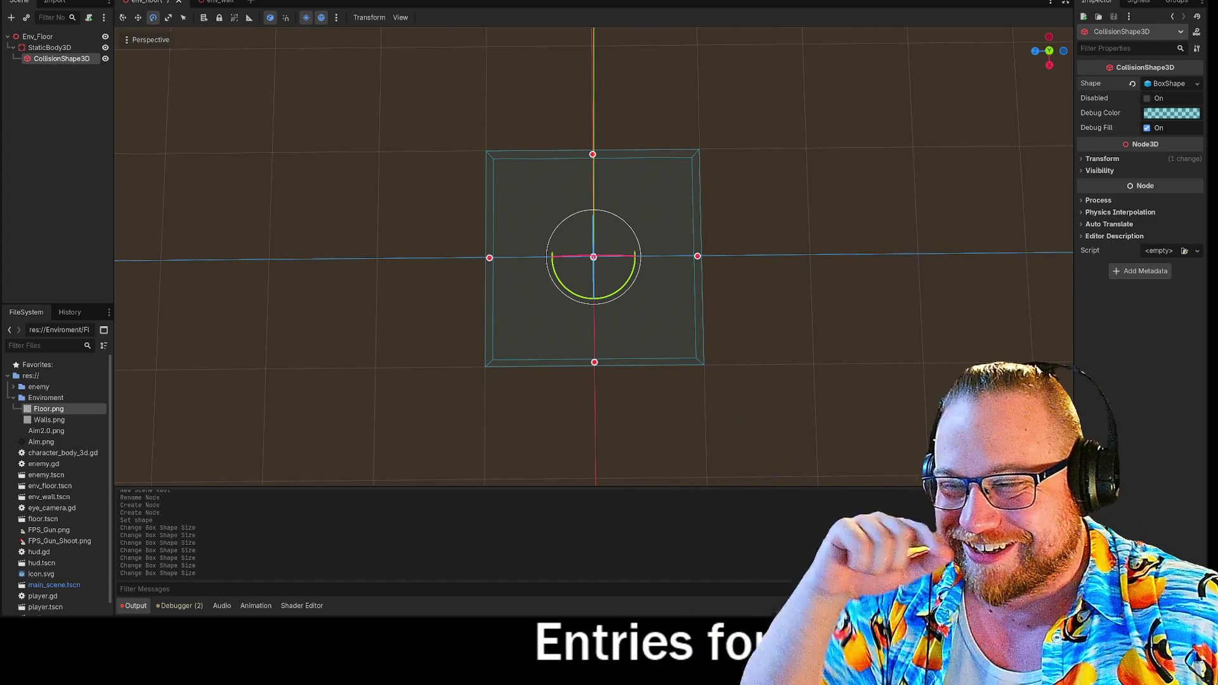
# - Enlarge the Newgrounds window and page through the gallery to the comic's final pages
pyautogui.hotkey('alt', 'Tab')
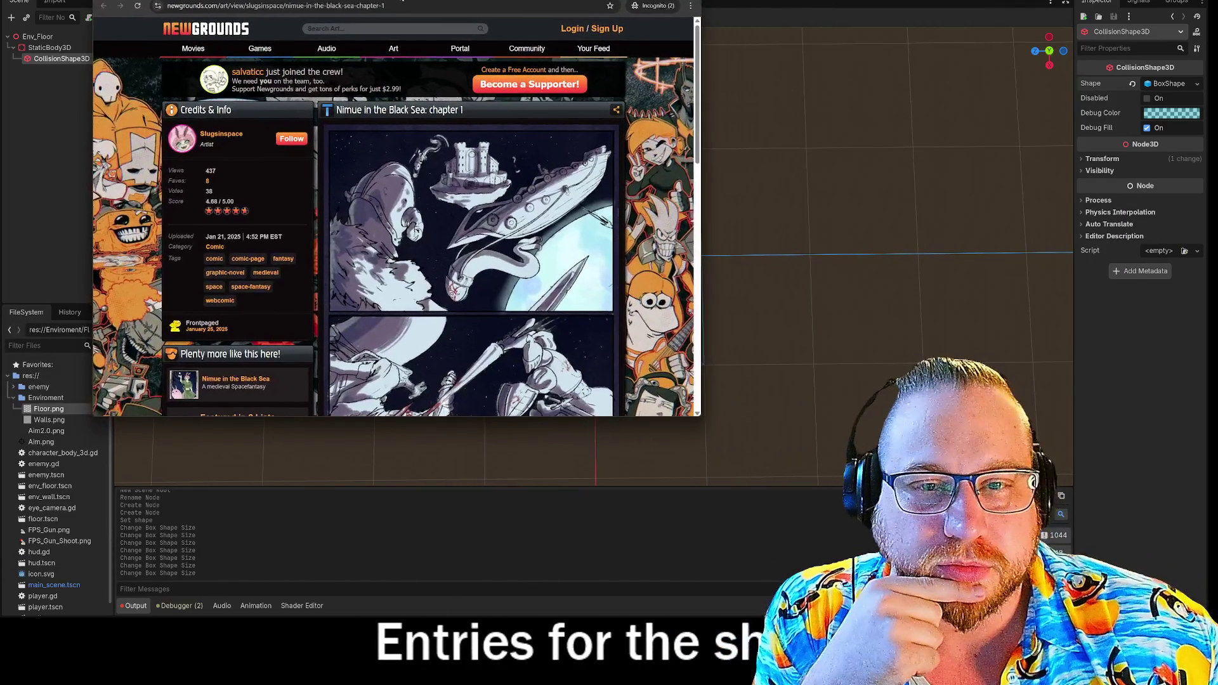
pyautogui.moveTo(702, 420)
pyautogui.mouseDown()
pyautogui.moveTo(789, 612)
pyautogui.moveTo(689, 604)
pyautogui.mouseUp()
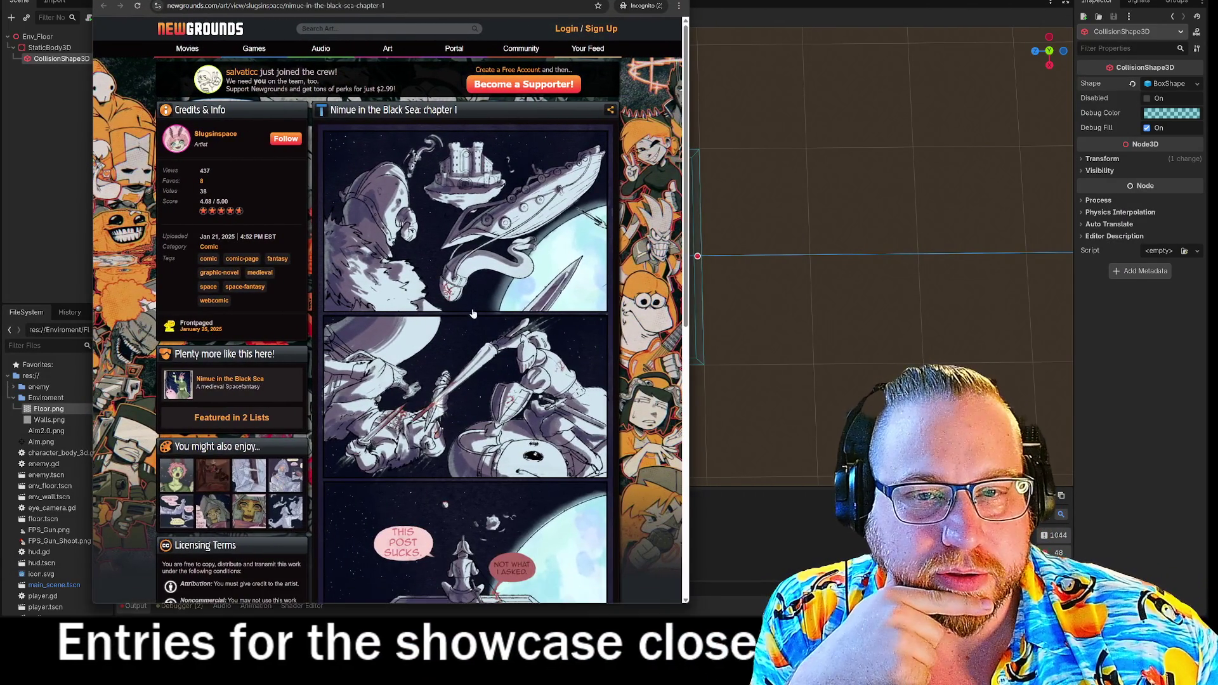
pyautogui.scroll(-3, 563, 270)
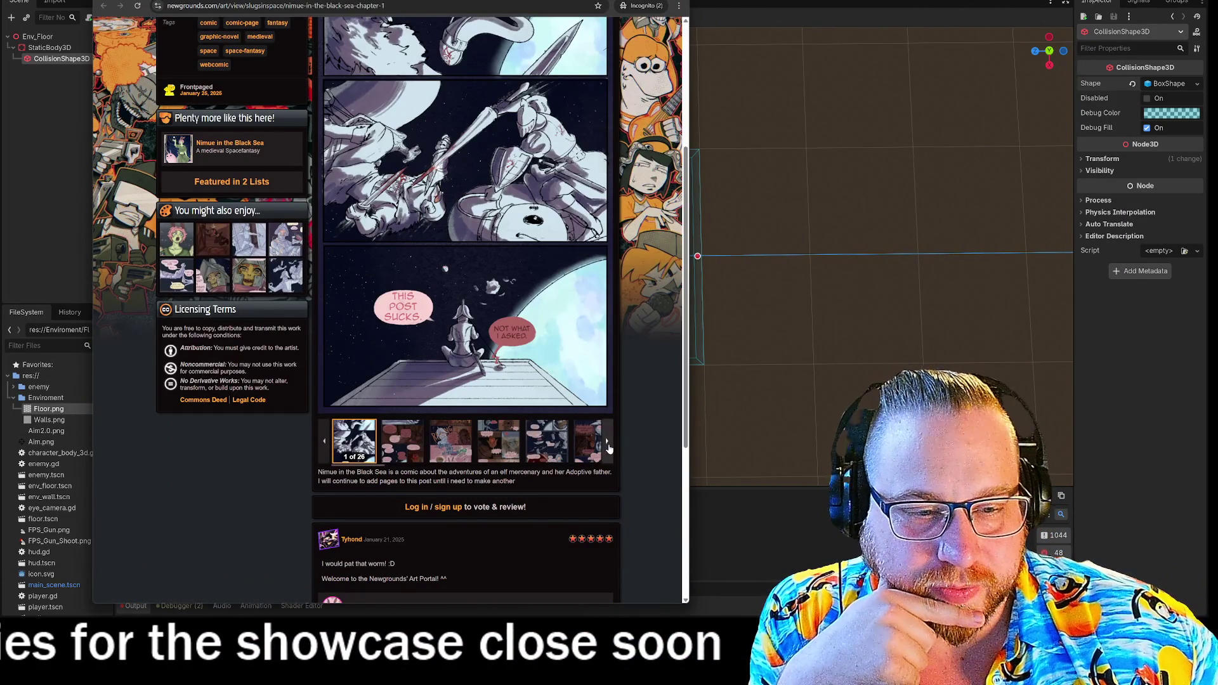
pyautogui.click(498, 441)
pyautogui.click(608, 442)
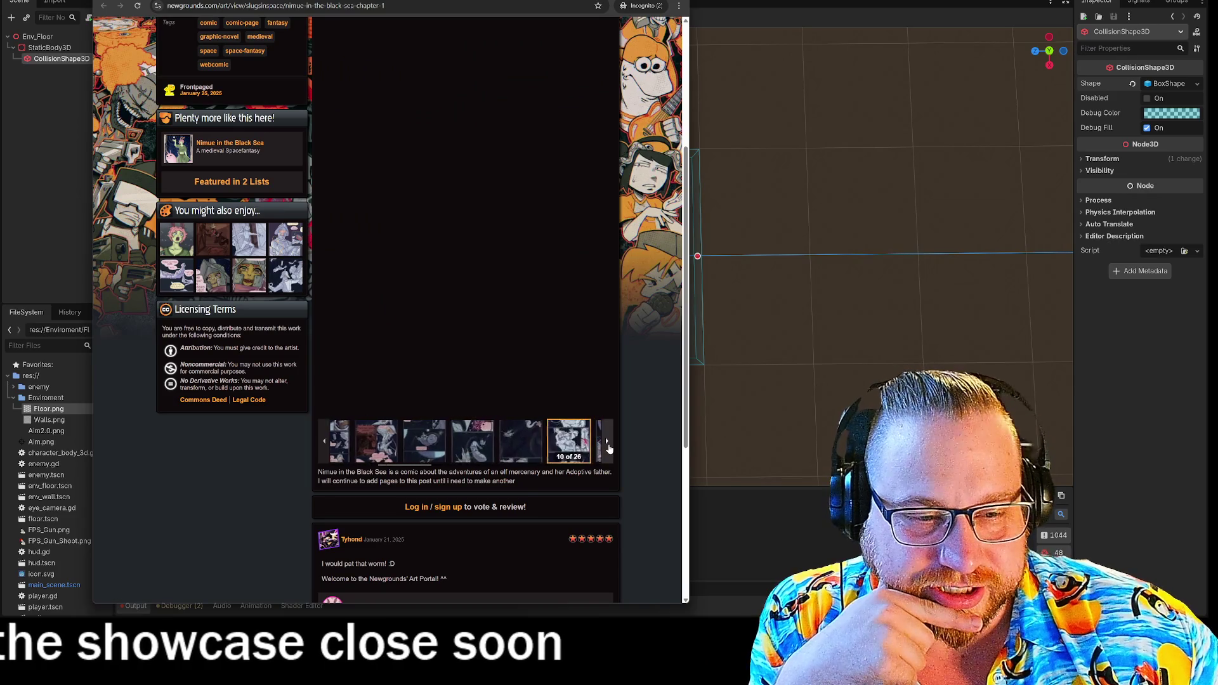
pyautogui.click(607, 444)
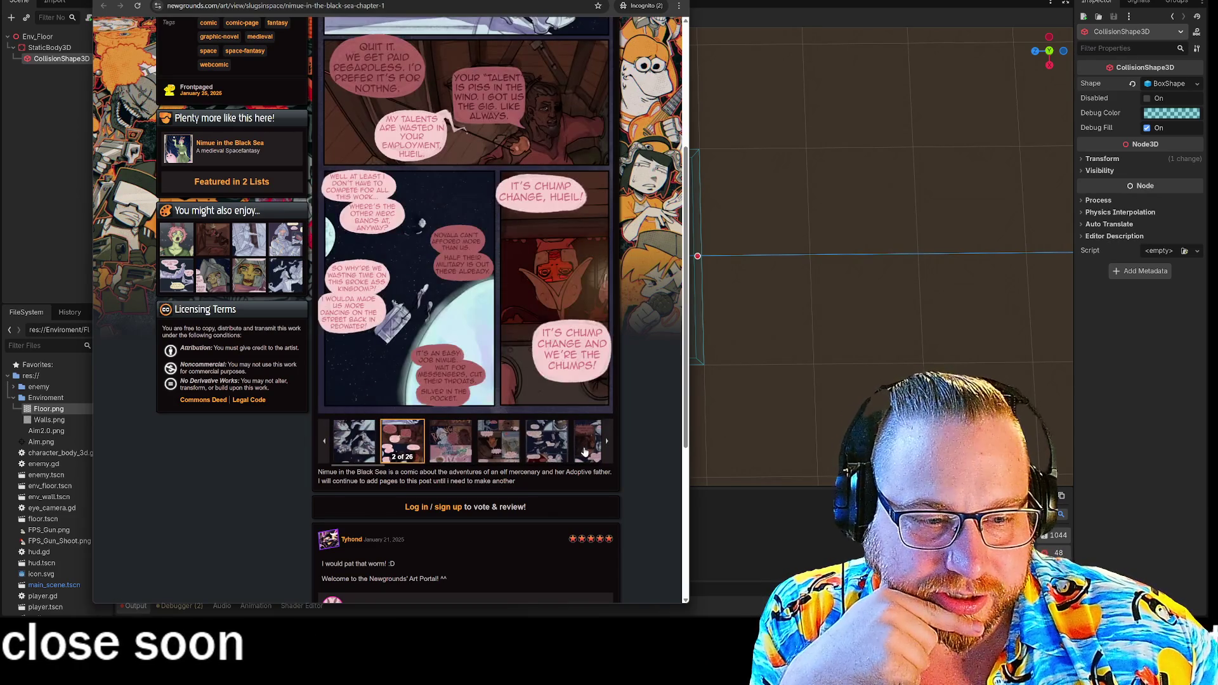
pyautogui.click(325, 442)
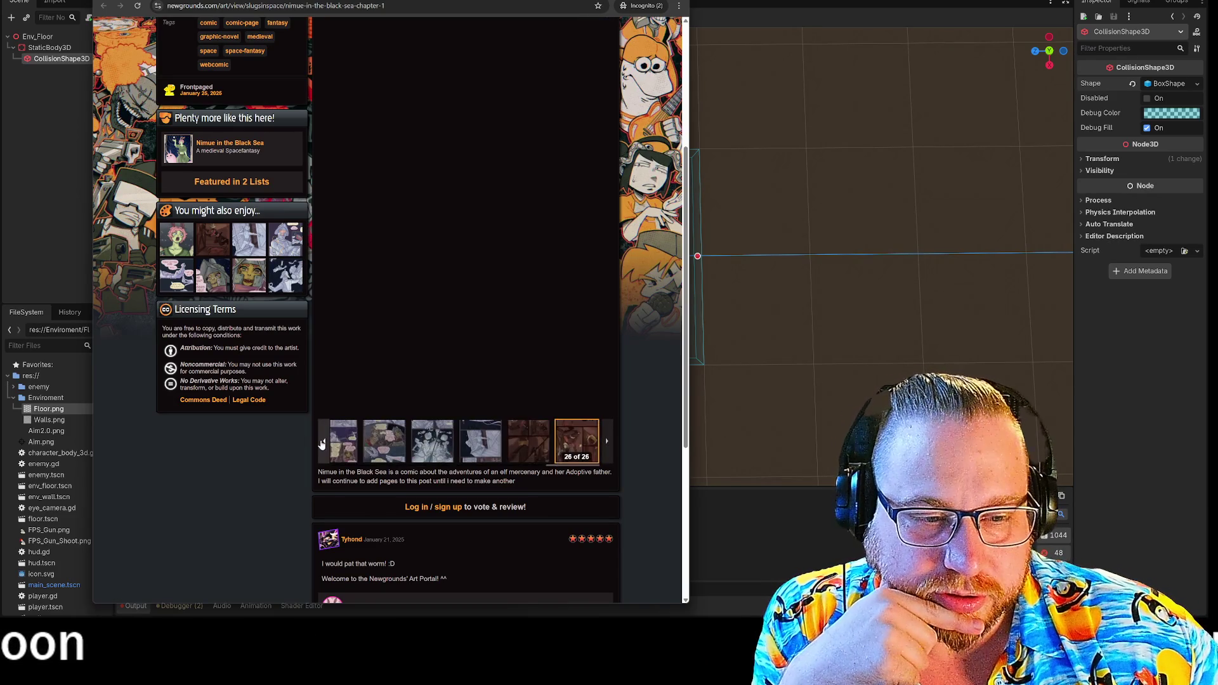
# - View the final page fullscreen, widen the window, zoom, and advance to the next page
pyautogui.scroll(3, 569, 328)
pyautogui.scroll(-1, 574, 406)
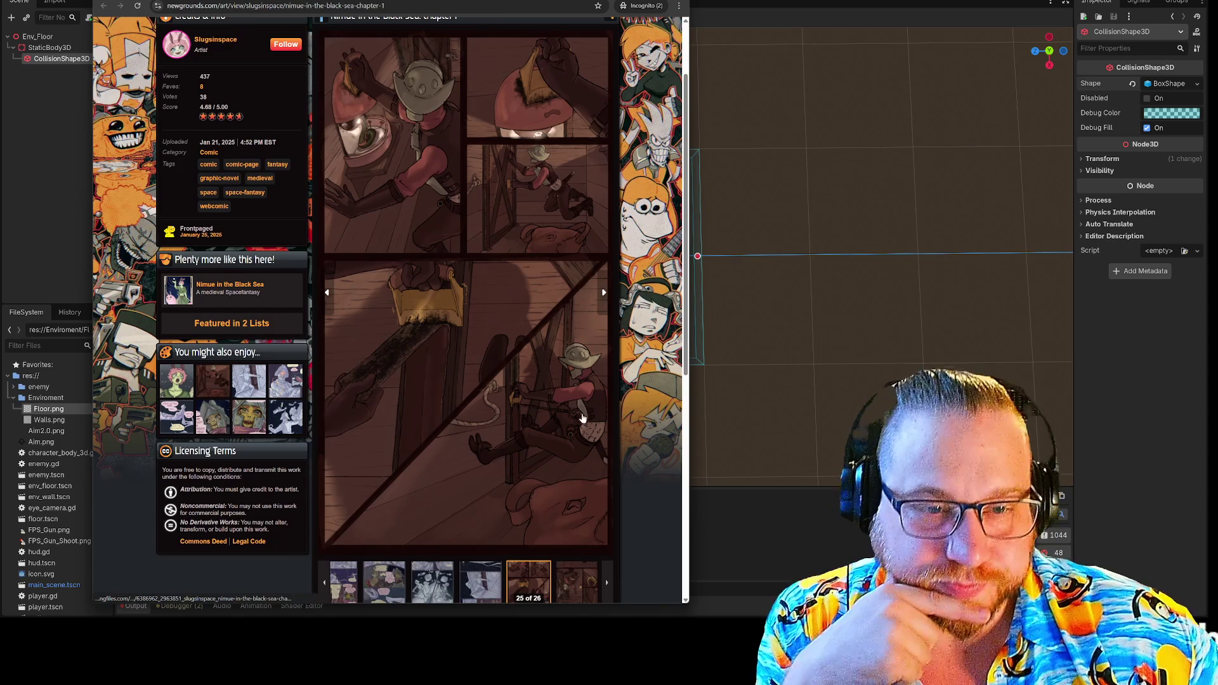
pyautogui.scroll(1, 563, 347)
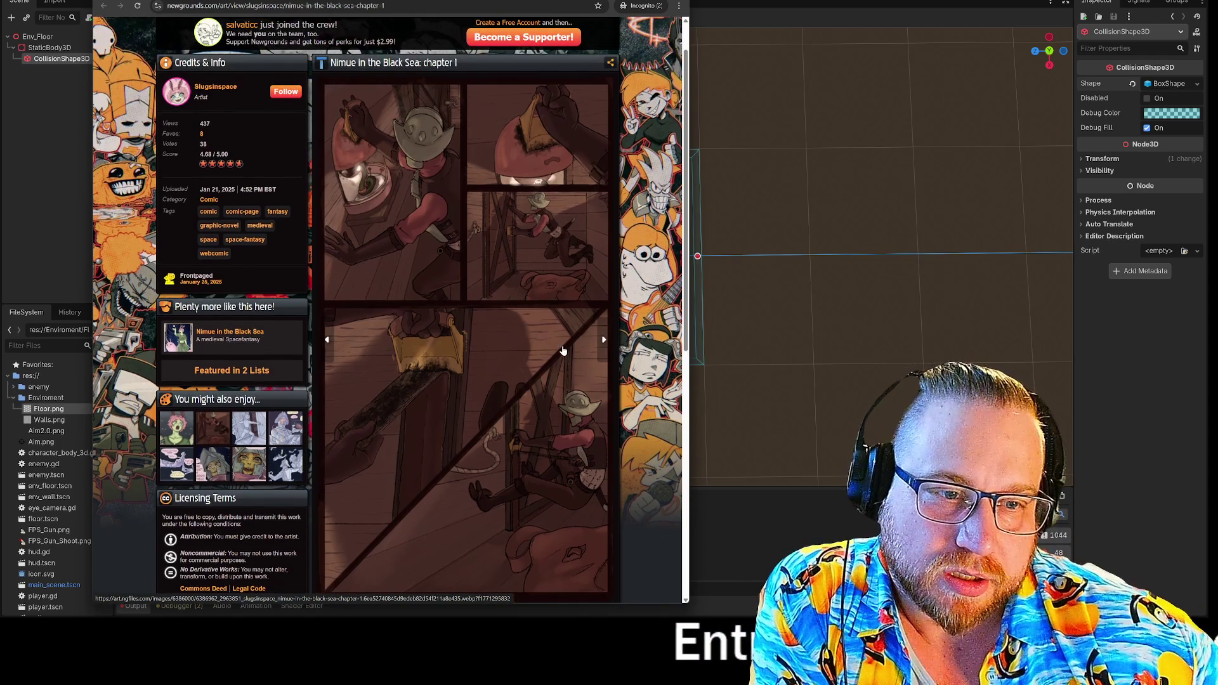
pyautogui.click(410, 323)
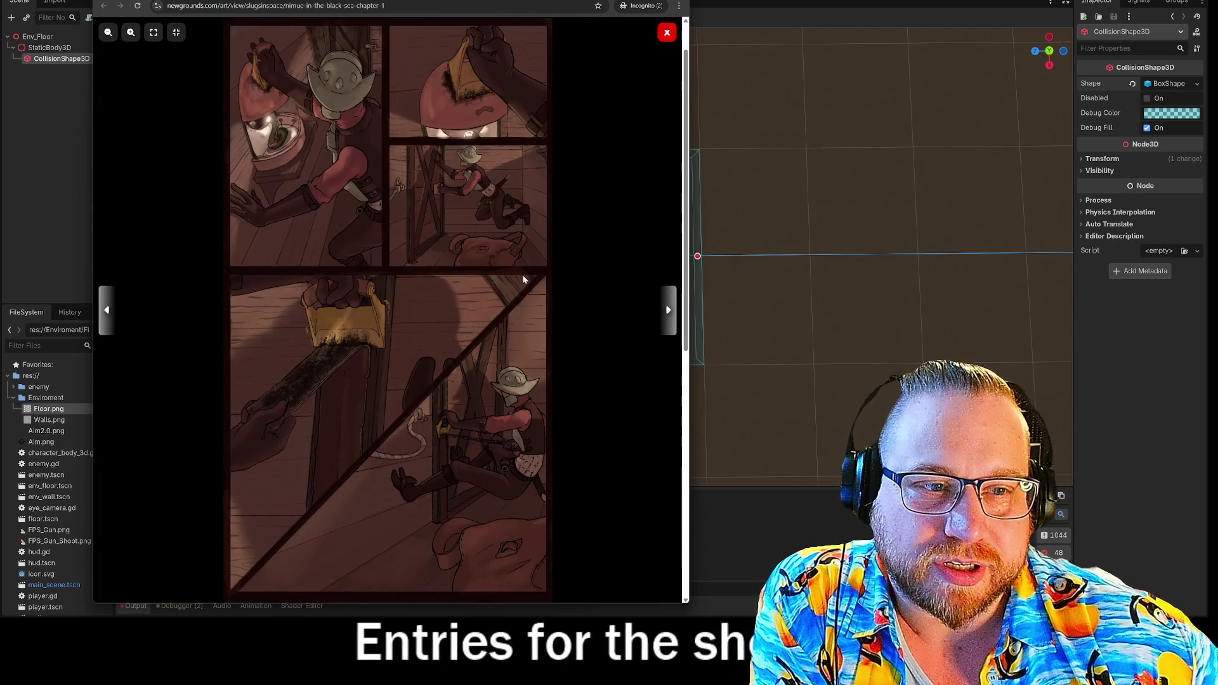
pyautogui.moveTo(696, 614); pyautogui.dragTo(804, 614)
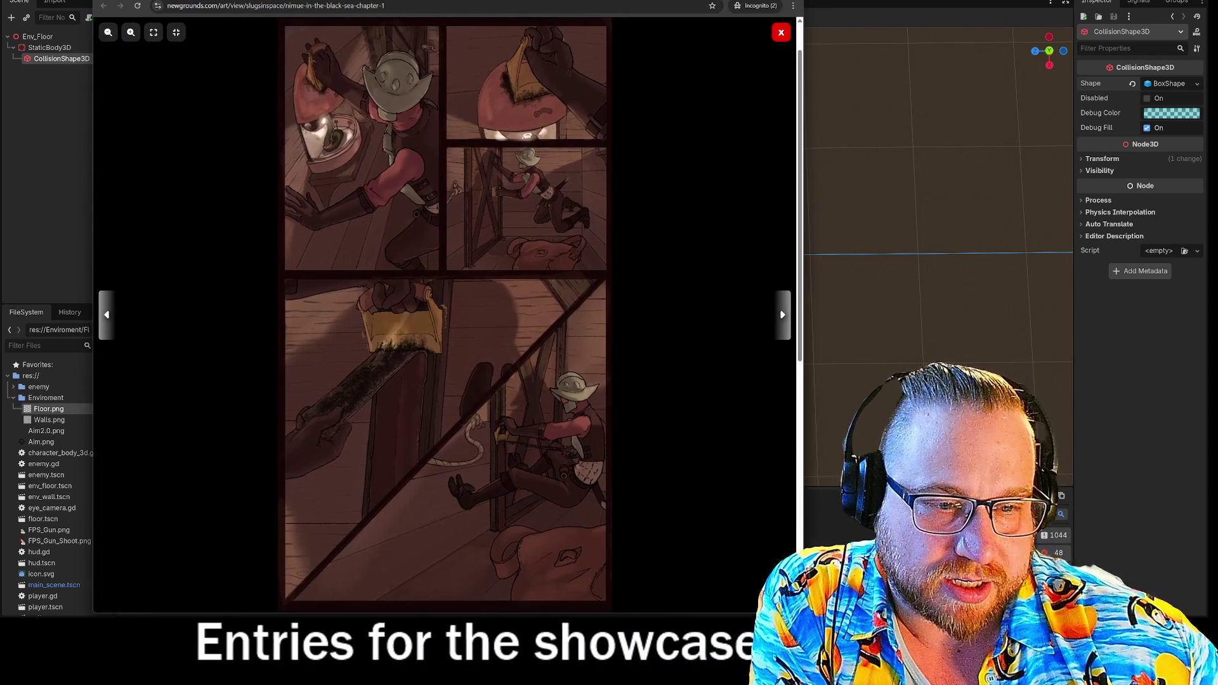
pyautogui.scroll(3, 696, 347)
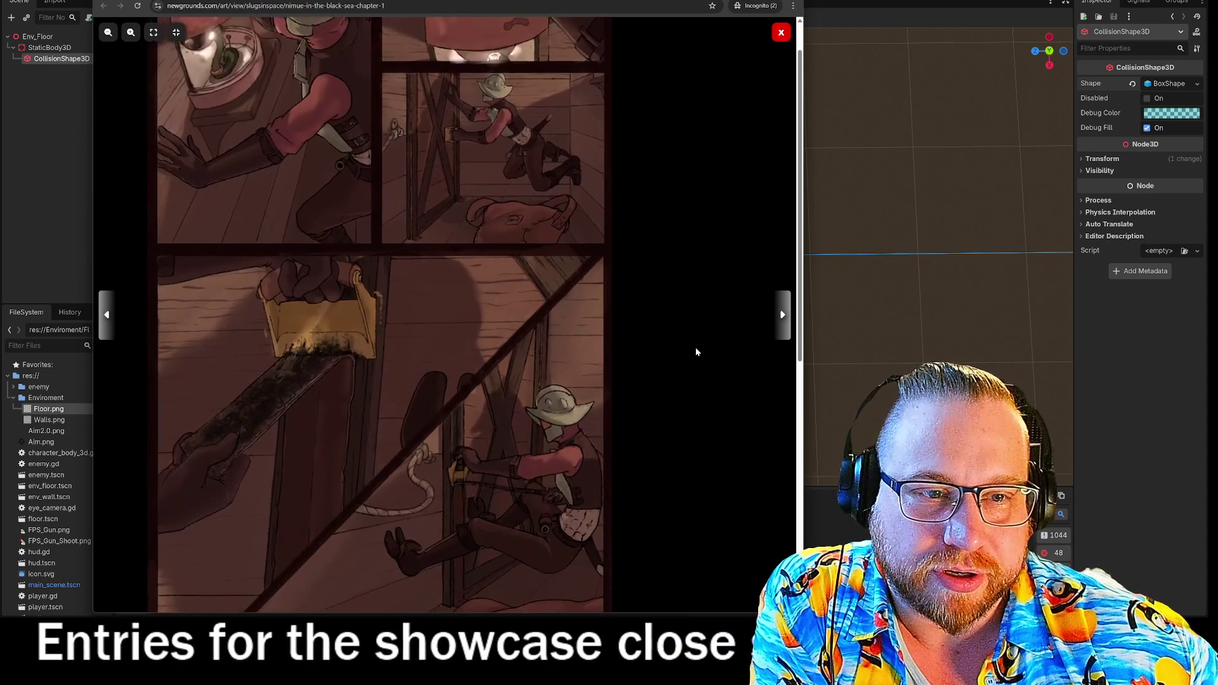
pyautogui.scroll(-3, 696, 348)
pyautogui.scroll(3, 402, 59)
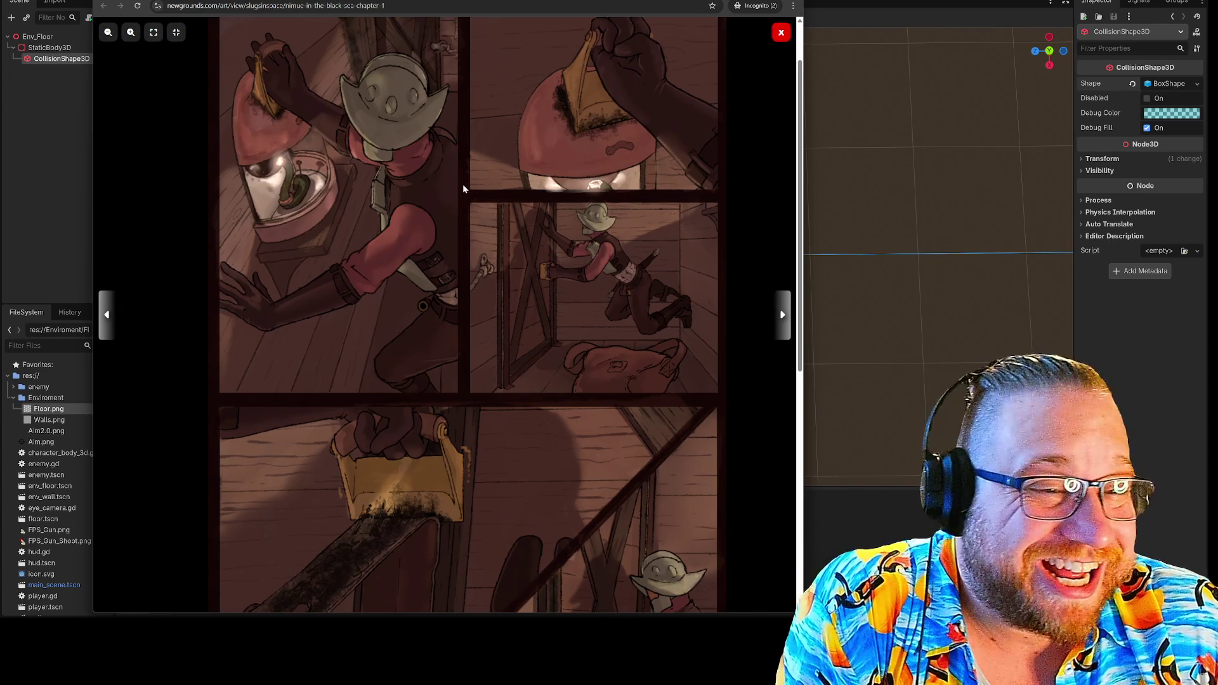
pyautogui.scroll(-2, 485, 176)
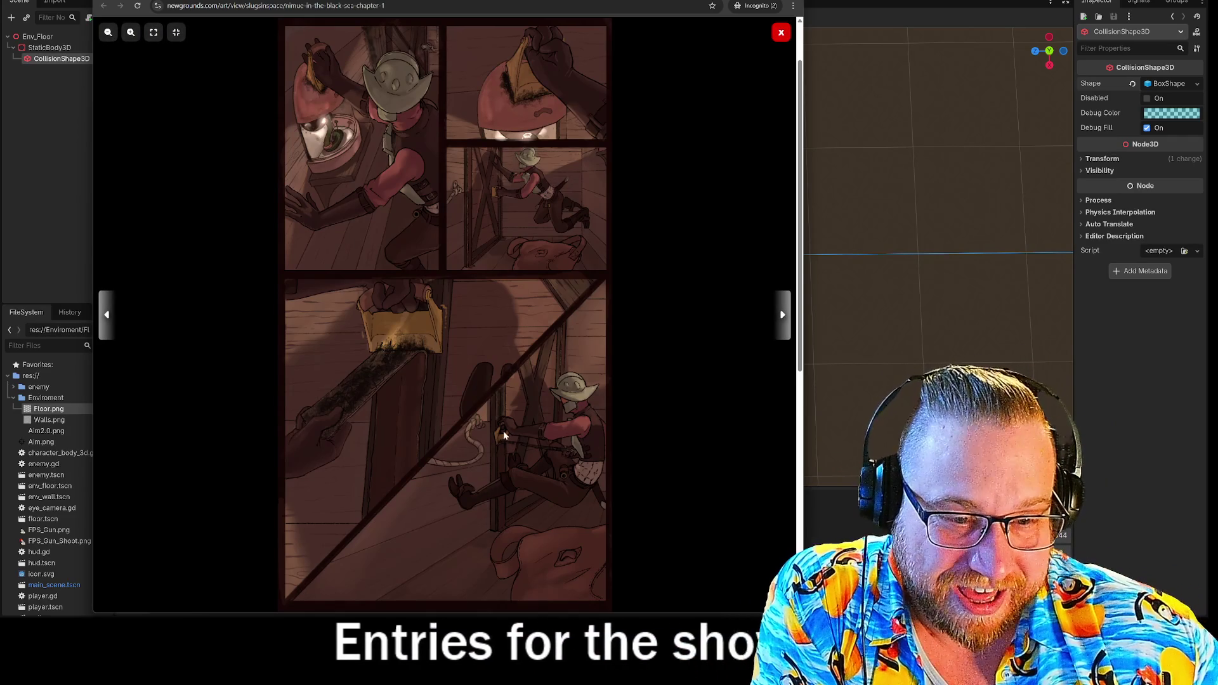
pyautogui.click(778, 302)
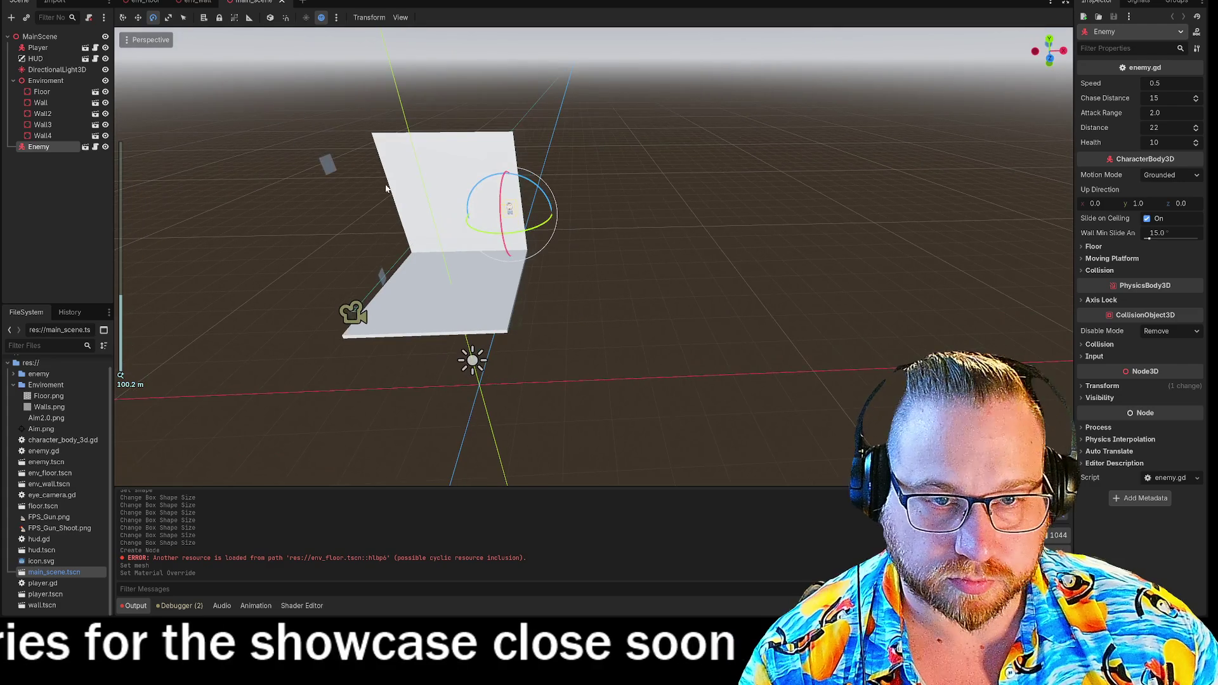
# - Delete the Wall4, Wall3 and Wall2 nodes from MainScene
pyautogui.press('Delete')
pyautogui.press('Return')
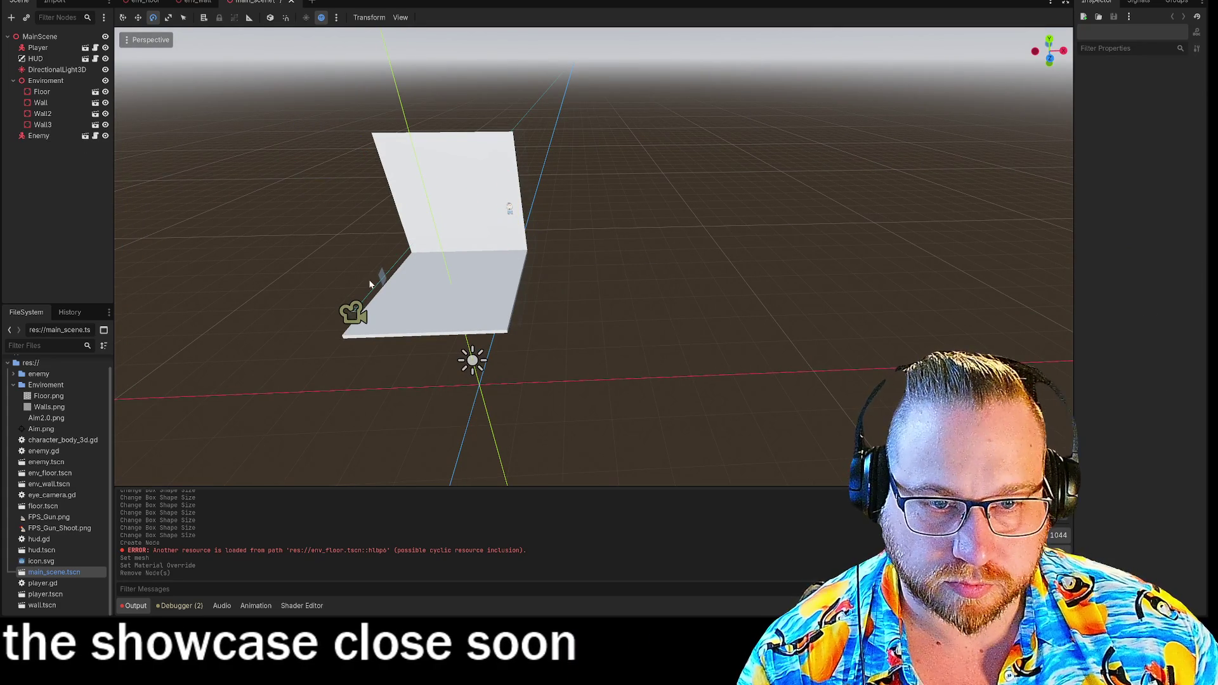
pyautogui.click(384, 279)
pyautogui.press('Delete')
pyautogui.press('Return')
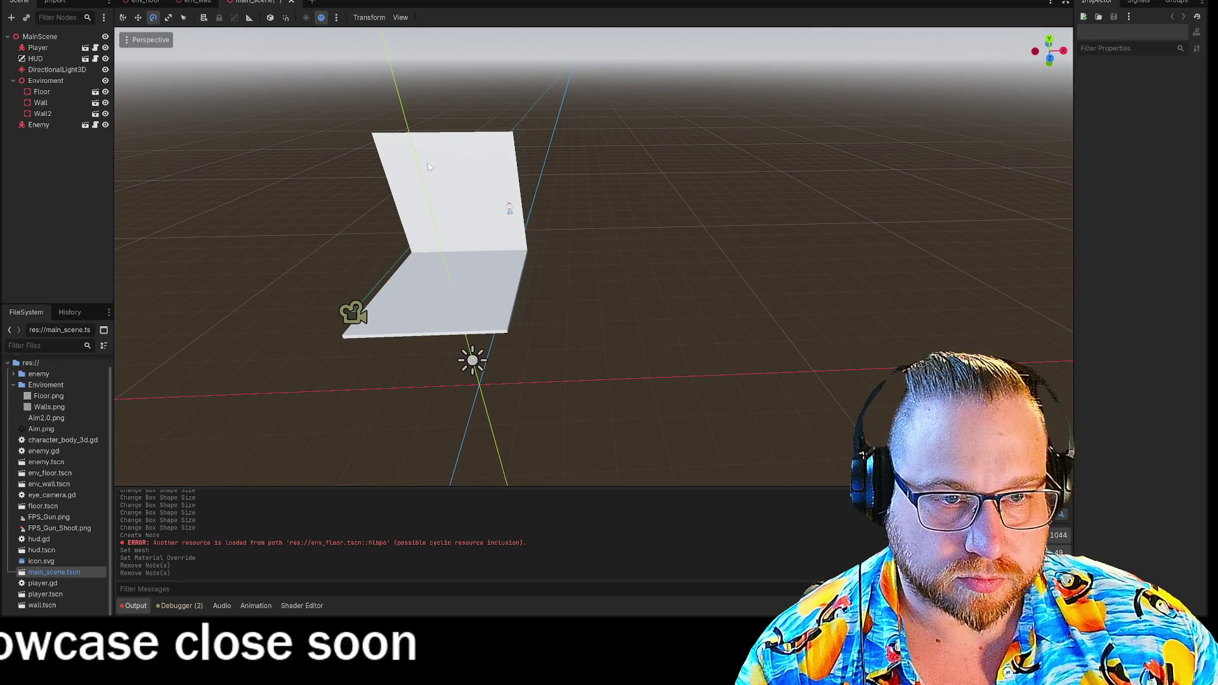
pyautogui.click(507, 241)
pyautogui.press('Delete')
pyautogui.press('Return')
# - Delete the Enemy, Wall and Floor nodes while keeping Enviroment in the scene
pyautogui.press('Return')
pyautogui.click(510, 211)
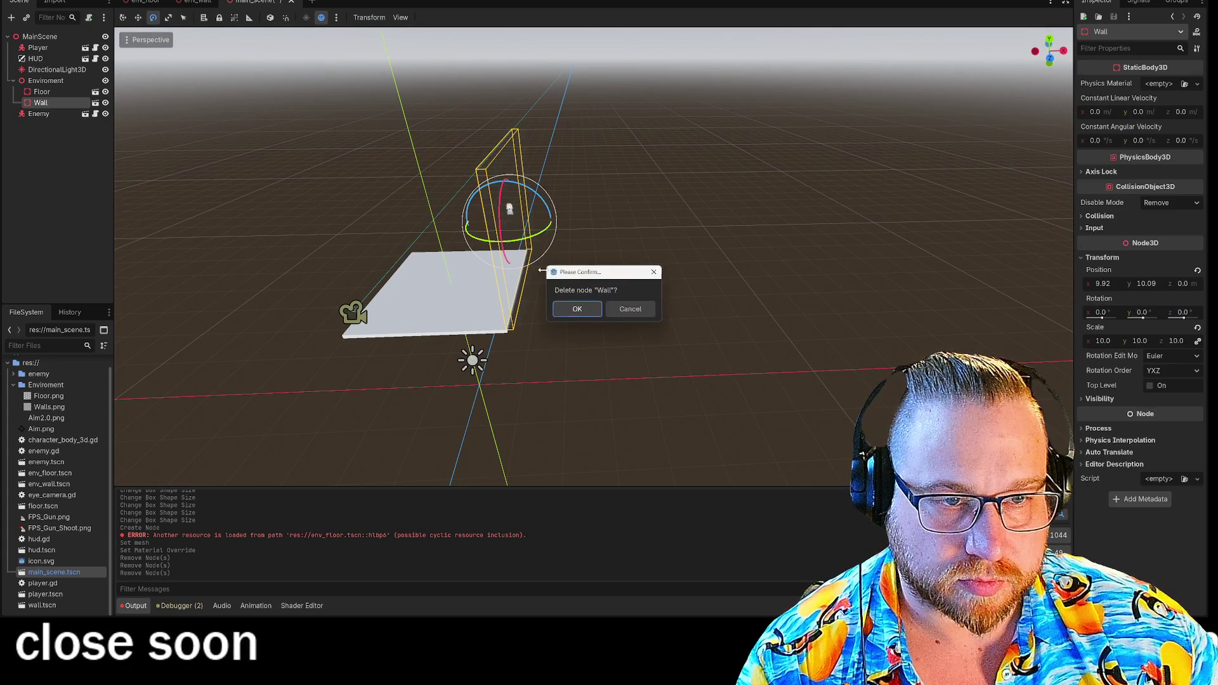
pyautogui.press('Delete')
pyautogui.press('Return')
pyautogui.click(422, 298)
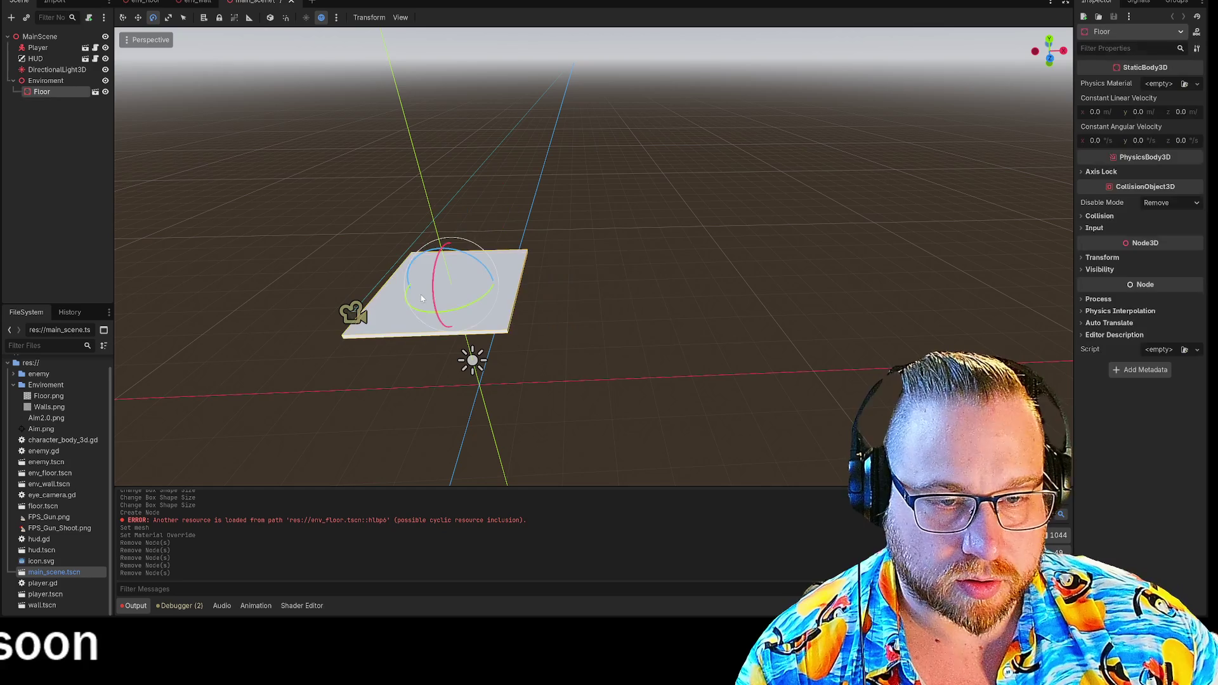
pyautogui.click(565, 313)
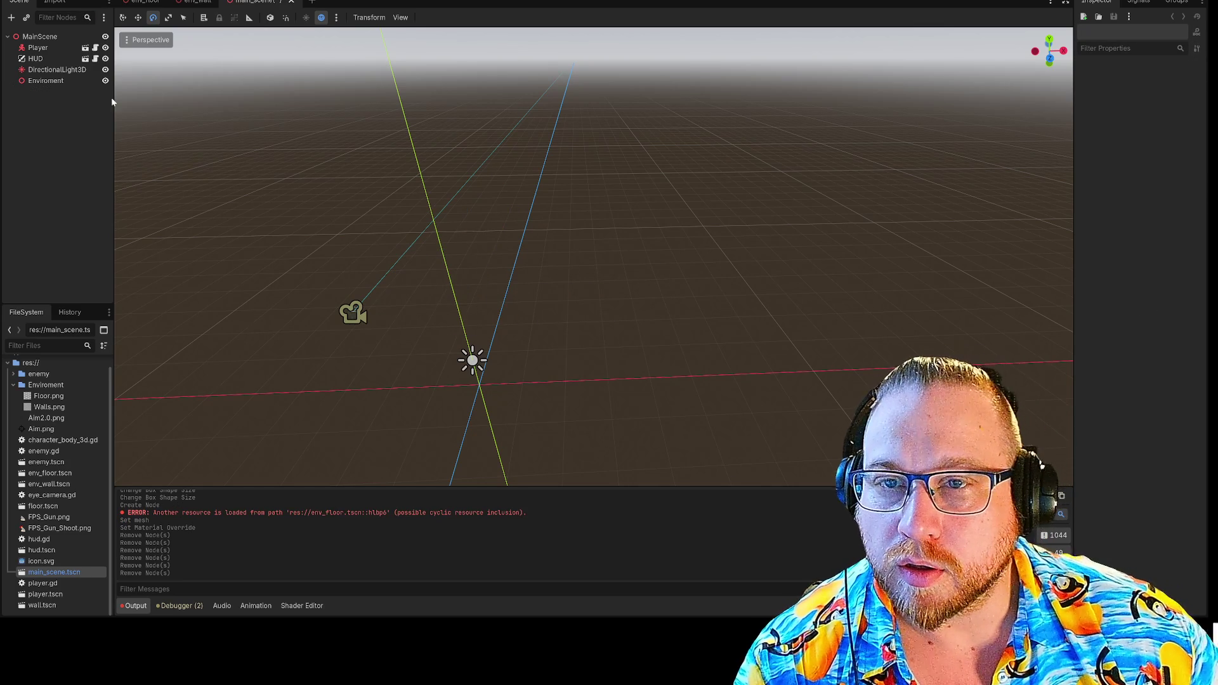
pyautogui.click(47, 83)
pyautogui.press('f')
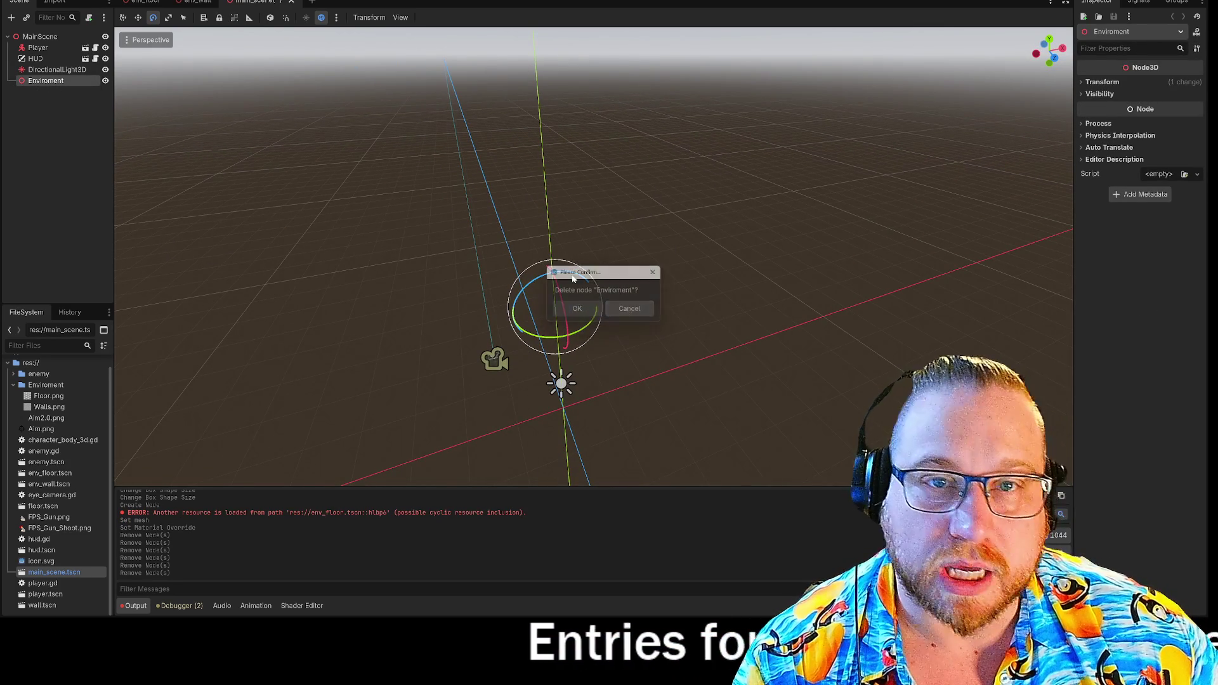
pyautogui.press('Escape')
pyautogui.click(337, 157)
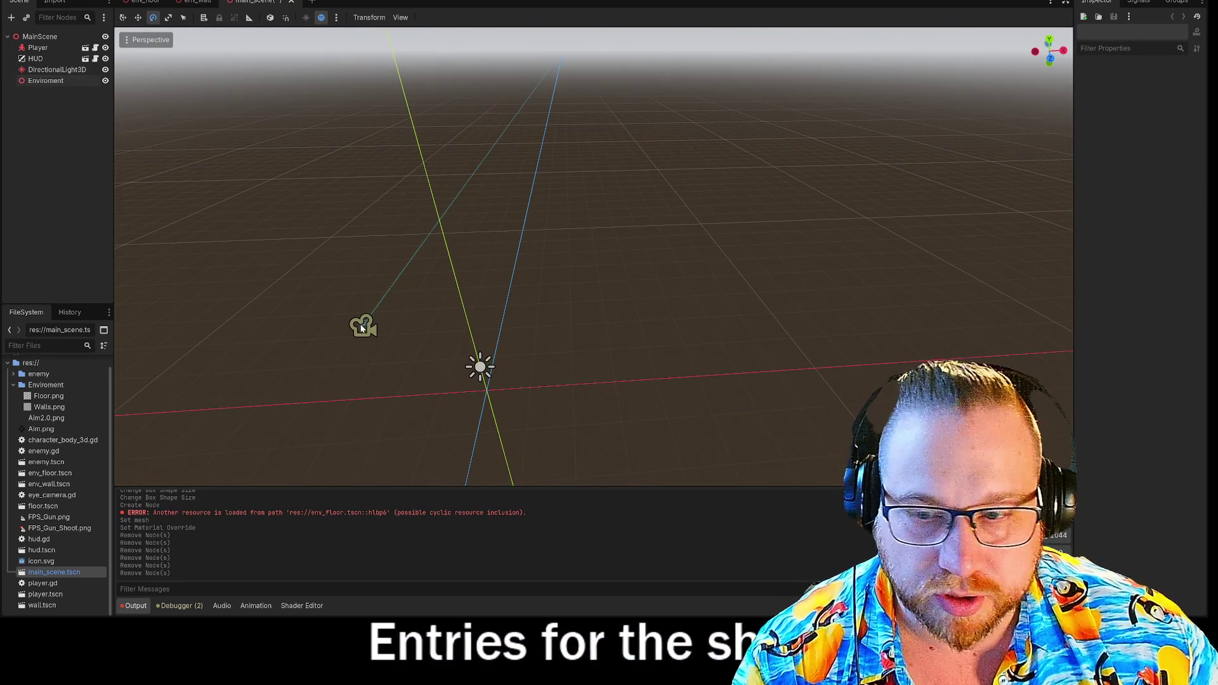
# - Delete the DirectionalLight3D node
pyautogui.click(480, 366)
pyautogui.scroll(2, 590, 359)
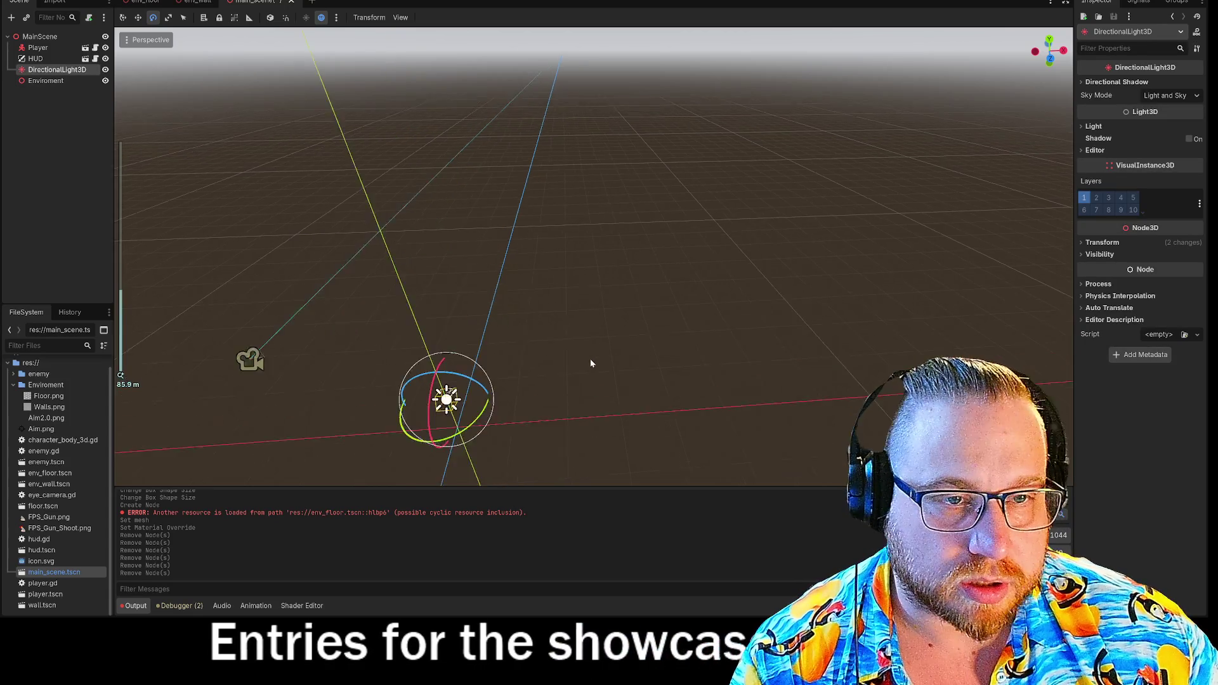
pyautogui.press('Delete')
pyautogui.click(577, 309)
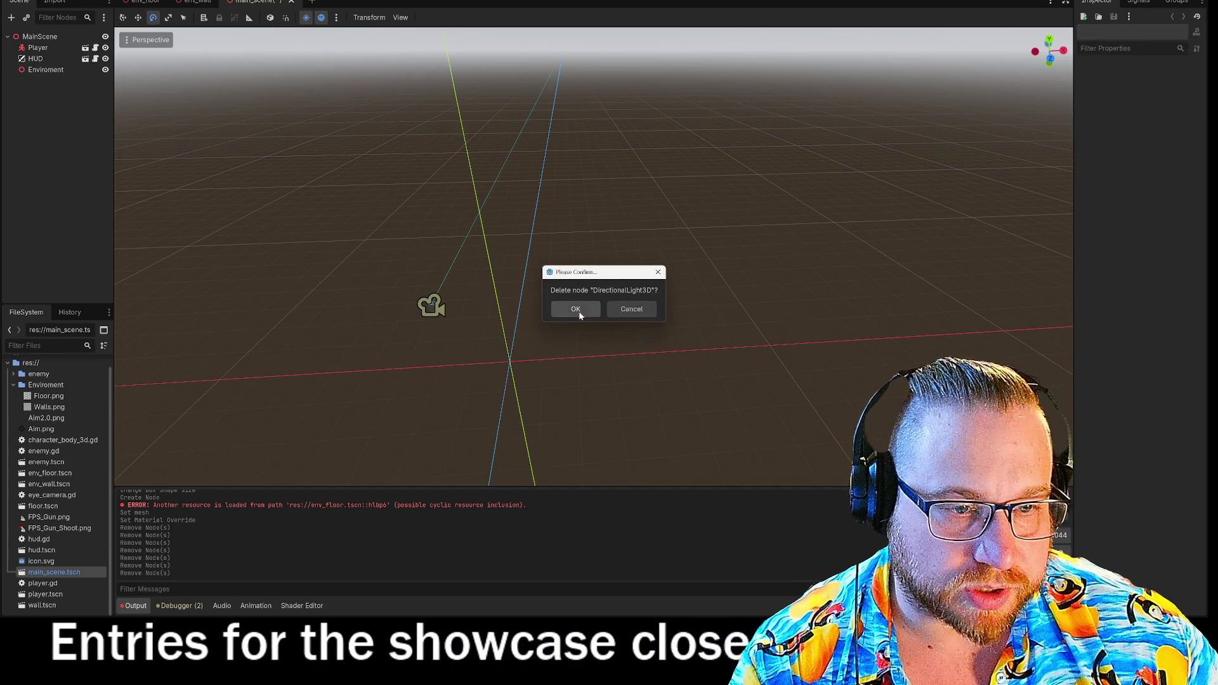
pyautogui.moveTo(653, 286); pyautogui.dragTo(596, 283)
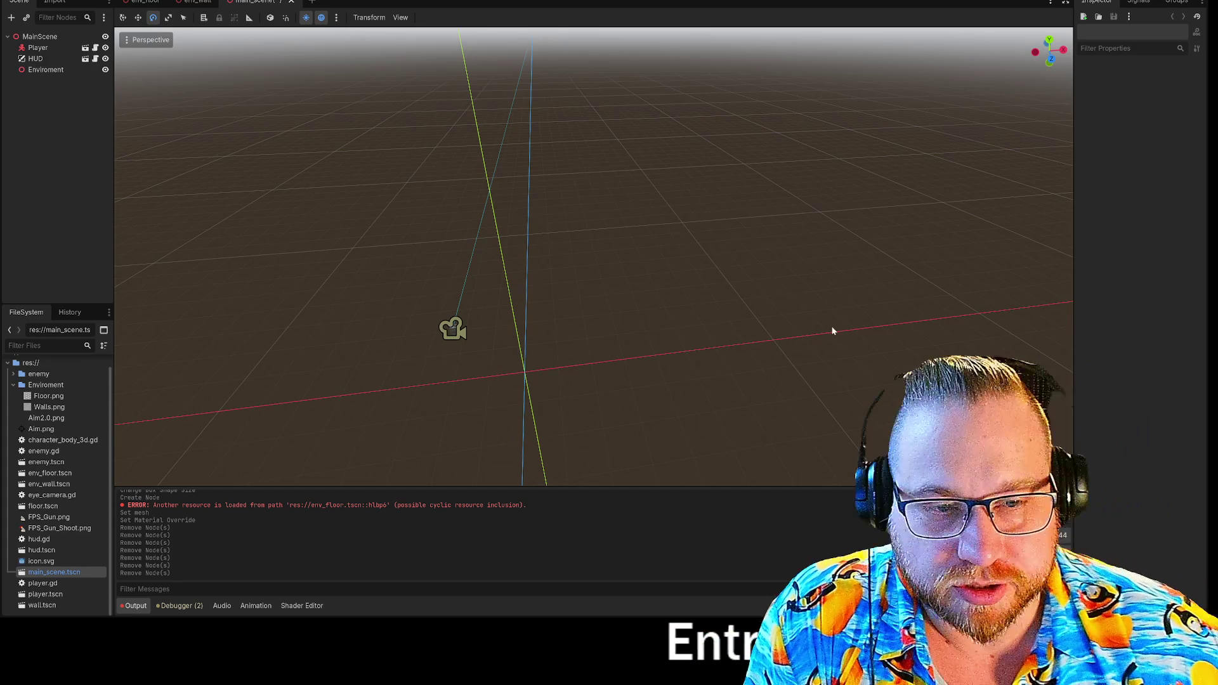
pyautogui.scroll(-5, 630, 262)
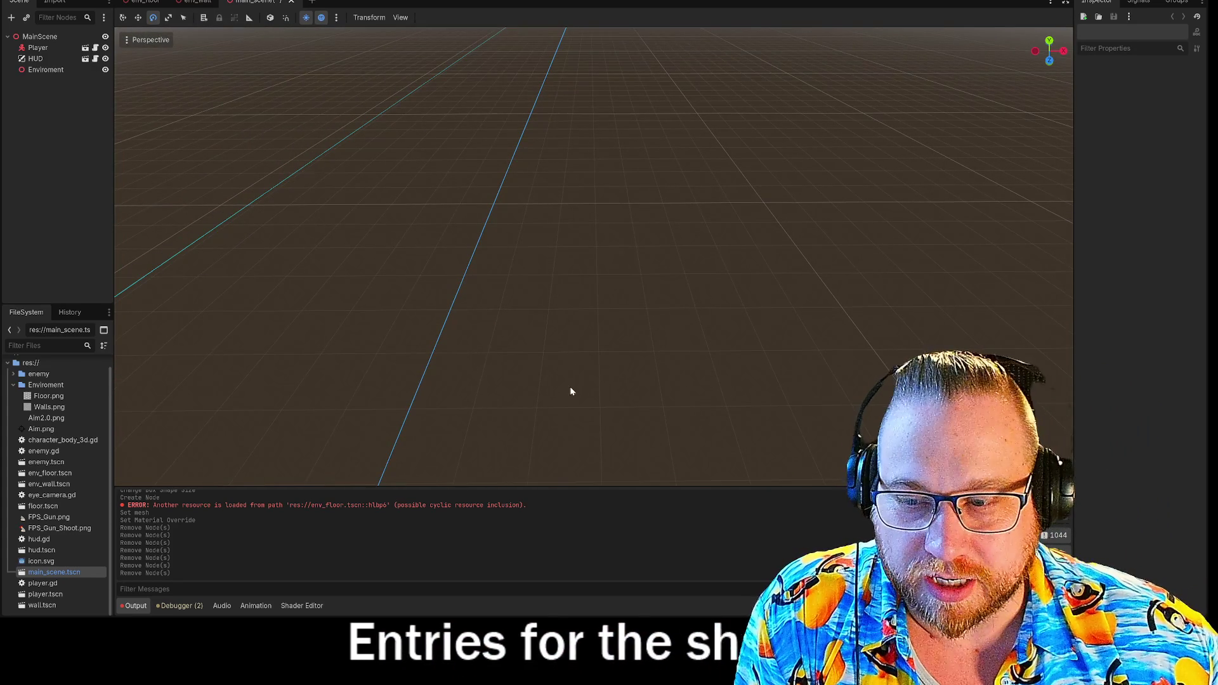
pyautogui.scroll(-3, 570, 391)
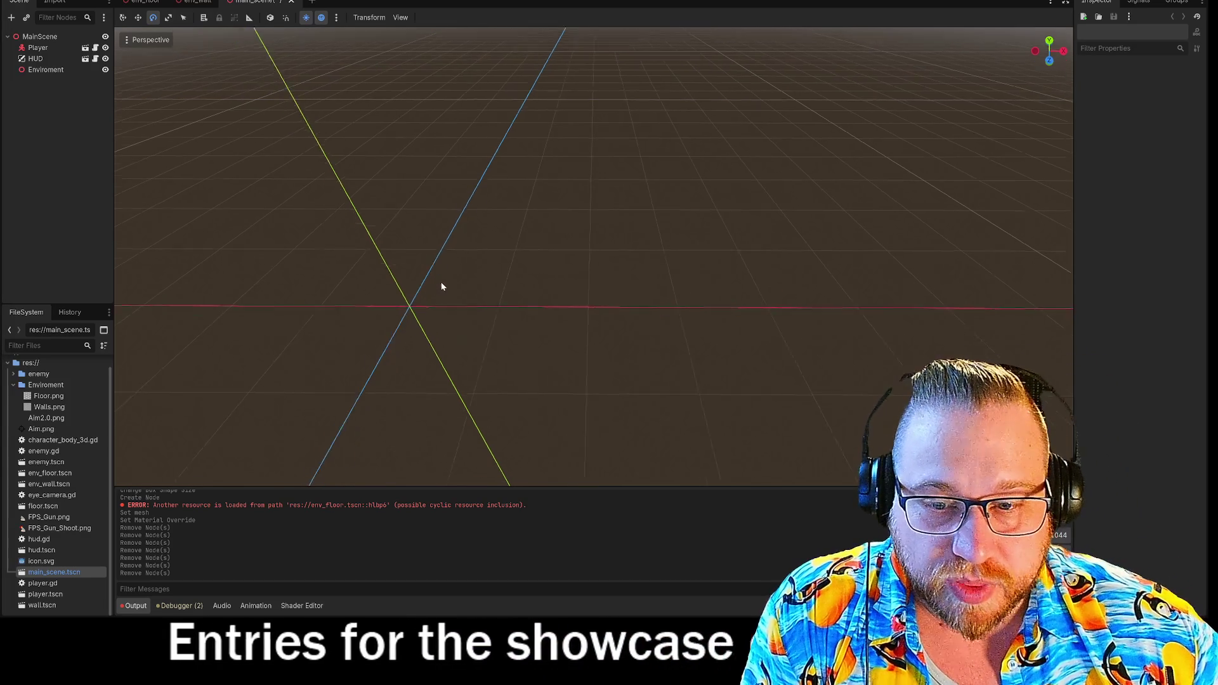
pyautogui.scroll(-3, 440, 280)
pyautogui.moveTo(458, 261); pyautogui.dragTo(633, 258)
pyautogui.moveTo(343, 237); pyautogui.dragTo(632, 289)
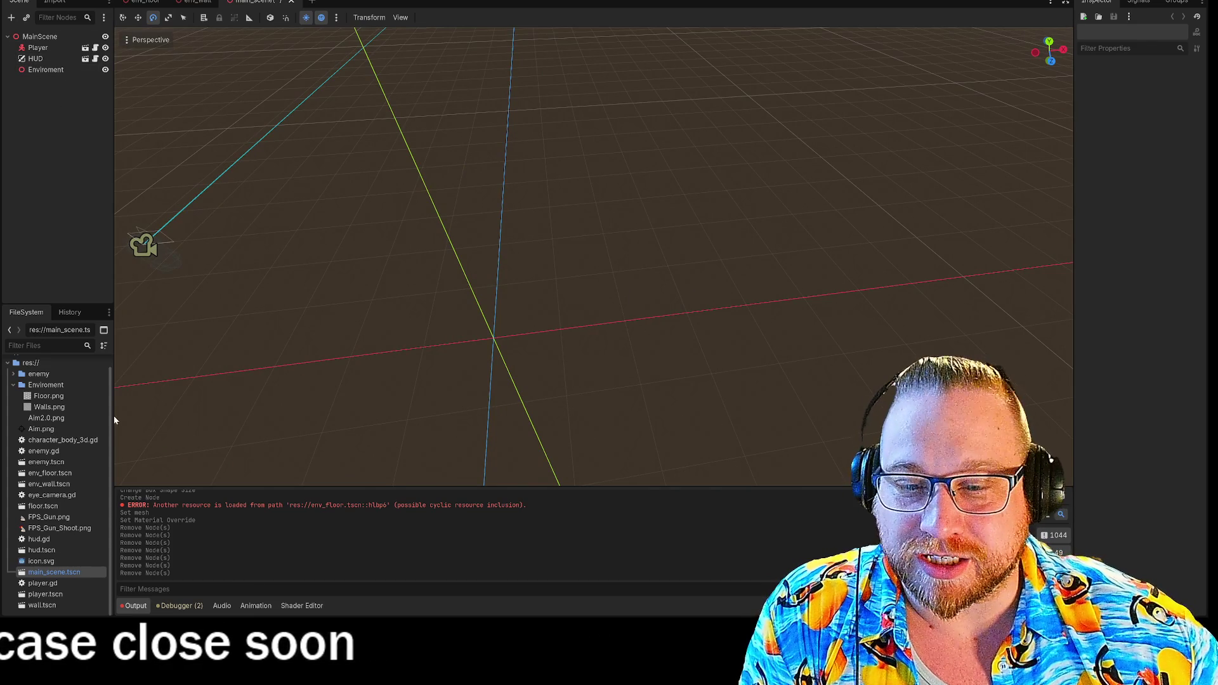
# - Drag wall.tscn and floor.tscn into the Enviroment folder, confirming each move
pyautogui.click(13, 385)
pyautogui.click(14, 398)
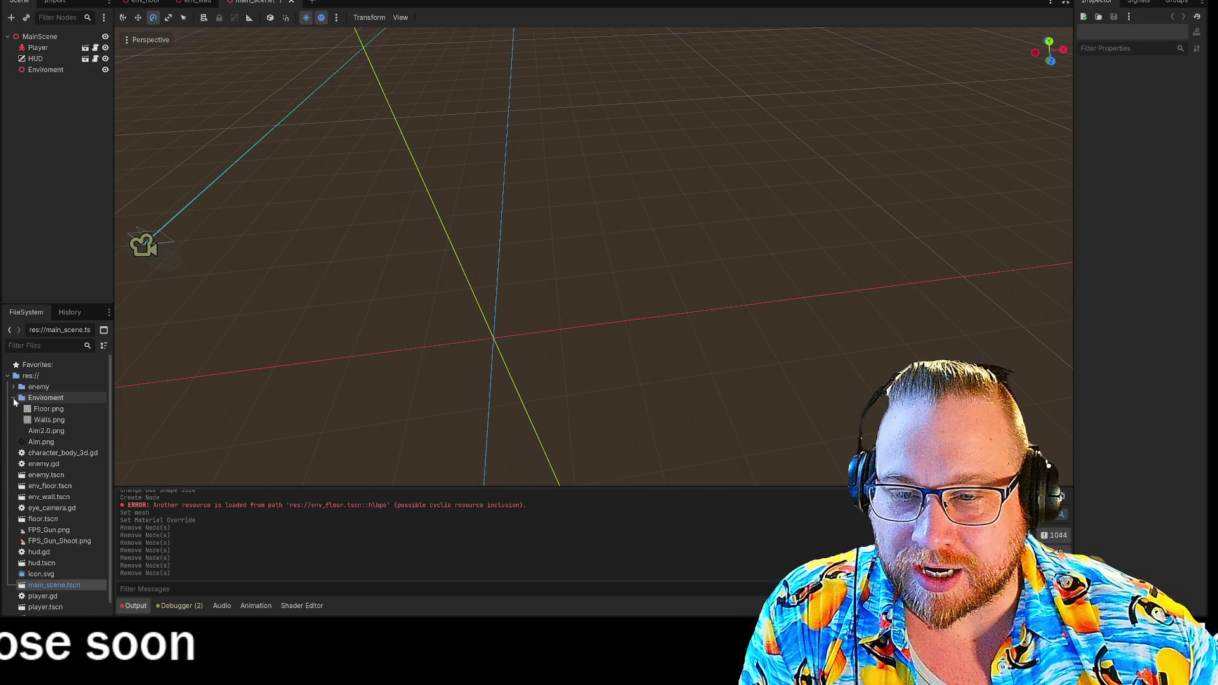
pyautogui.scroll(-1, 51, 517)
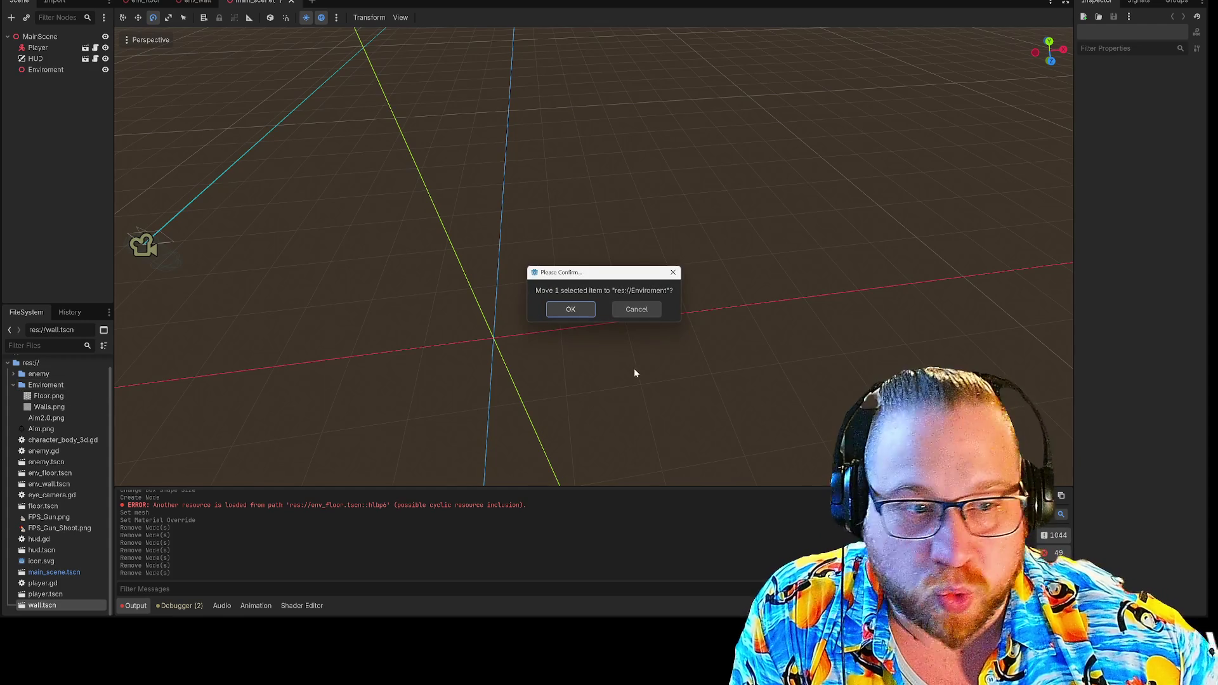
pyautogui.click(570, 309)
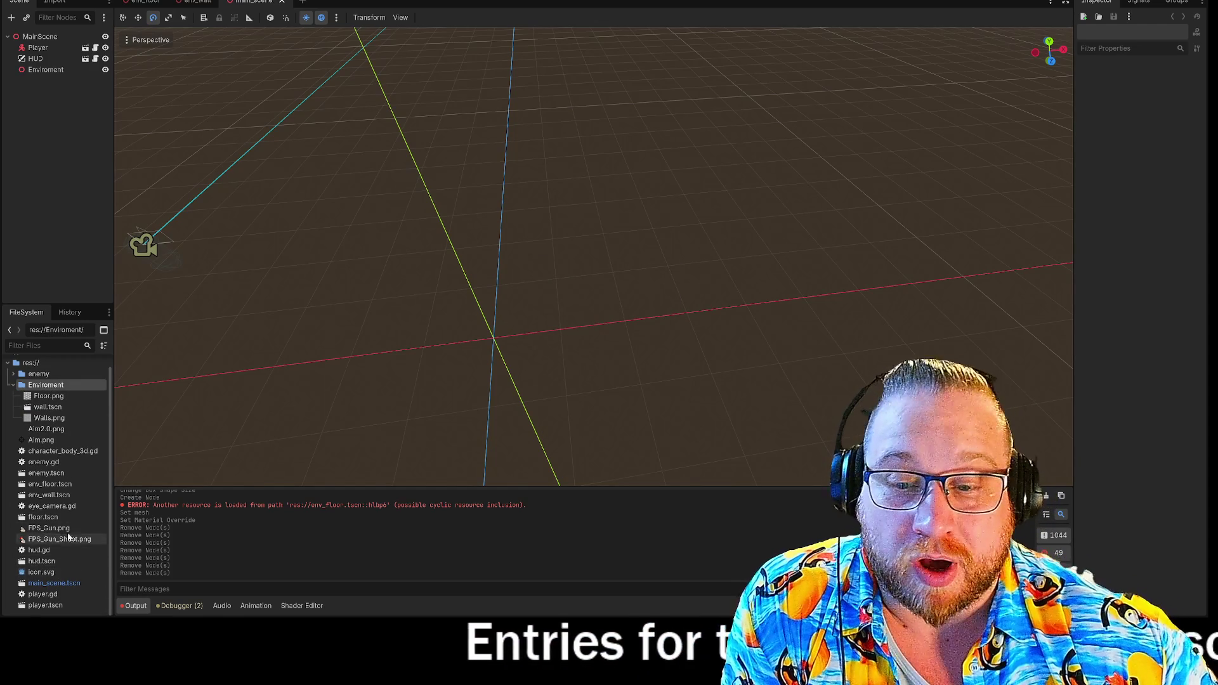
pyautogui.moveTo(45, 522); pyautogui.dragTo(39, 388)
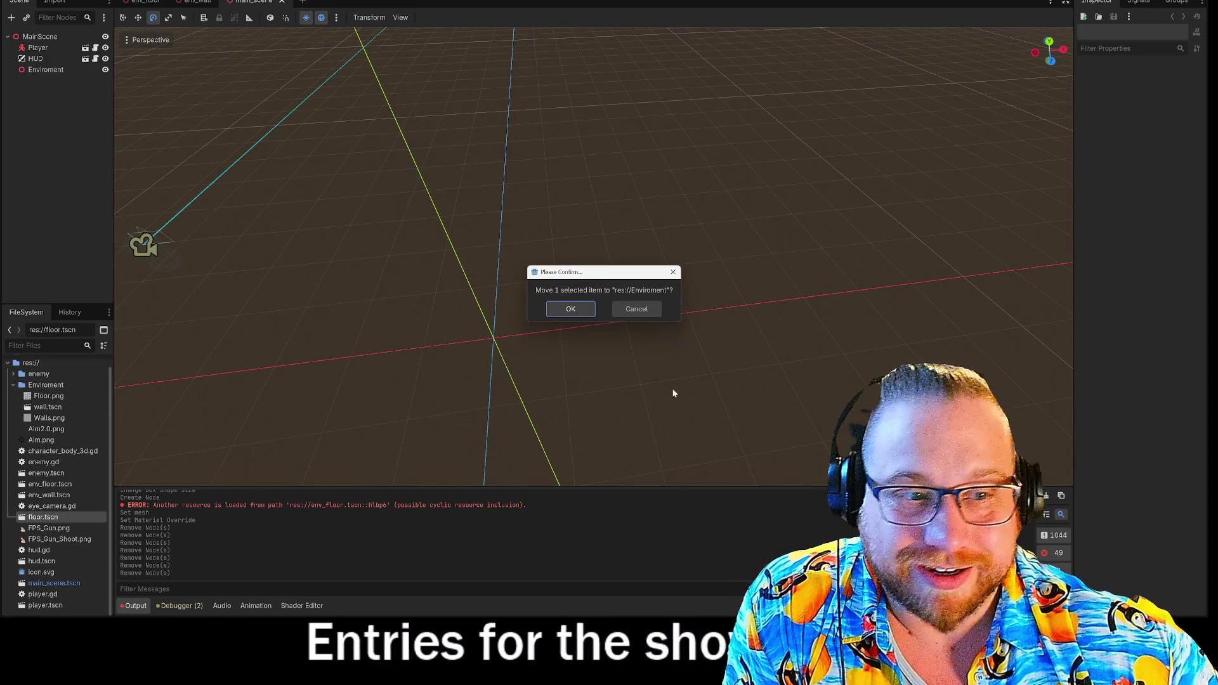
pyautogui.click(571, 309)
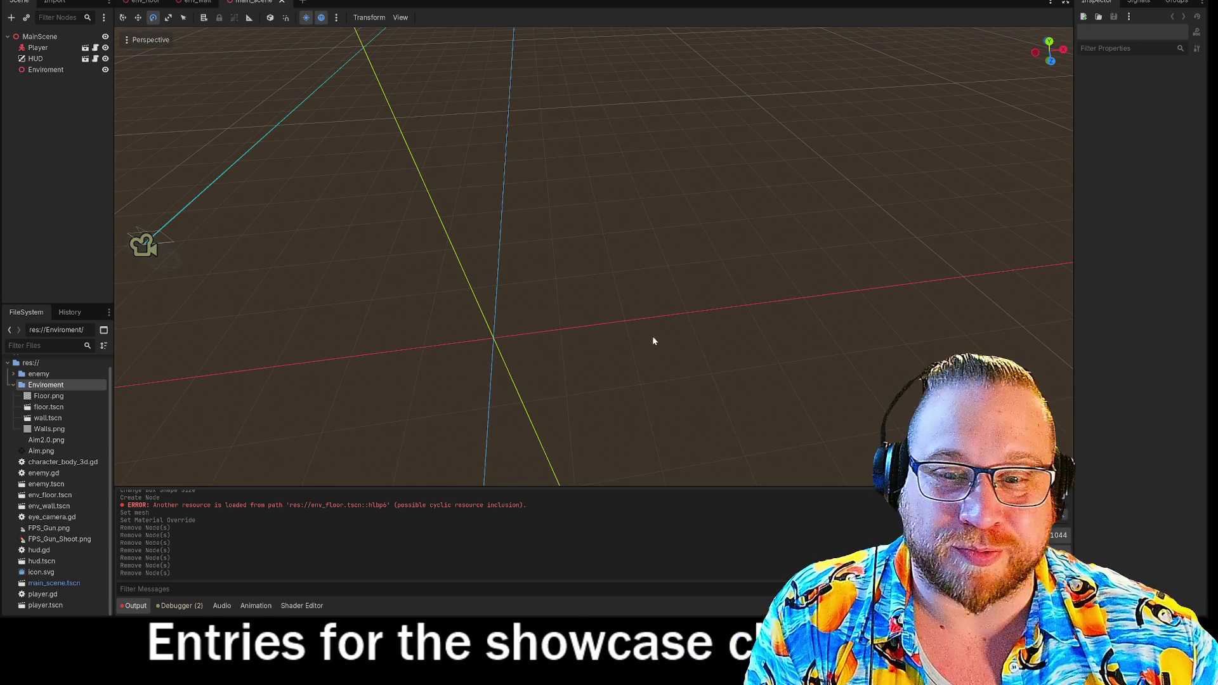
pyautogui.scroll(2, 652, 339)
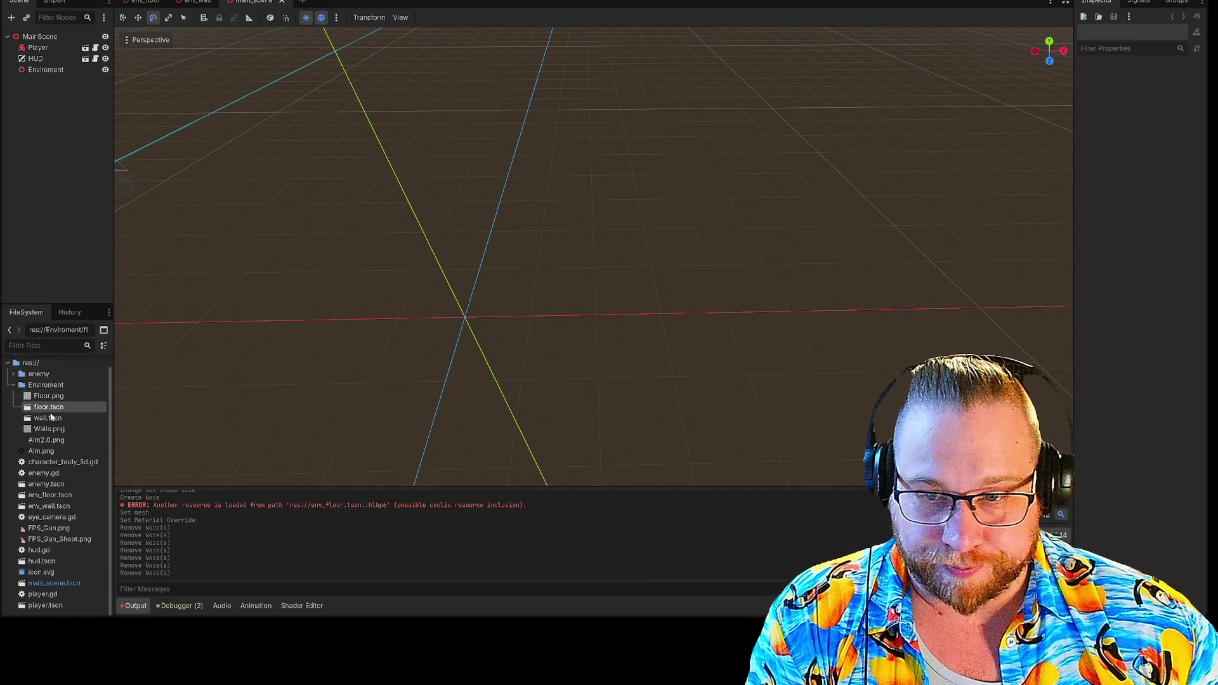
# - Drop a floor.tscn instance into the main scene and orbit around the new floor
pyautogui.moveTo(50, 416)
pyautogui.mouseDown()
pyautogui.moveTo(536, 276)
pyautogui.moveTo(557, 267)
pyautogui.moveTo(553, 257)
pyautogui.mouseUp()
pyautogui.moveTo(311, 340)
pyautogui.mouseDown()
pyautogui.moveTo(745, 322)
pyautogui.moveTo(742, 239)
pyautogui.moveTo(750, 377)
pyautogui.moveTo(755, 345)
pyautogui.mouseUp()
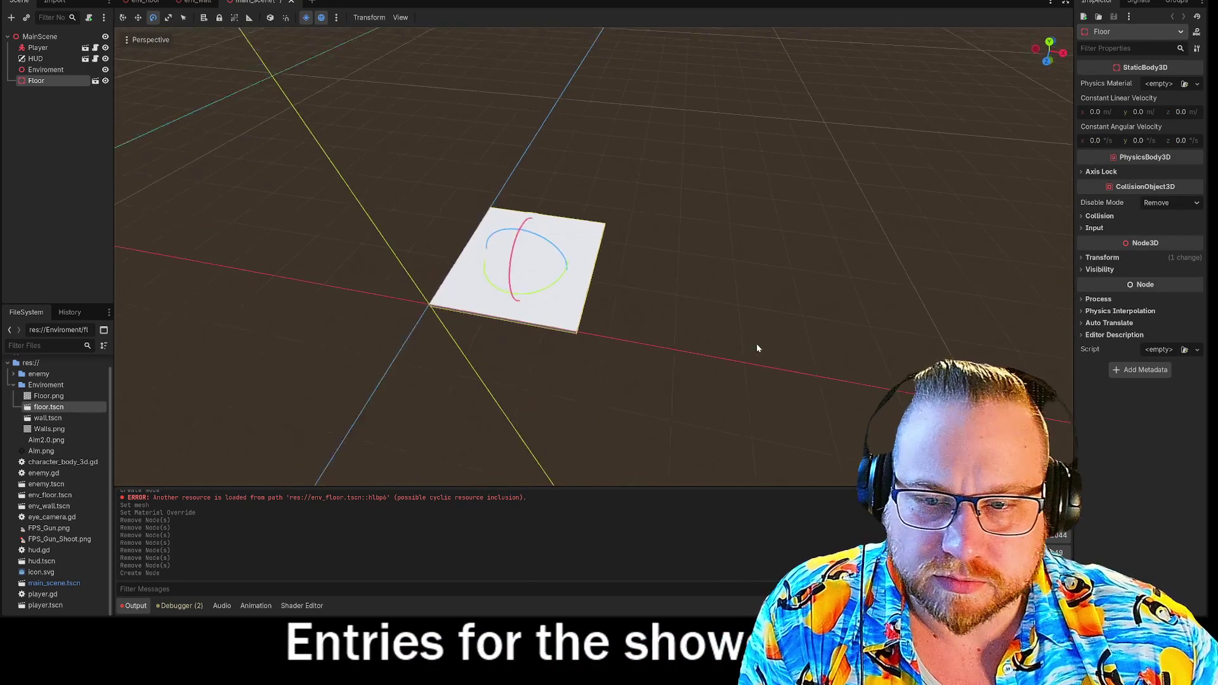
pyautogui.scroll(5, 750, 341)
pyautogui.scroll(-3, 765, 314)
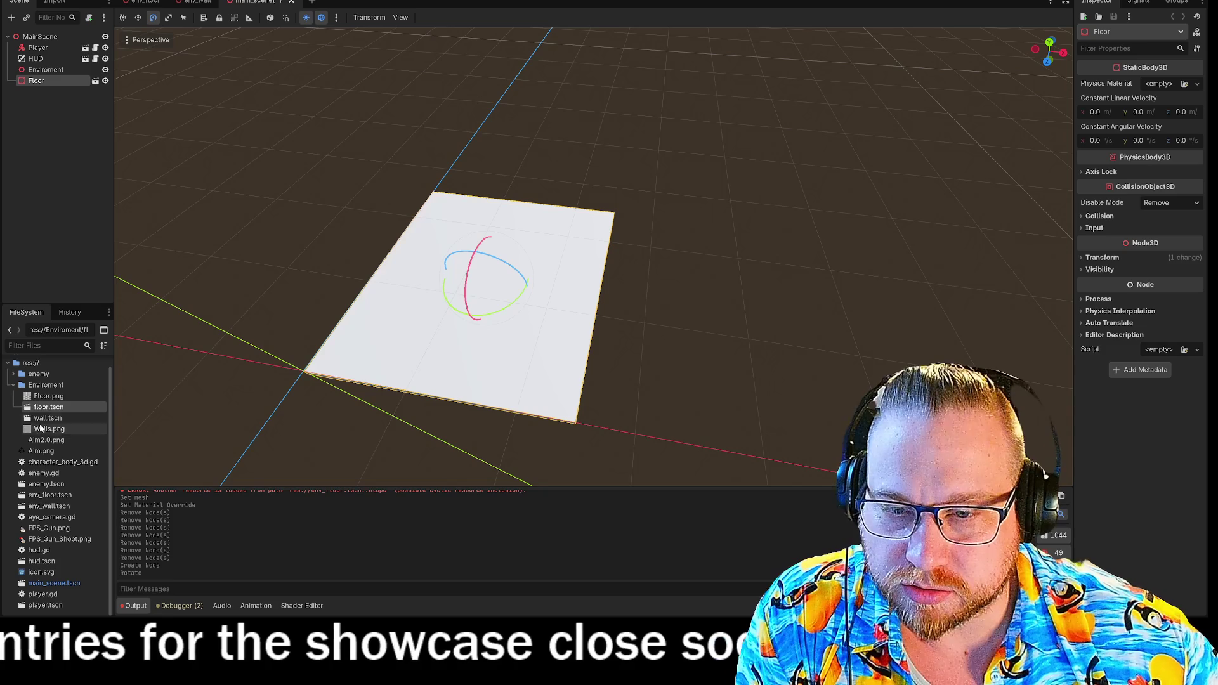
# - Switch between the env_floor and env_wall scenes to inspect them, ending on the wall scene
pyautogui.moveTo(48, 406); pyautogui.dragTo(145, 5)
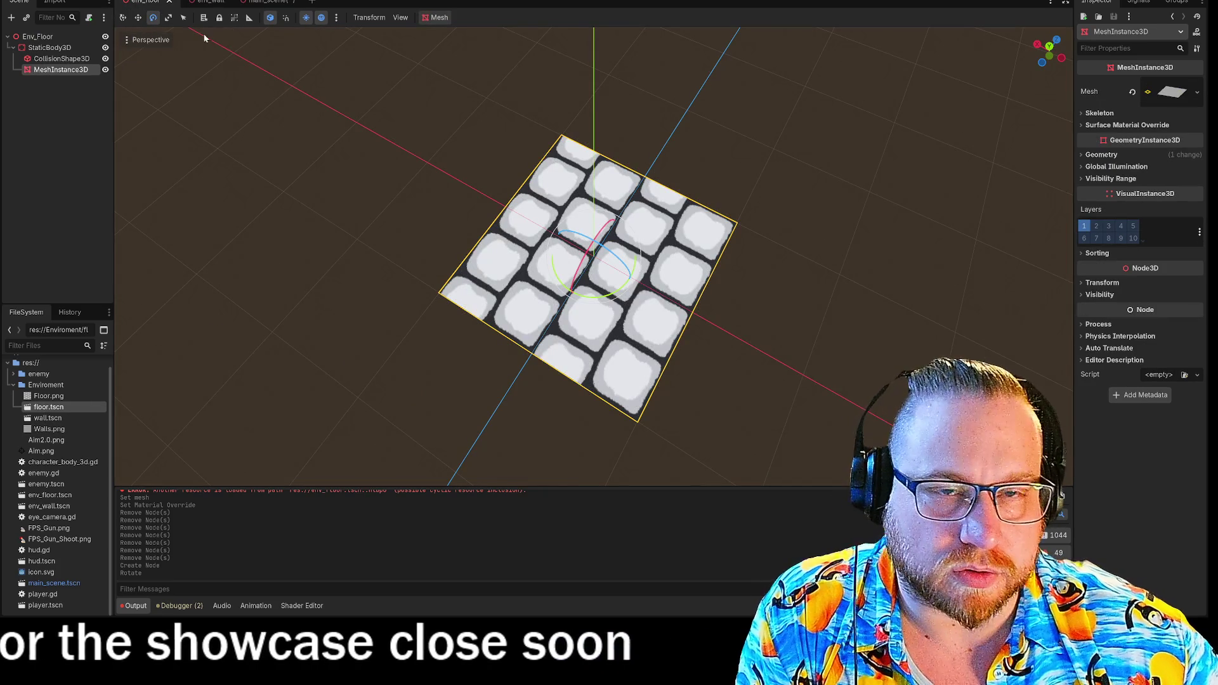
pyautogui.rightClick(153, 3)
pyautogui.press('Escape')
pyautogui.click(208, 2)
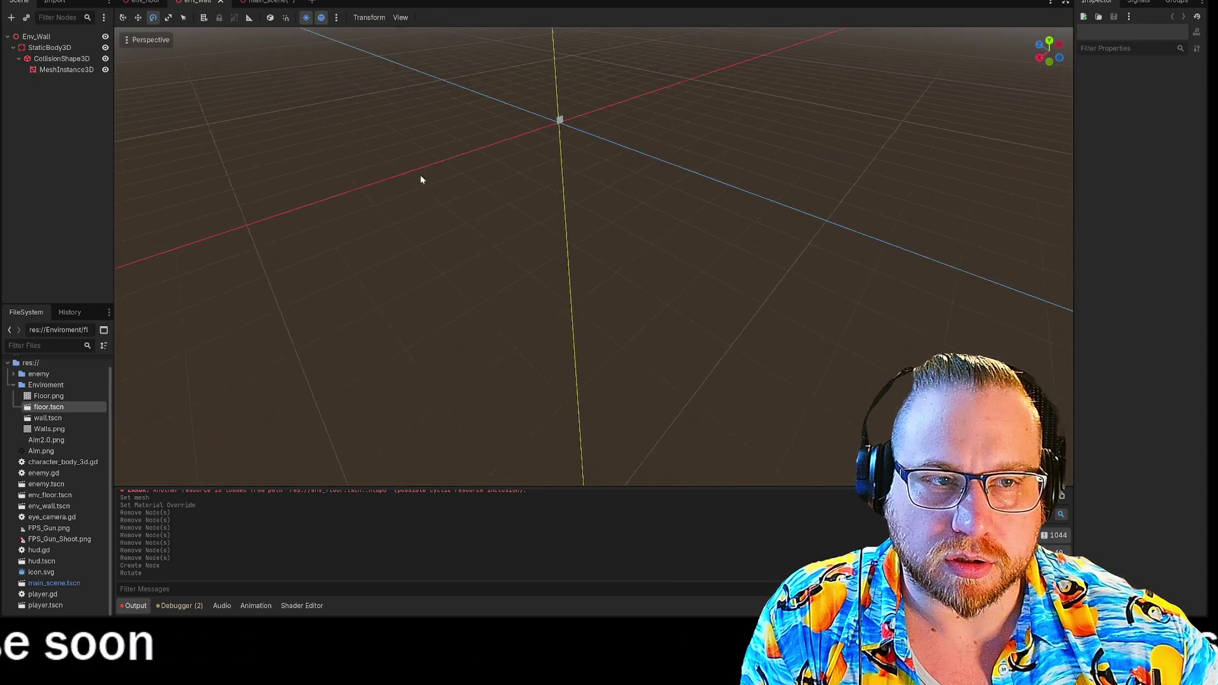
pyautogui.scroll(-3, 421, 179)
pyautogui.moveTo(571, 99); pyautogui.dragTo(576, 129)
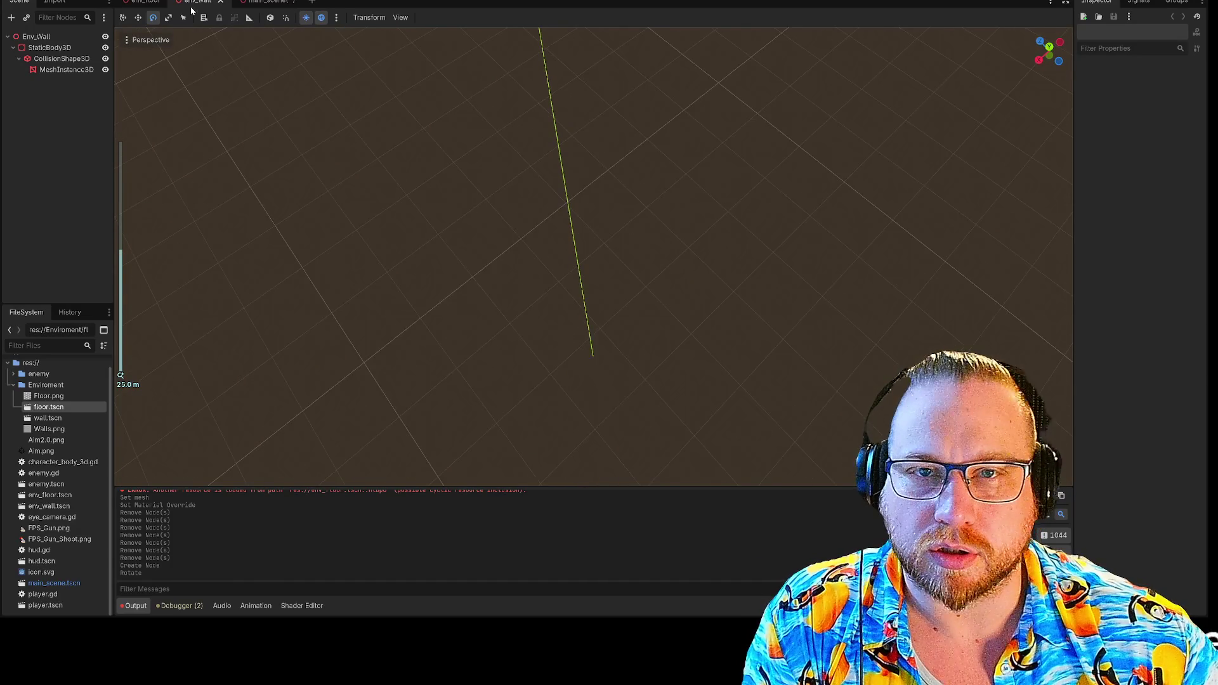
pyautogui.click(144, 4)
pyautogui.click(214, 3)
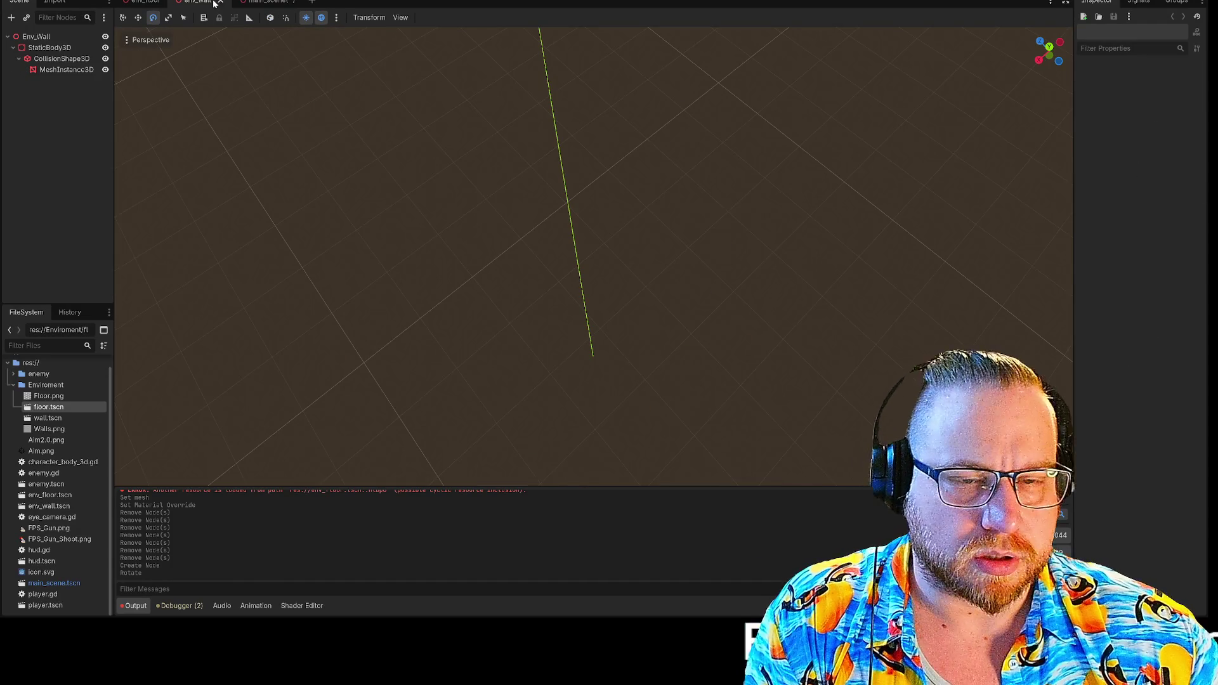
pyautogui.scroll(-5, 435, 238)
pyautogui.scroll(5, 462, 208)
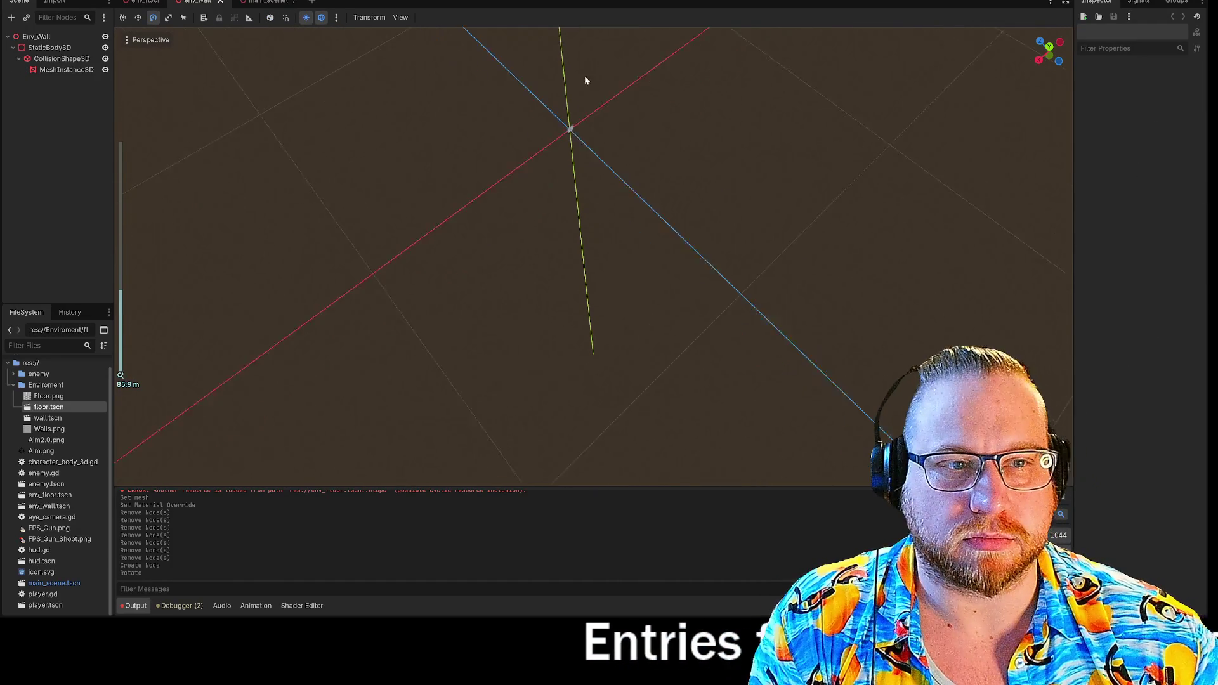
# - Close the env_floor and env_wall scenes, leaving only the main scene open
pyautogui.click(149, 2)
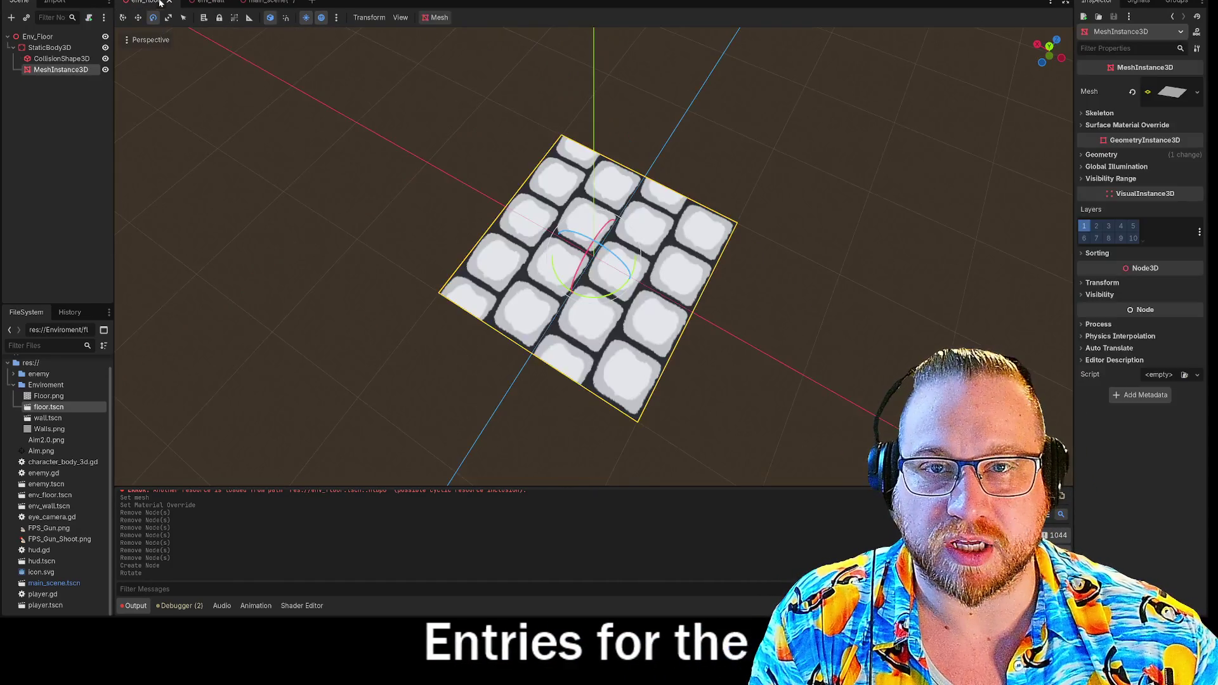
pyautogui.middleClick(150, 2)
pyautogui.middleClick(149, 2)
pyautogui.scroll(-3, 713, 329)
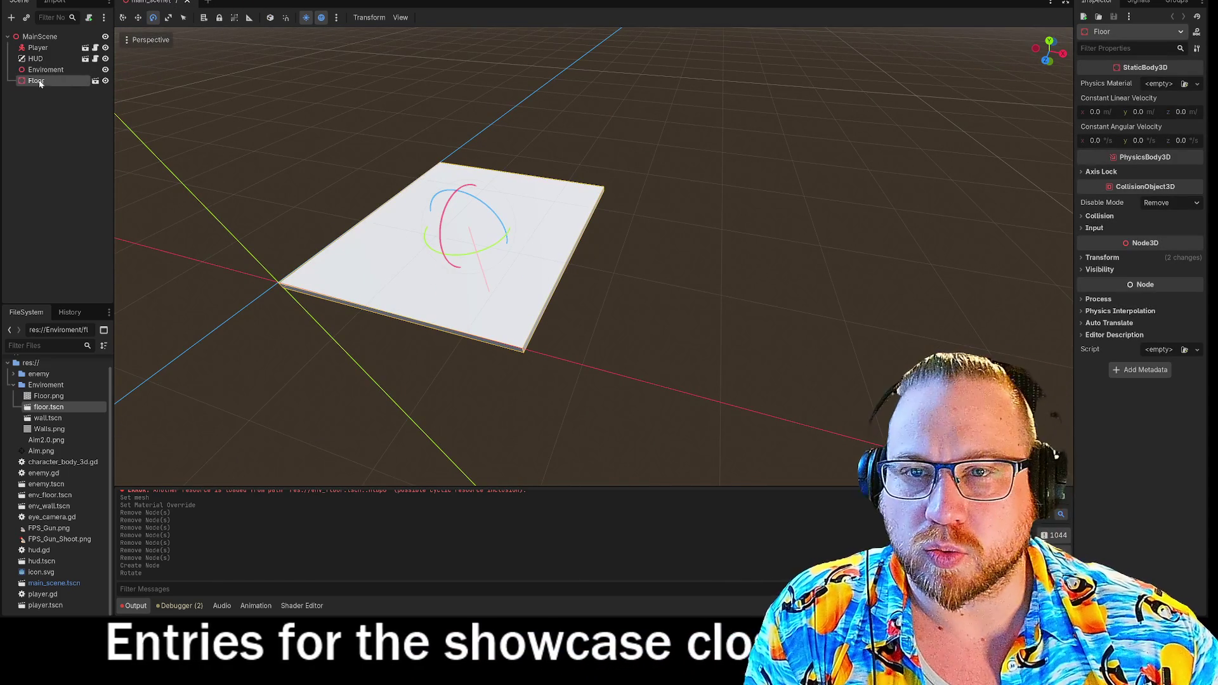
# - Nest the Floor node under Enviroment and do a quick F5 test run
pyautogui.moveTo(39, 81); pyautogui.dragTo(44, 70)
pyautogui.press('F5')
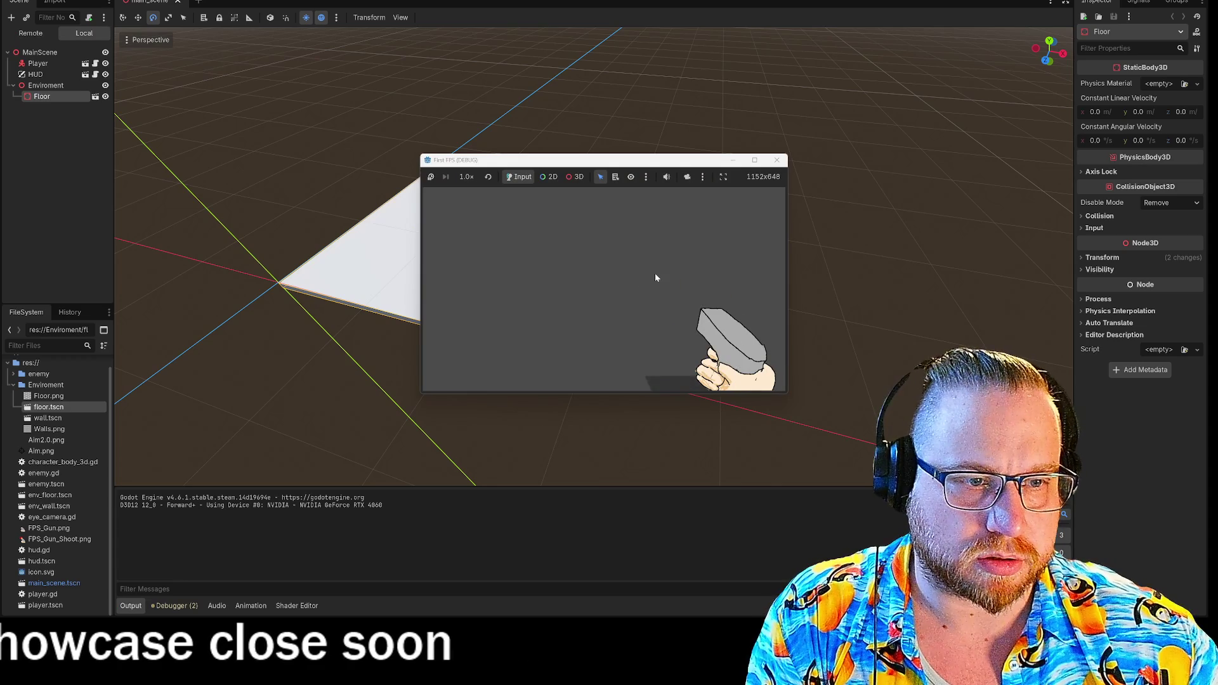
pyautogui.click(777, 160)
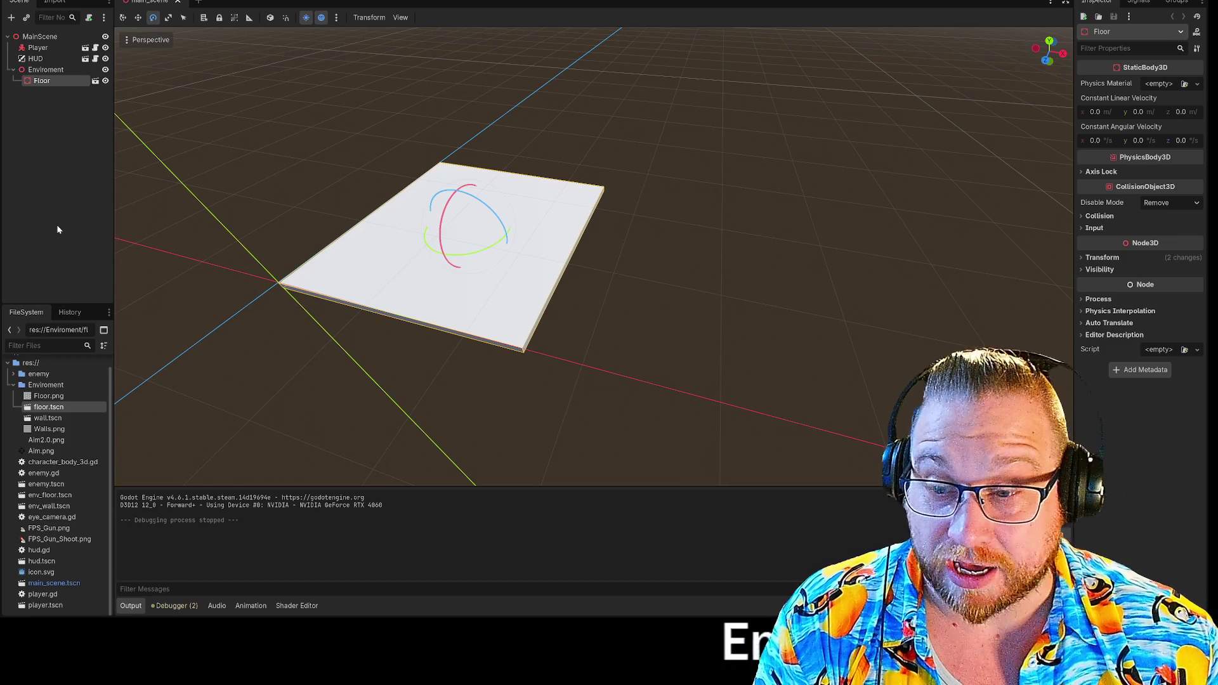
pyautogui.rightClick(33, 71)
pyautogui.click(80, 83)
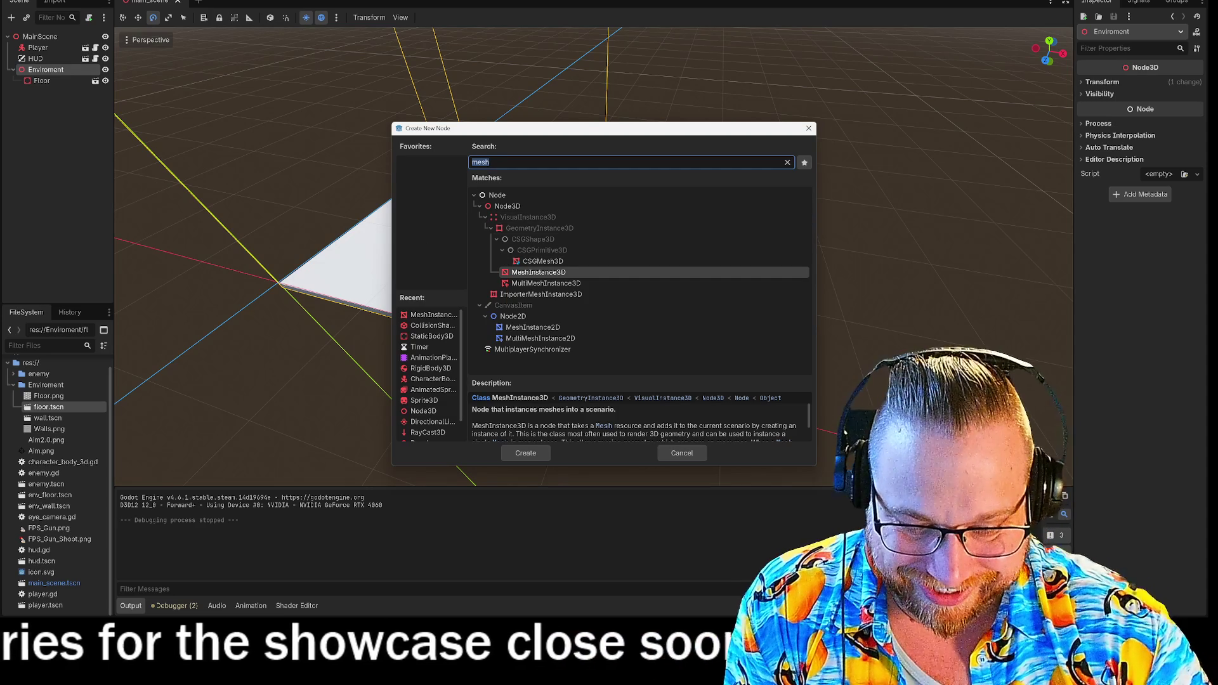
pyautogui.write('li')
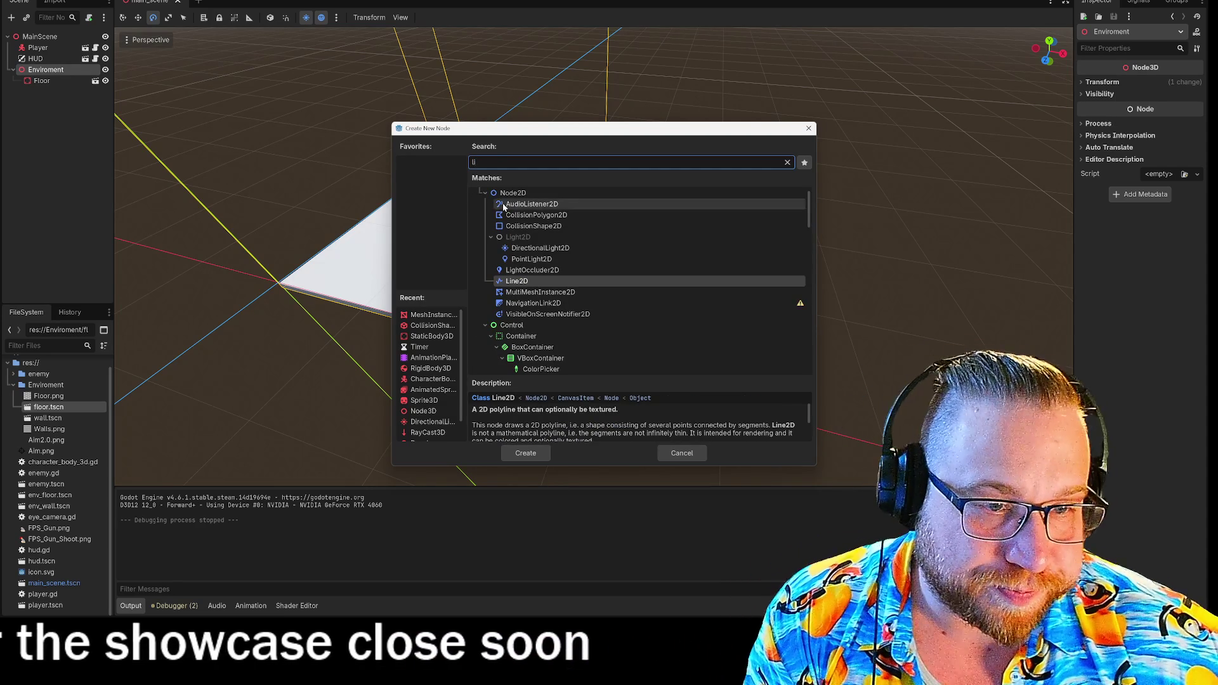
pyautogui.scroll(-2, 529, 271)
pyautogui.scroll(2, 529, 271)
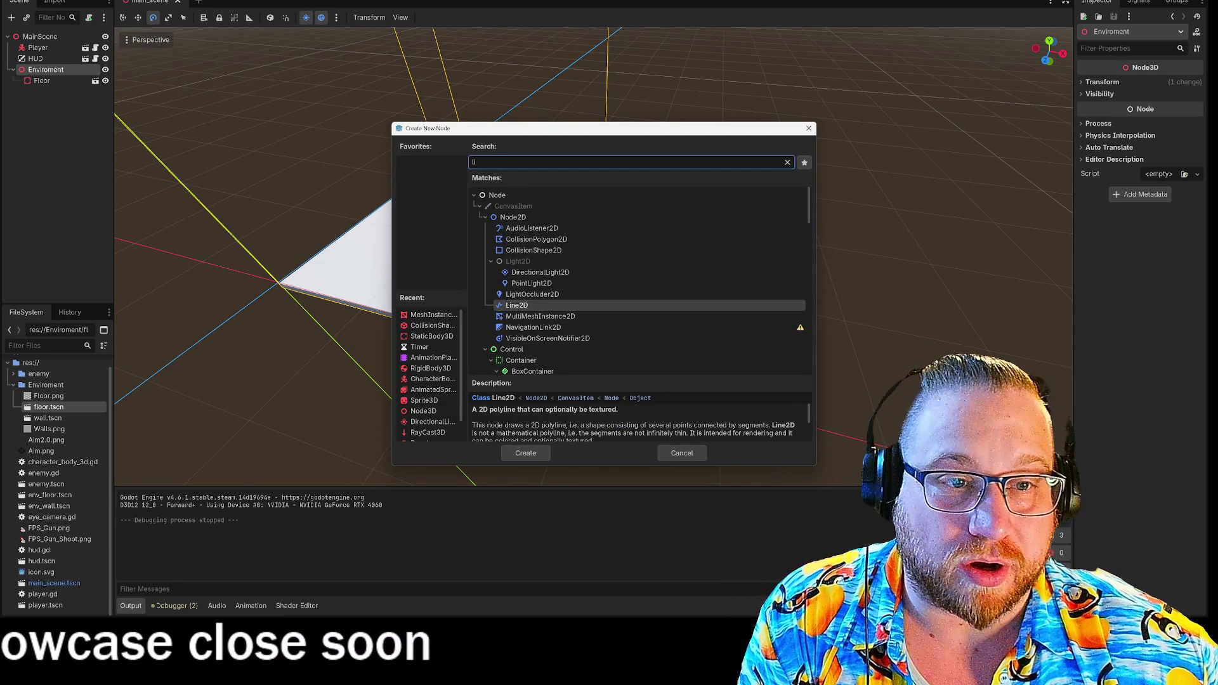
pyautogui.write('ght')
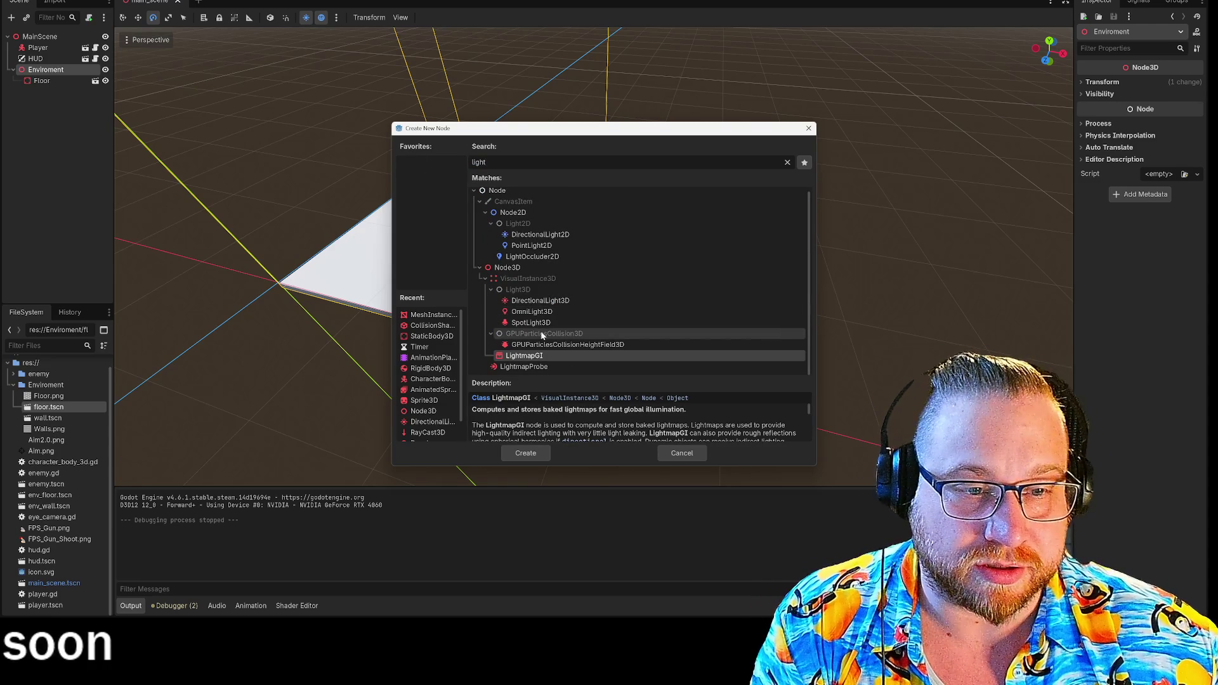
pyautogui.click(527, 325)
pyautogui.click(525, 452)
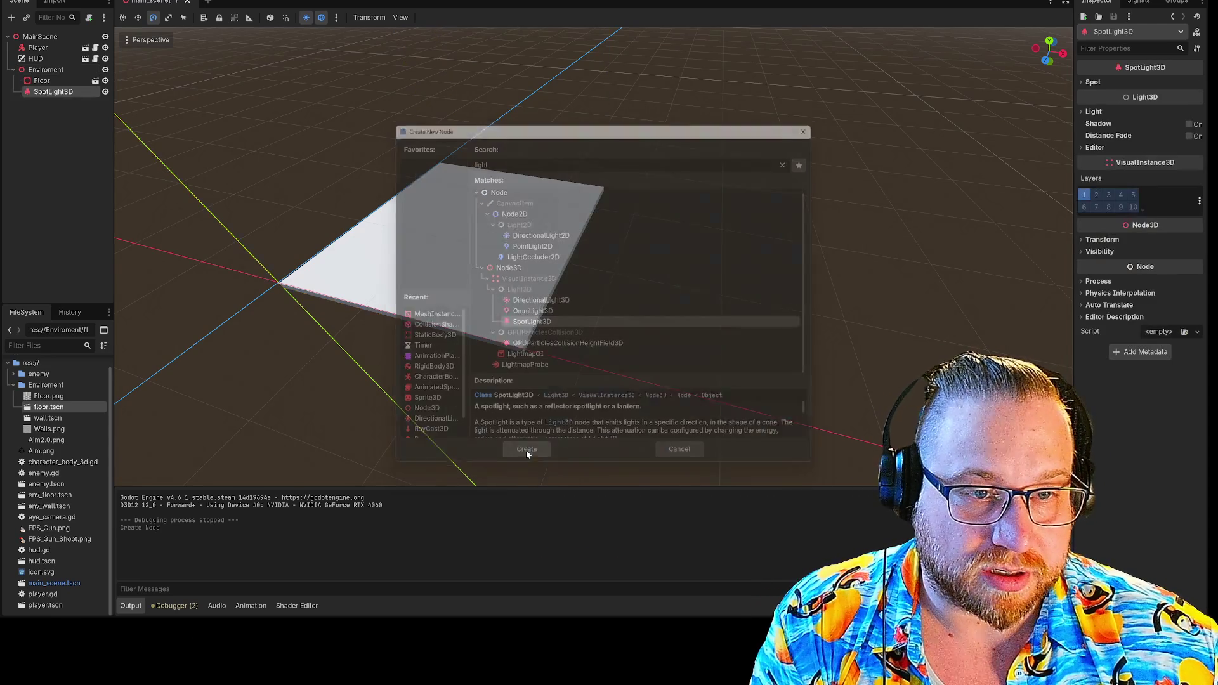
pyautogui.scroll(3, 714, 252)
pyautogui.scroll(-8, 728, 250)
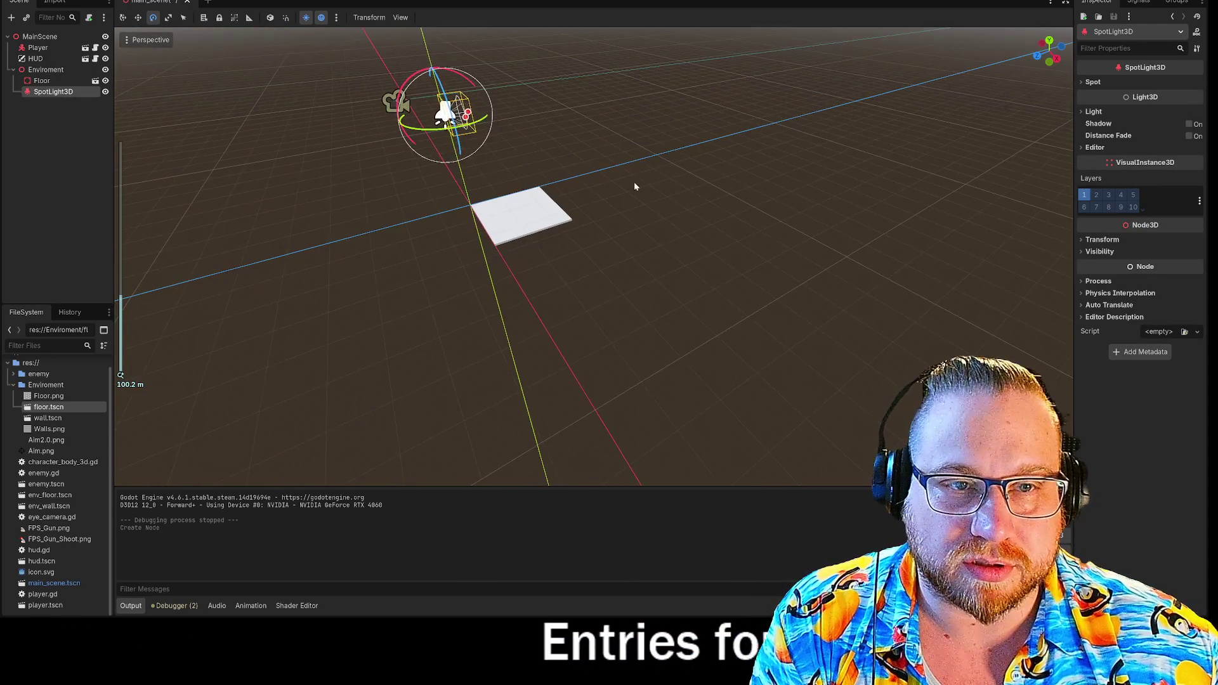
pyautogui.scroll(2, 634, 184)
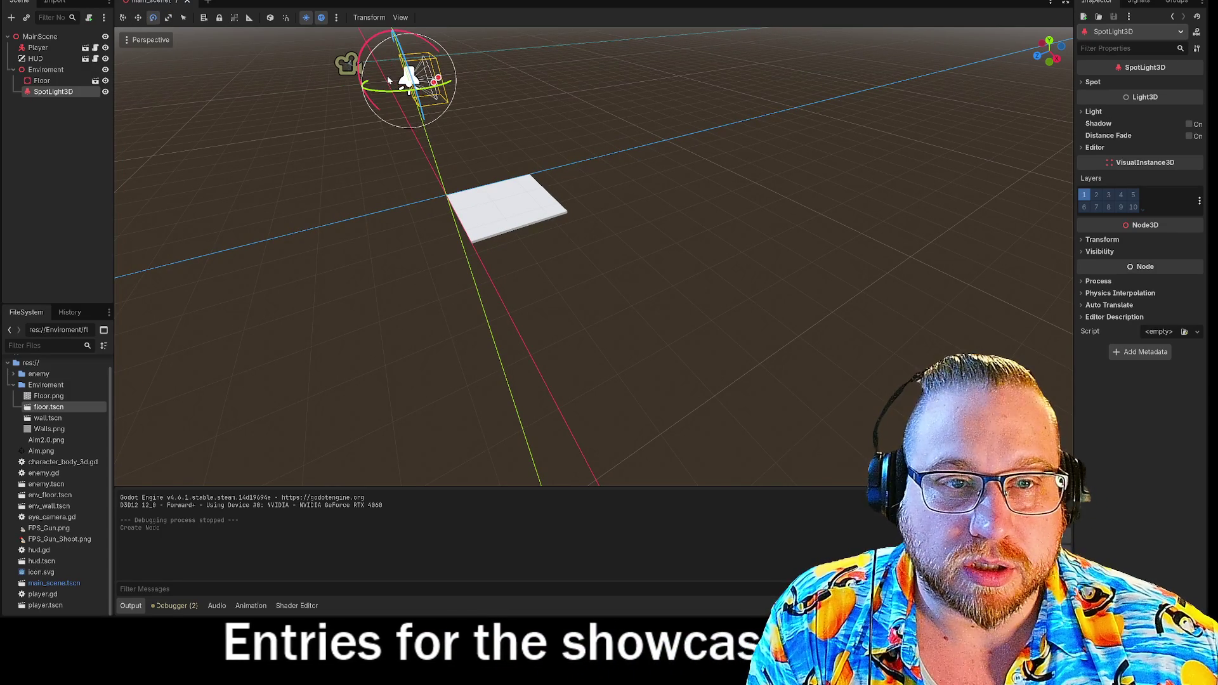
pyautogui.press('r')
pyautogui.moveTo(348, 90)
pyautogui.mouseDown()
pyautogui.moveTo(473, 86)
pyautogui.moveTo(458, 109)
pyautogui.moveTo(470, 144)
pyautogui.mouseUp()
pyautogui.moveTo(534, 184); pyautogui.dragTo(590, 202)
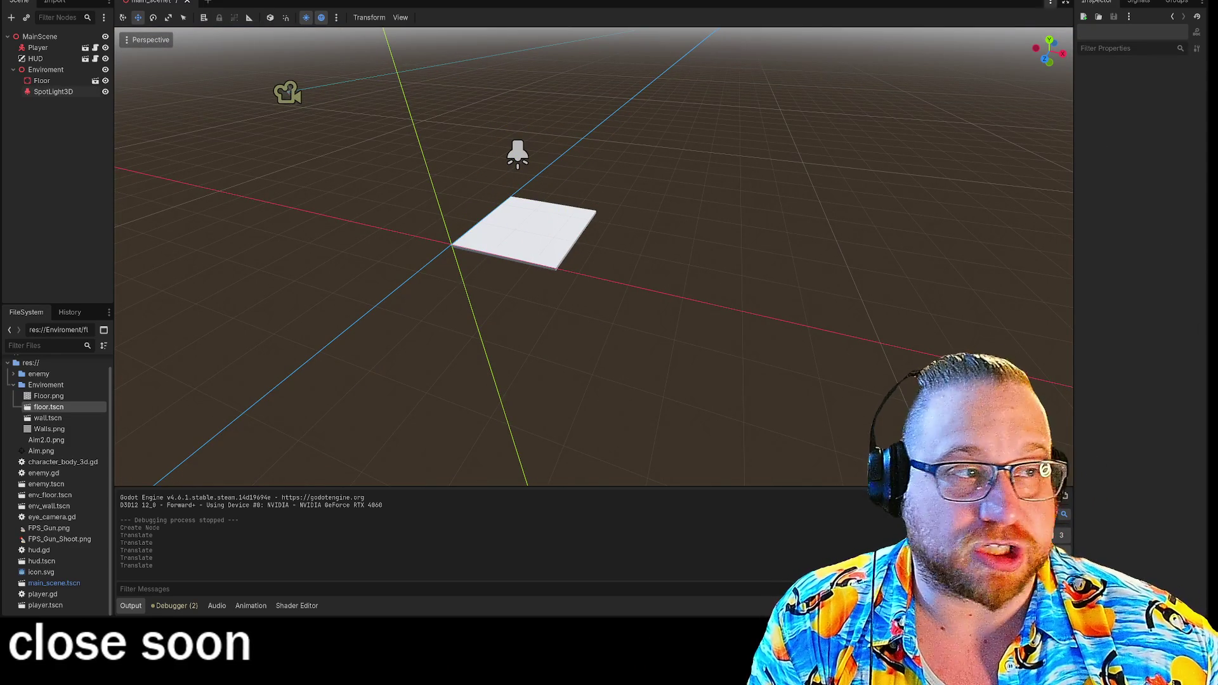
pyautogui.press('F5')
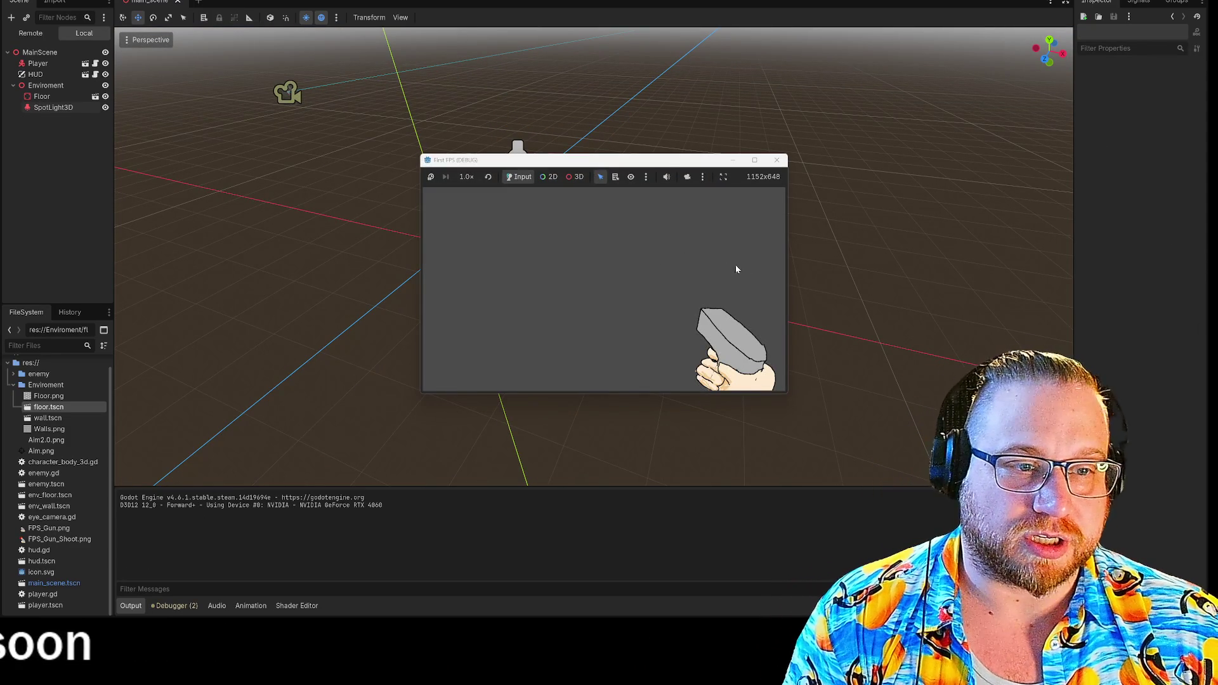
pyautogui.click(779, 159)
pyautogui.click(517, 149)
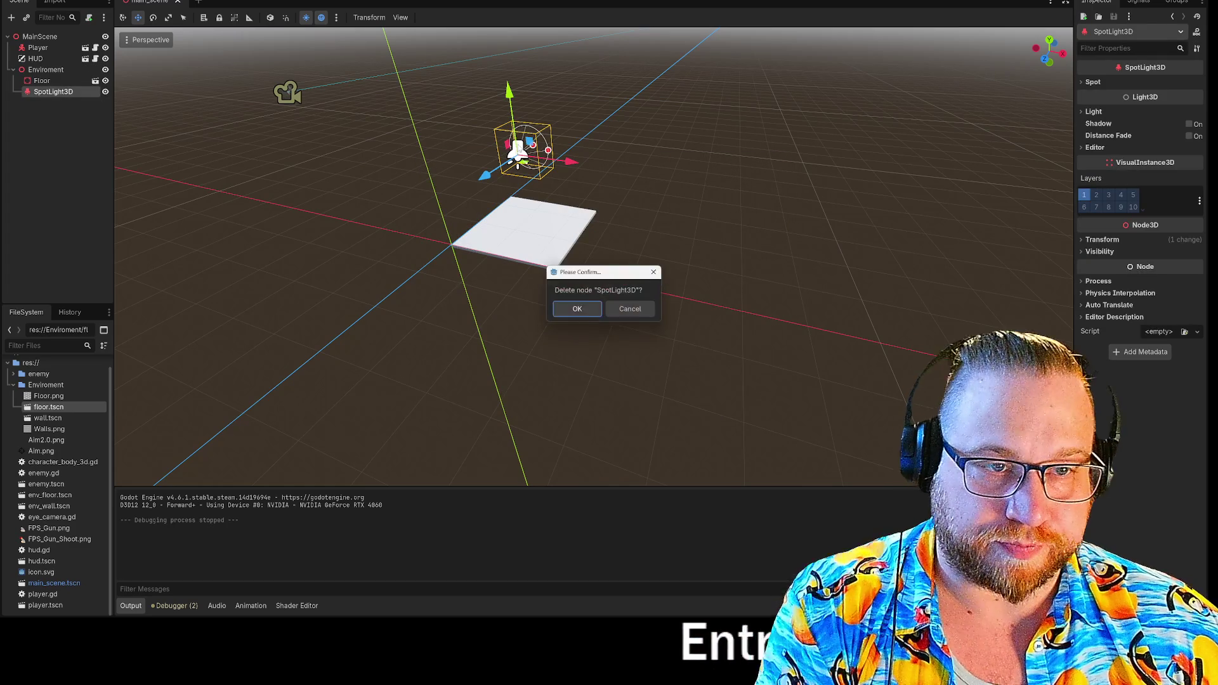
pyautogui.click(578, 309)
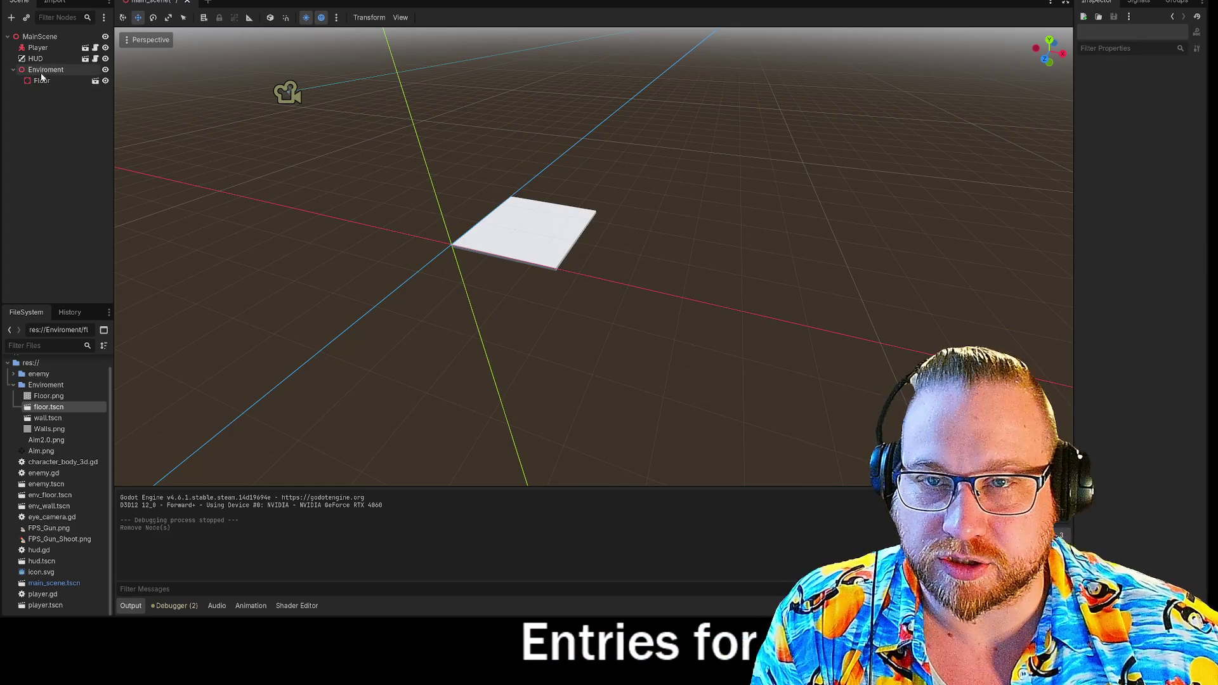
# - Add a DirectionalLight3D as a child of the Enviroment node
pyautogui.rightClick(41, 73)
pyautogui.click(70, 83)
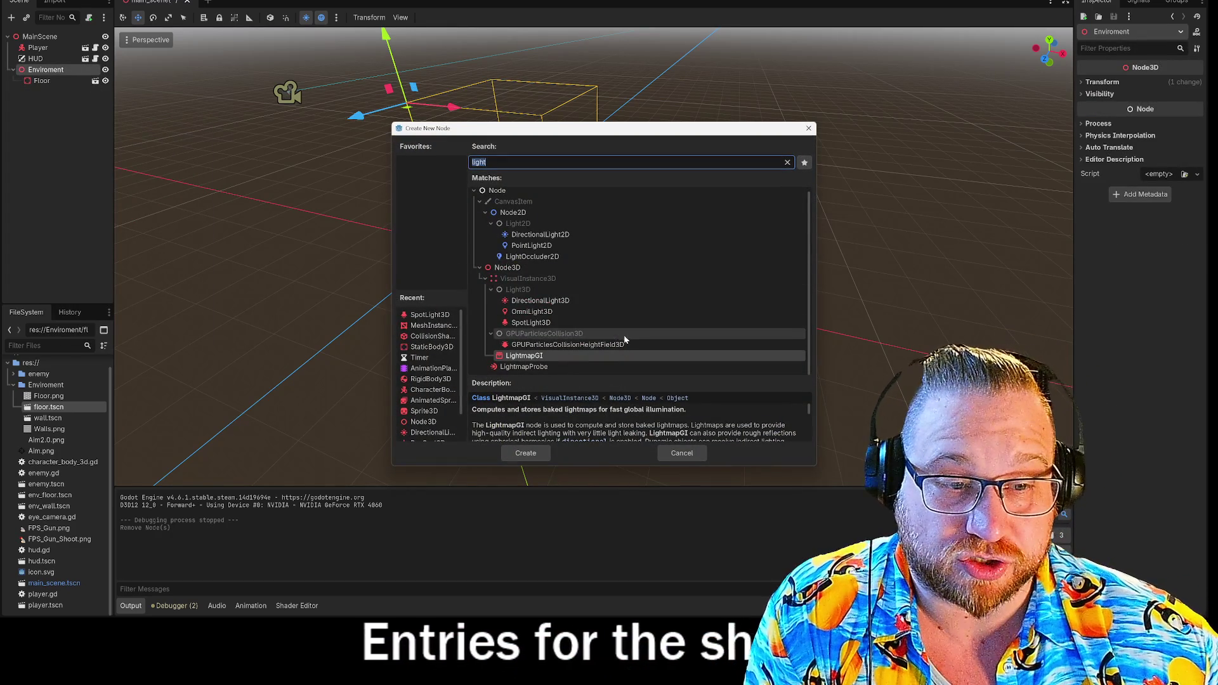
pyautogui.click(568, 302)
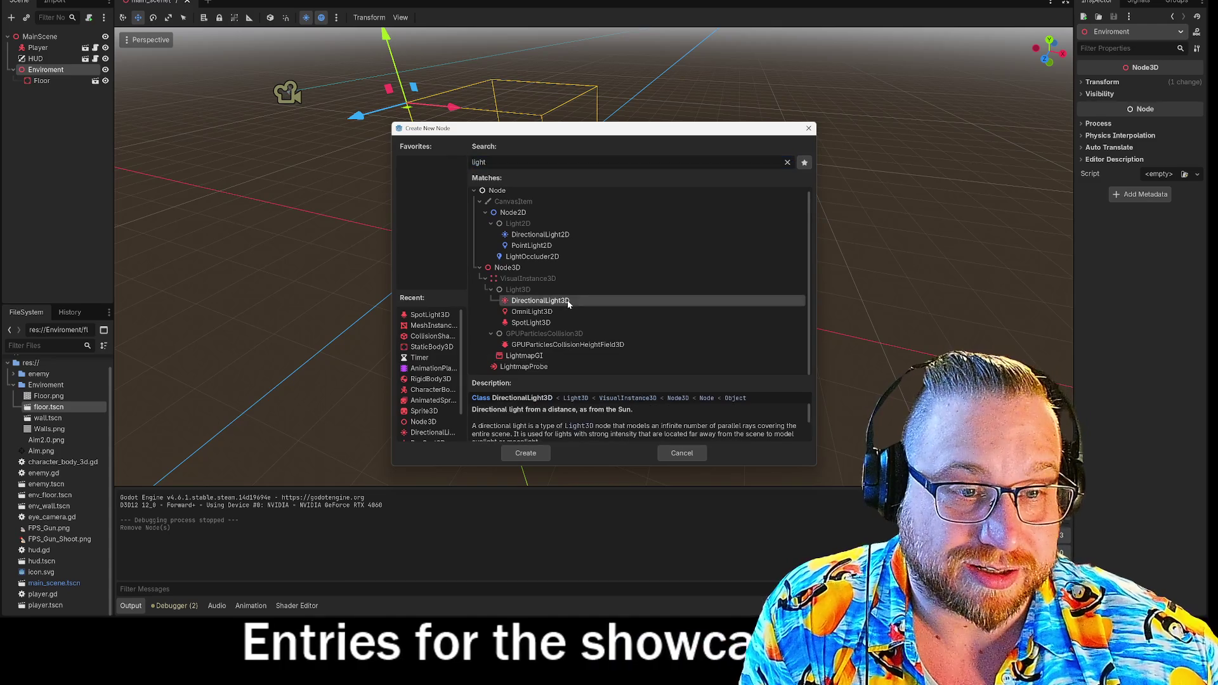
pyautogui.click(526, 453)
# - Tilt the directional light slightly and play-test the lighting with F5
pyautogui.moveTo(426, 97)
pyautogui.mouseDown()
pyautogui.moveTo(628, 150)
pyautogui.moveTo(409, 206)
pyautogui.mouseUp()
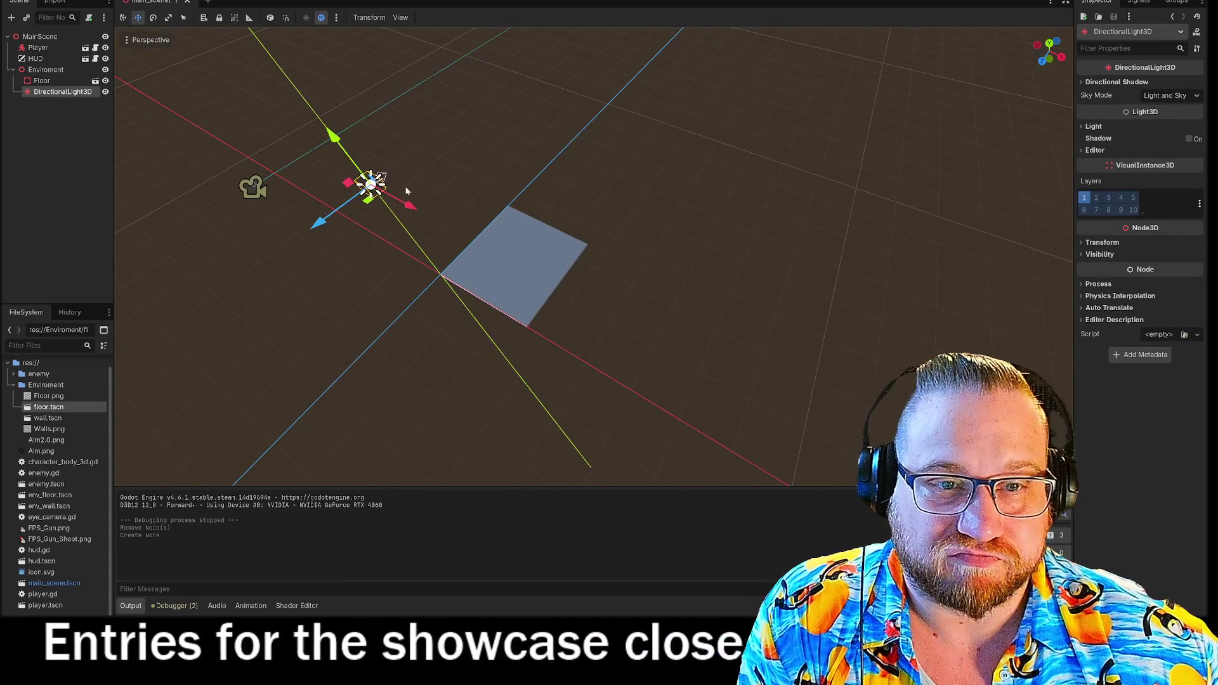
pyautogui.press('e')
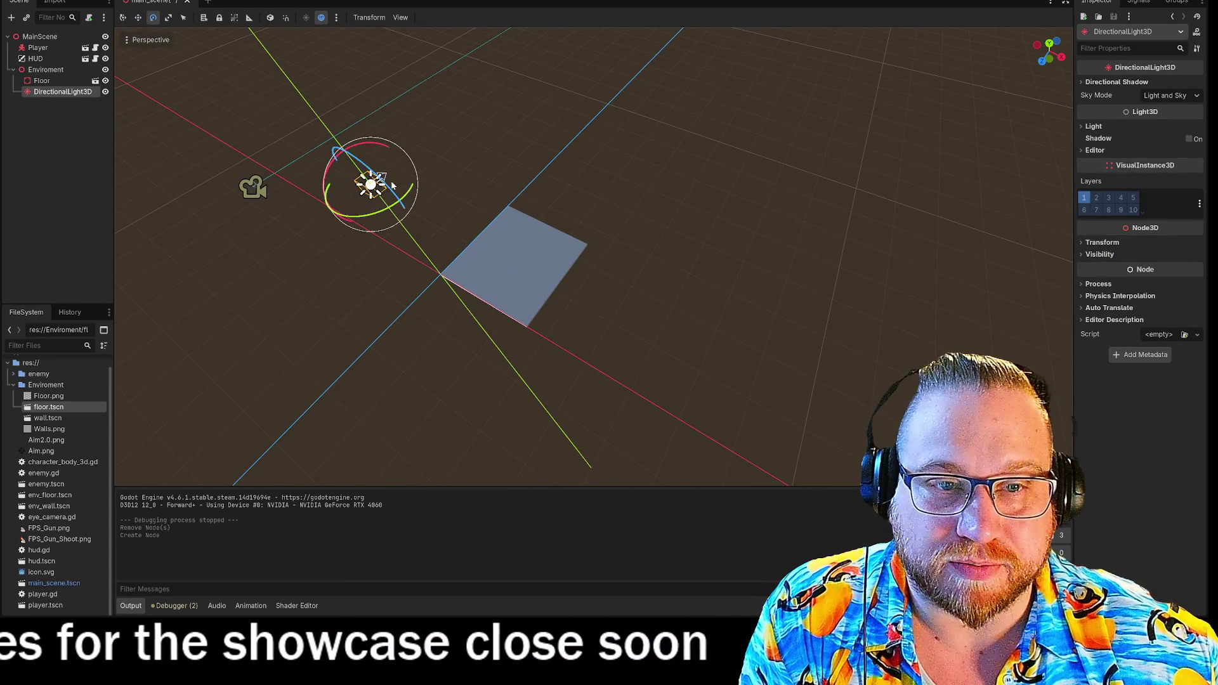
pyautogui.moveTo(337, 155); pyautogui.dragTo(438, 147)
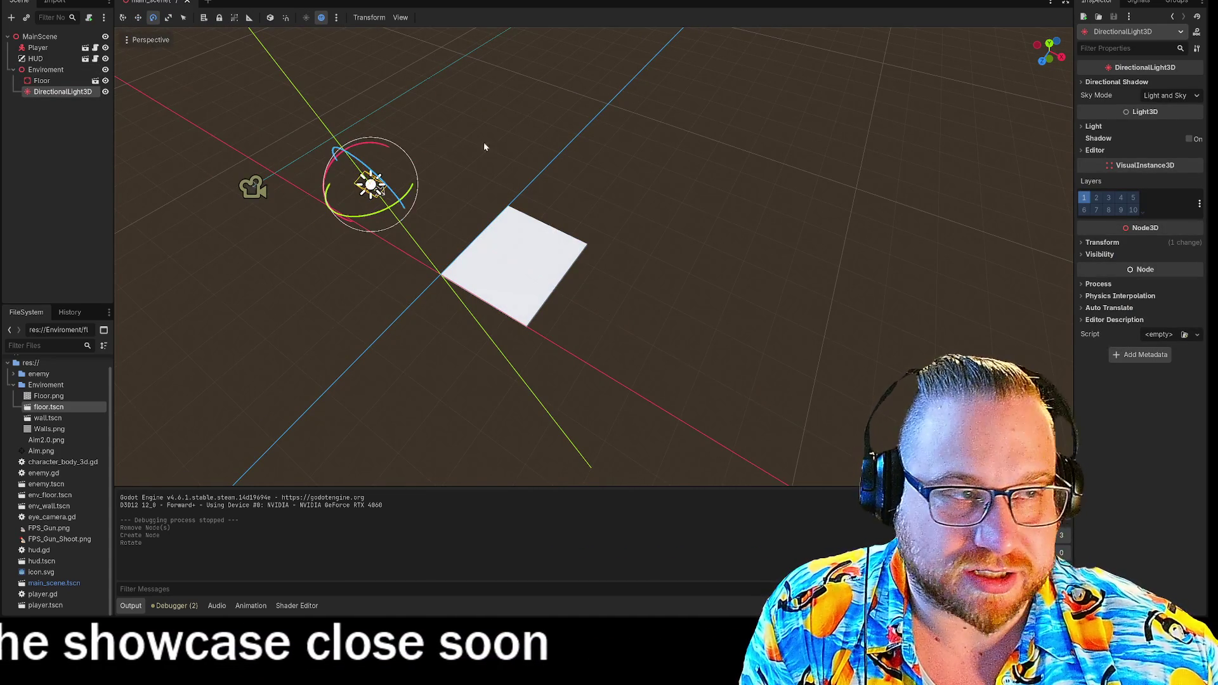
pyautogui.press('F5')
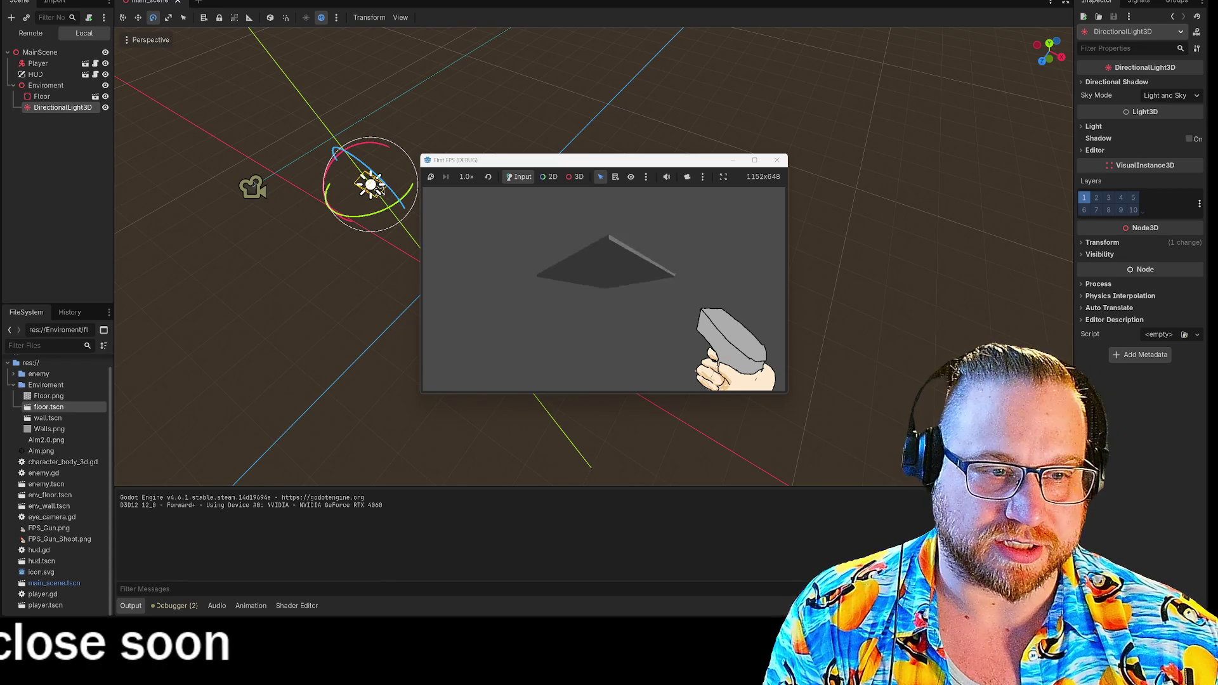
pyautogui.press('Escape')
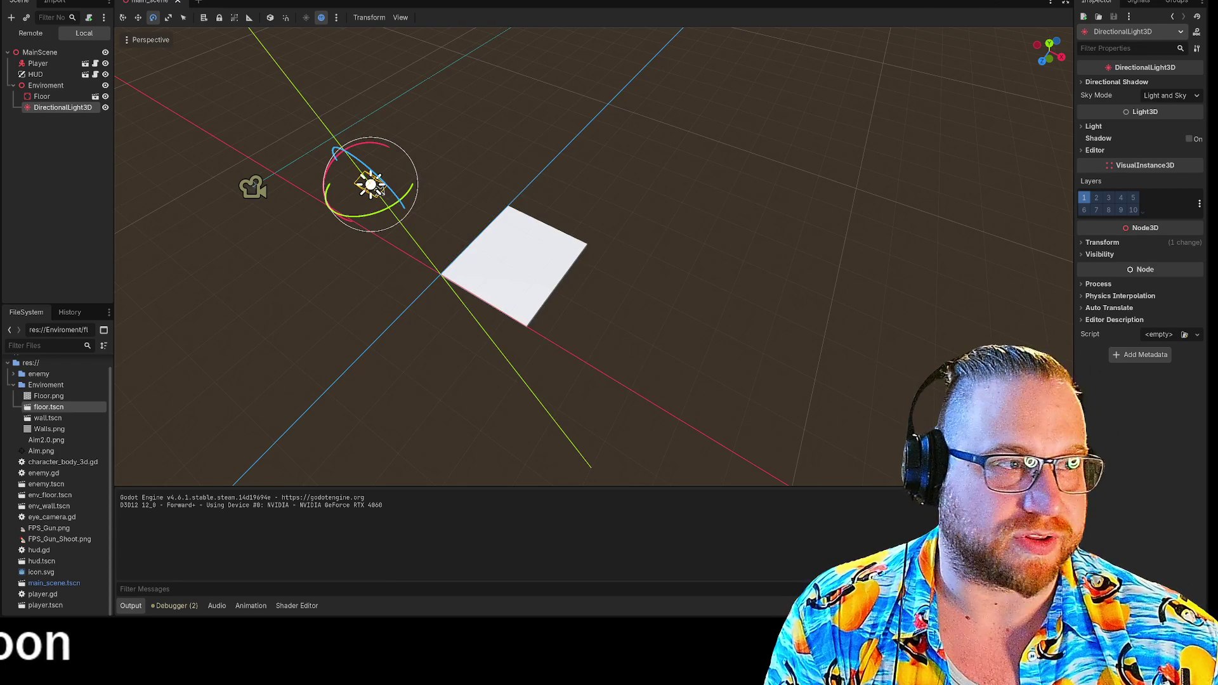
# - Move the Player down and across to about 2.404, 2.897, -3.17, just above the floor's corner
pyautogui.click(282, 142)
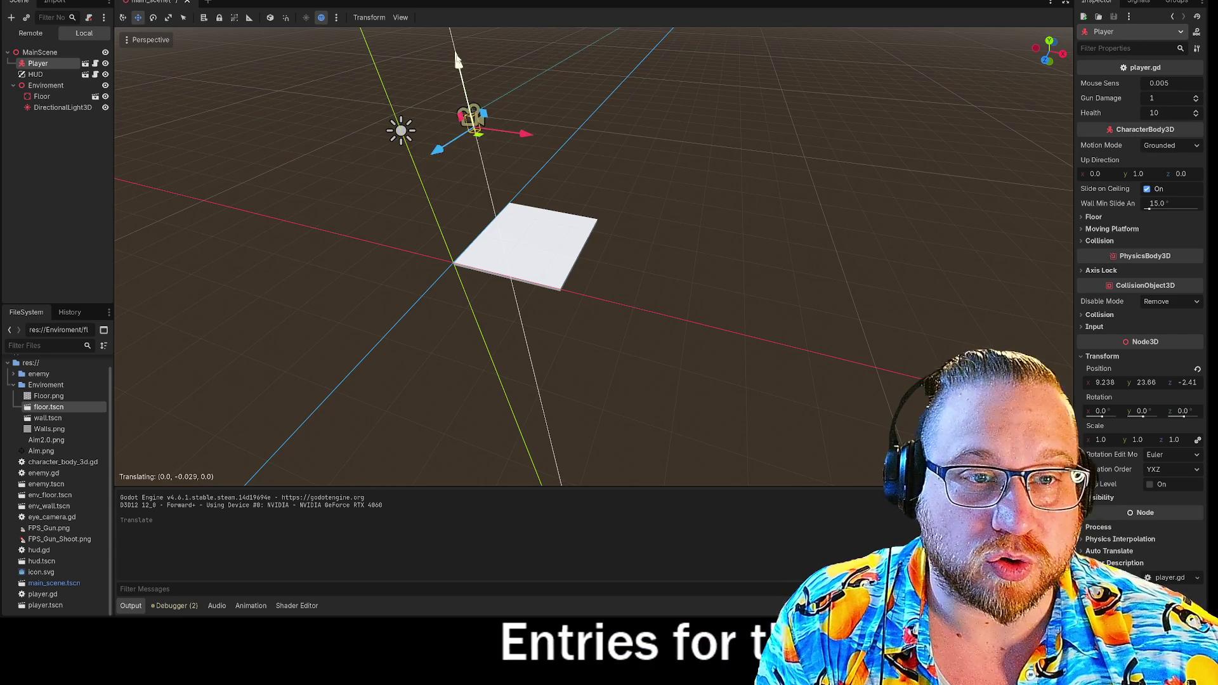
pyautogui.moveTo(484, 216); pyautogui.dragTo(484, 210)
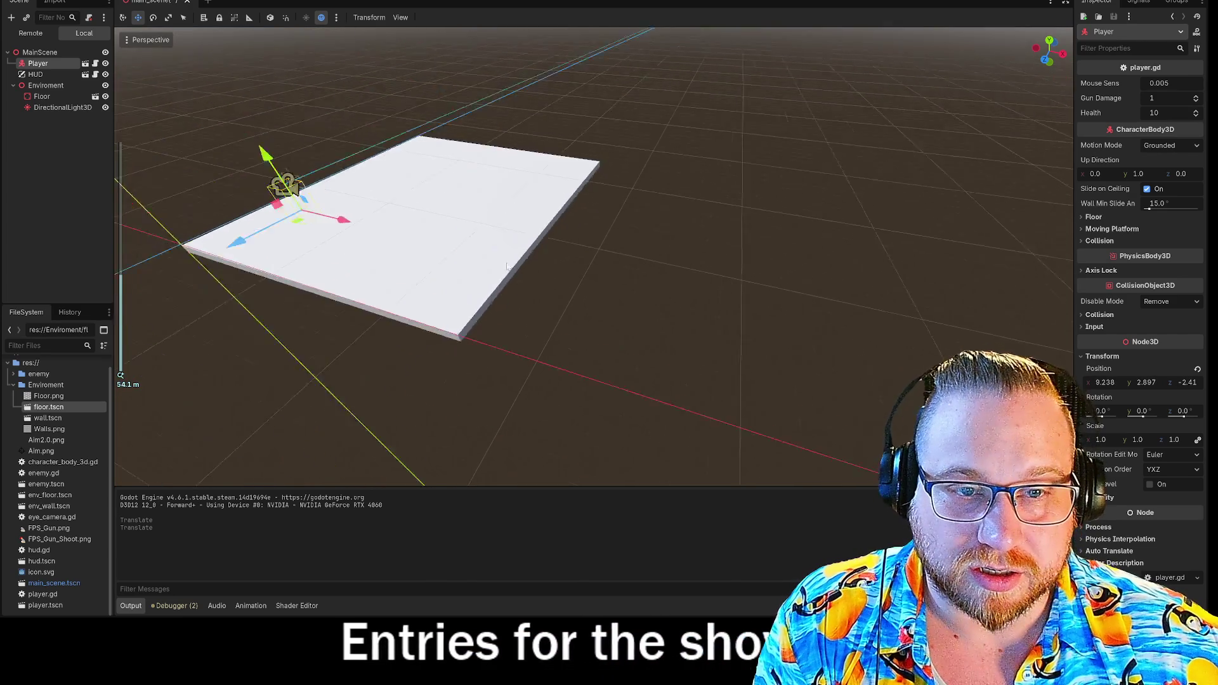
pyautogui.scroll(3, 550, 340)
pyautogui.moveTo(583, 285); pyautogui.dragTo(454, 293)
pyautogui.moveTo(398, 351); pyautogui.dragTo(389, 359)
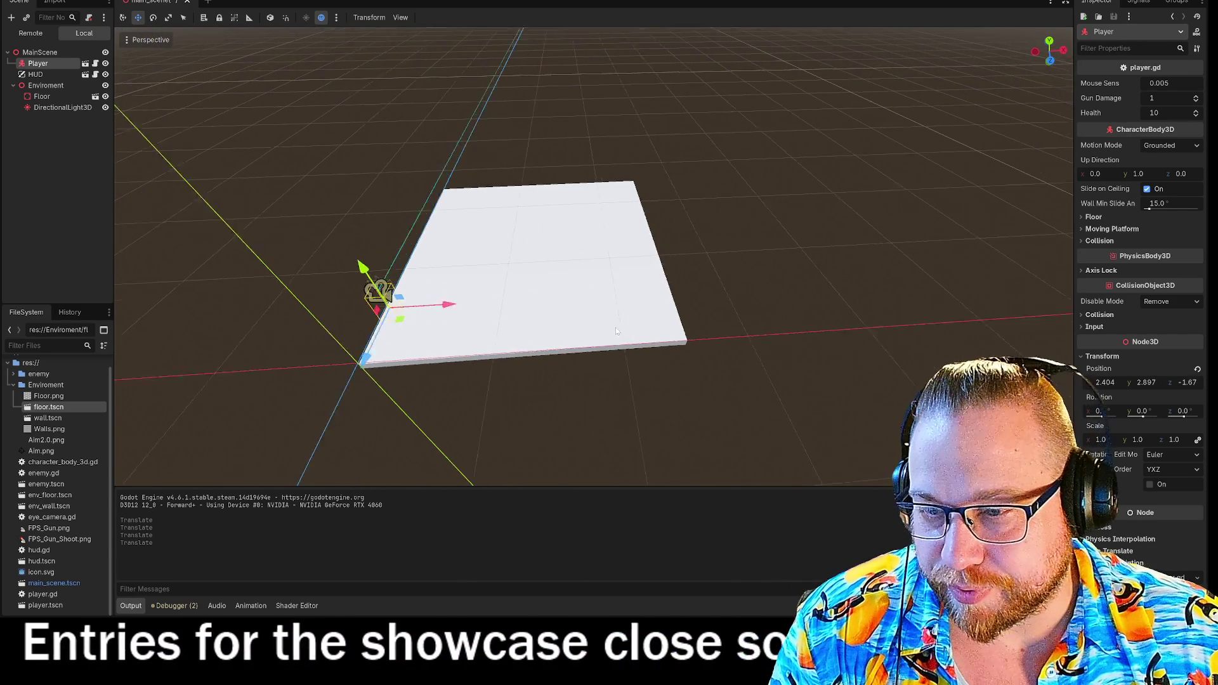
pyautogui.moveTo(578, 324)
pyautogui.mouseDown()
pyautogui.moveTo(620, 307)
pyautogui.moveTo(762, 355)
pyautogui.moveTo(872, 298)
pyautogui.moveTo(849, 260)
pyautogui.mouseUp()
pyautogui.moveTo(849, 261); pyautogui.dragTo(852, 218)
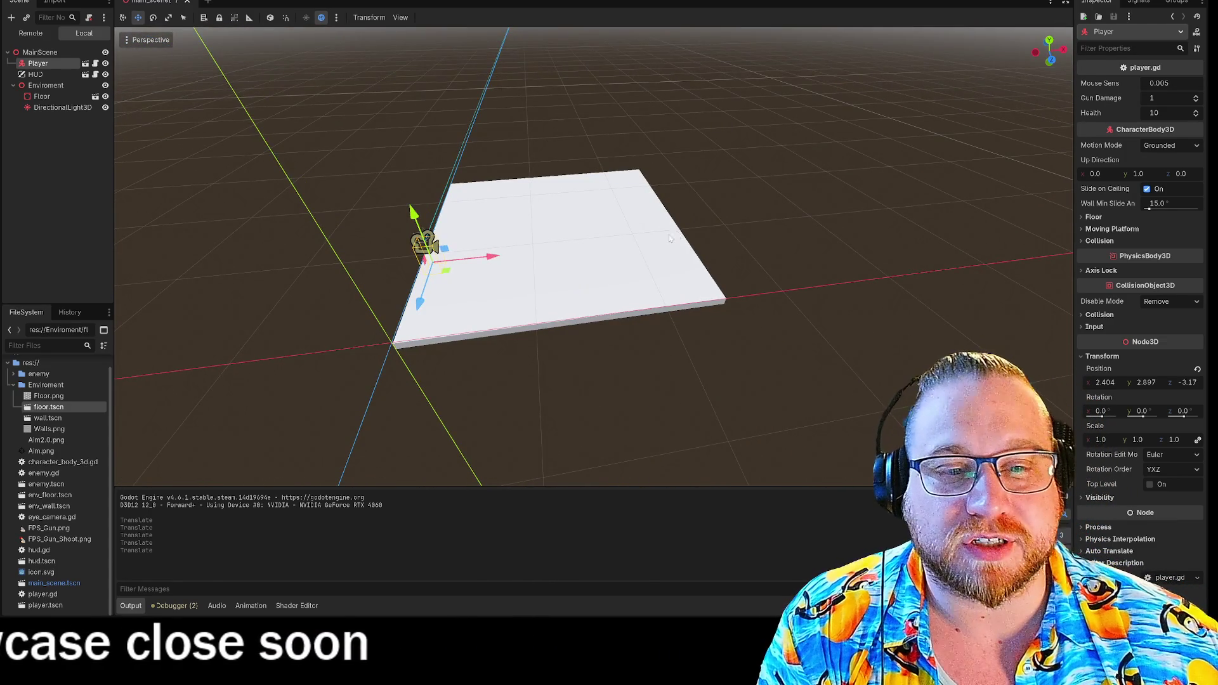
pyautogui.moveTo(669, 237)
pyautogui.mouseDown()
pyautogui.moveTo(707, 230)
pyautogui.moveTo(695, 227)
pyautogui.mouseUp()
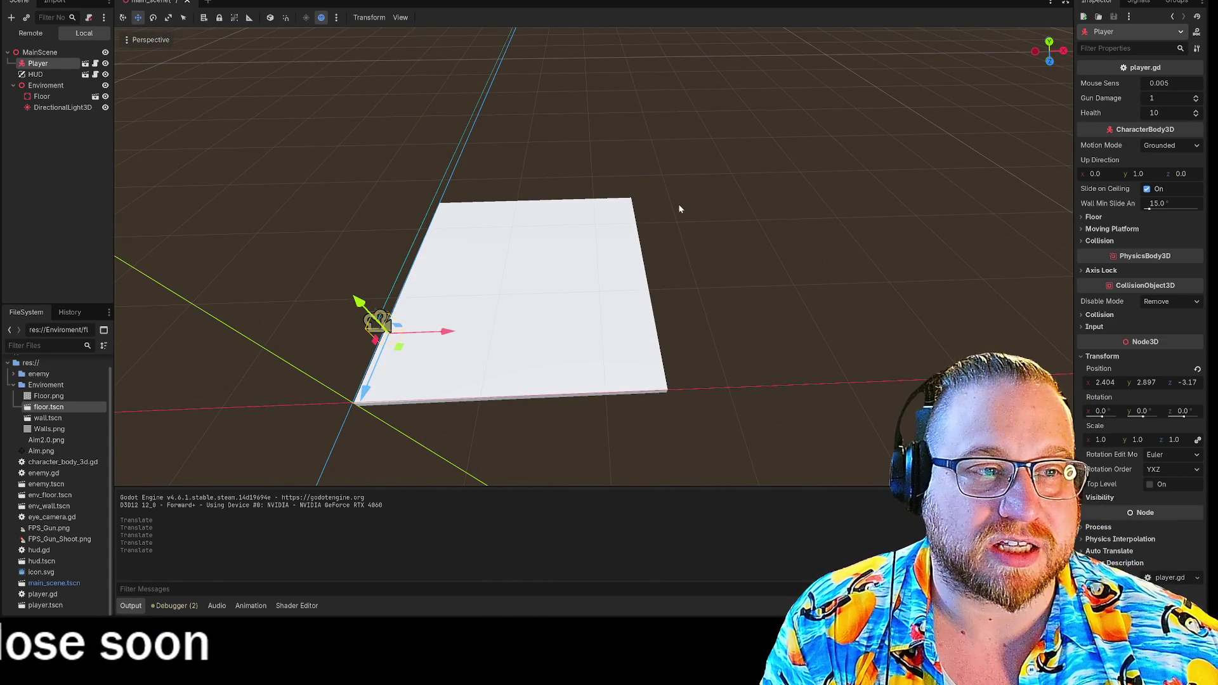
pyautogui.click(555, 255)
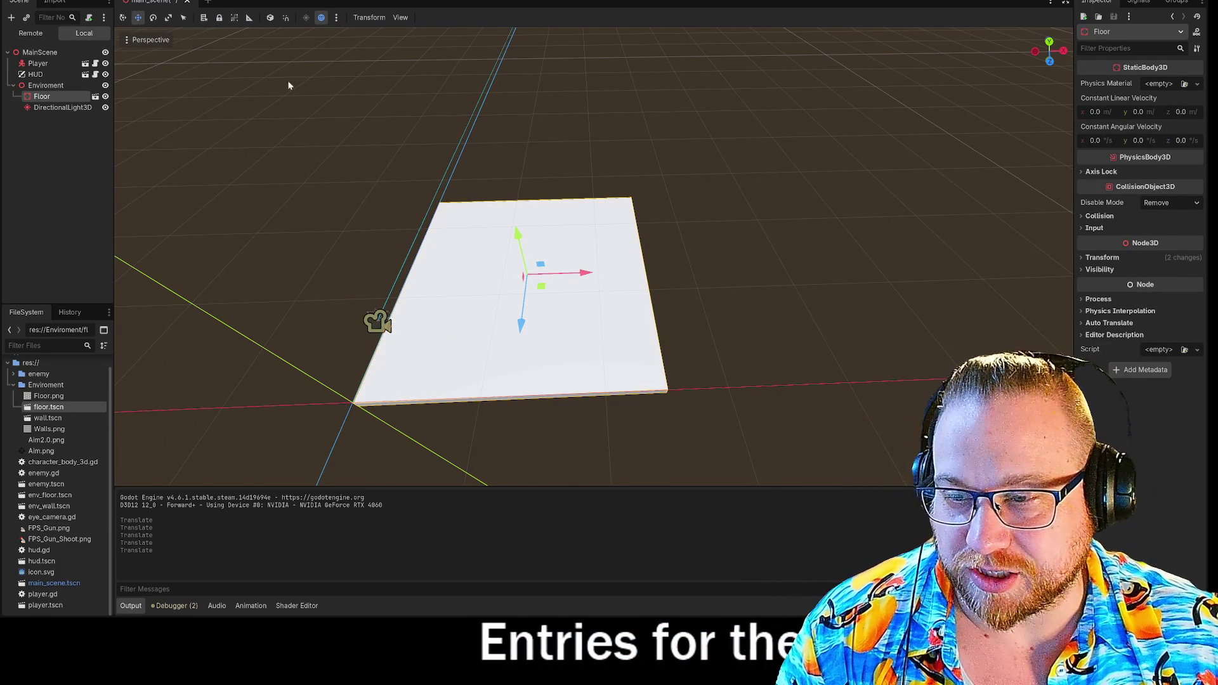
# - Save the main scene and drop a wall.tscn instance onto the floor
pyautogui.rightClick(160, 3)
pyautogui.click(197, 20)
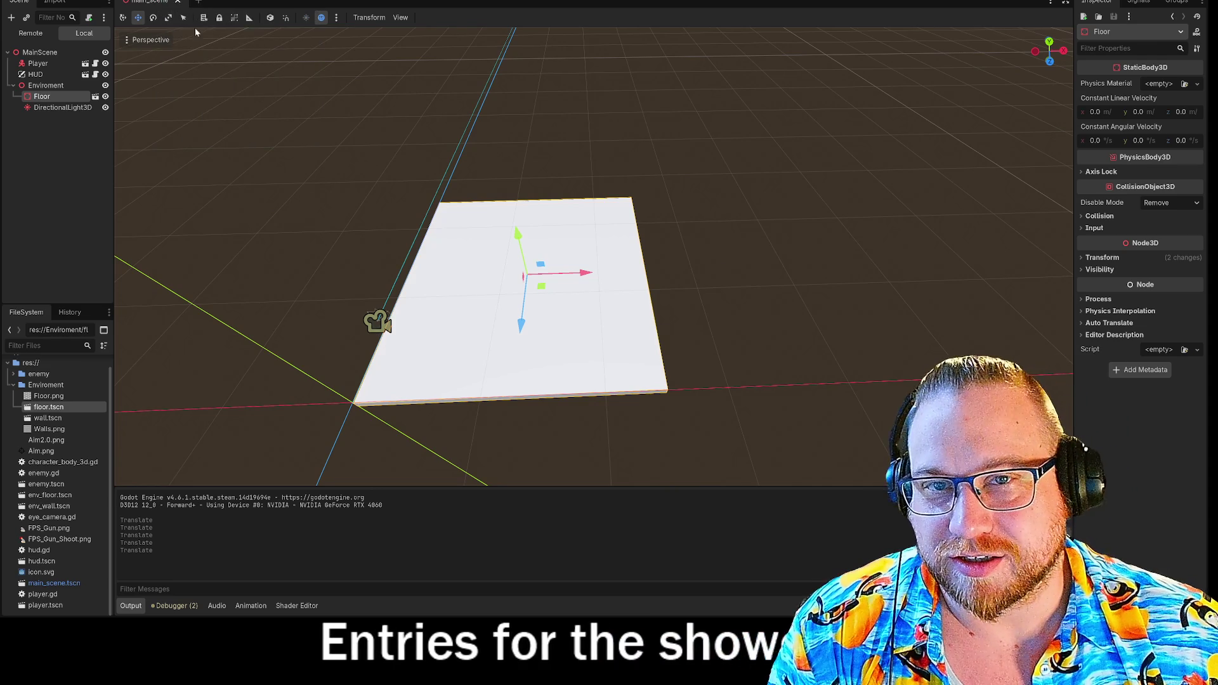
pyautogui.moveTo(595, 157)
pyautogui.mouseDown()
pyautogui.moveTo(562, 150)
pyautogui.moveTo(580, 229)
pyautogui.moveTo(118, 338)
pyautogui.mouseUp()
pyautogui.scroll(-3, 618, 161)
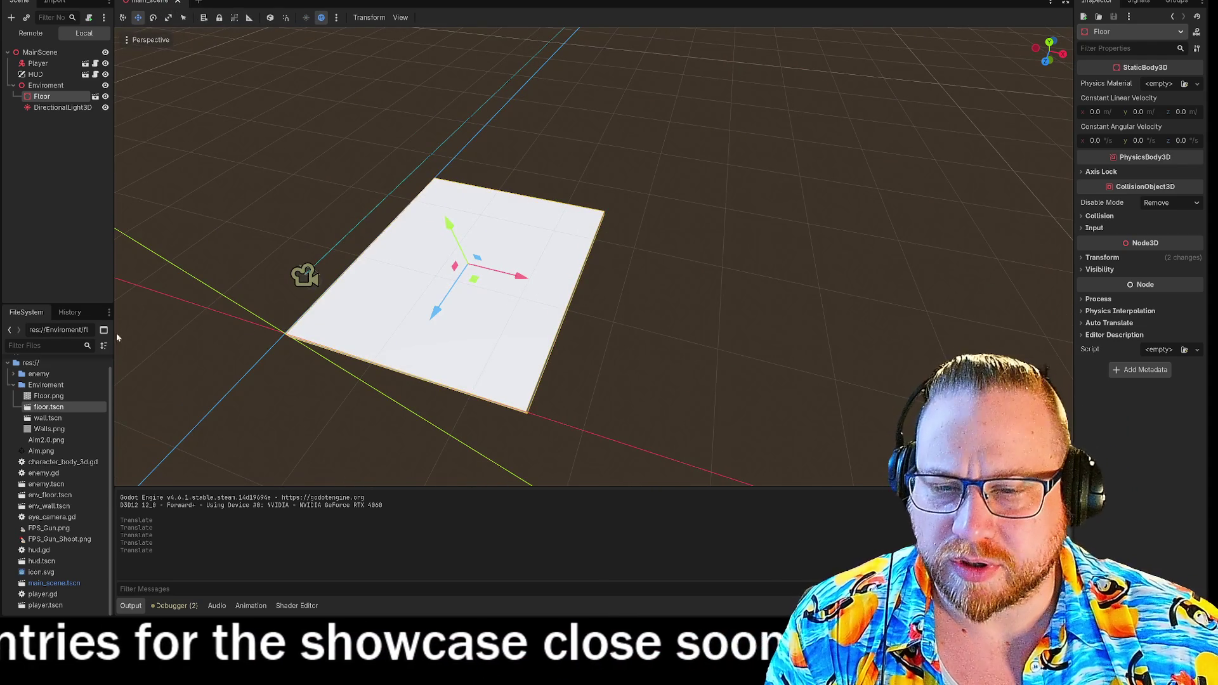
pyautogui.moveTo(48, 417)
pyautogui.mouseDown()
pyautogui.moveTo(141, 242)
pyautogui.moveTo(46, 153)
pyautogui.moveTo(43, 97)
pyautogui.mouseUp()
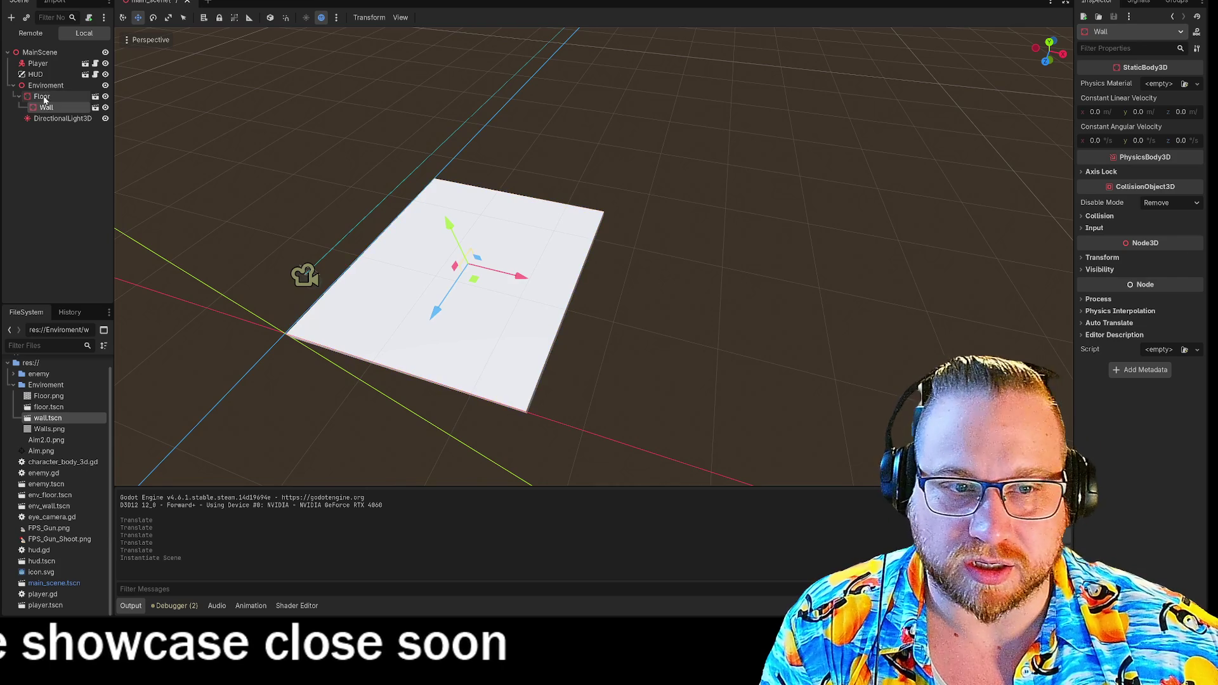
pyautogui.scroll(-5, 597, 216)
pyautogui.scroll(2, 609, 219)
pyautogui.moveTo(630, 234)
pyautogui.mouseDown()
pyautogui.moveTo(645, 196)
pyautogui.moveTo(634, 223)
pyautogui.mouseUp()
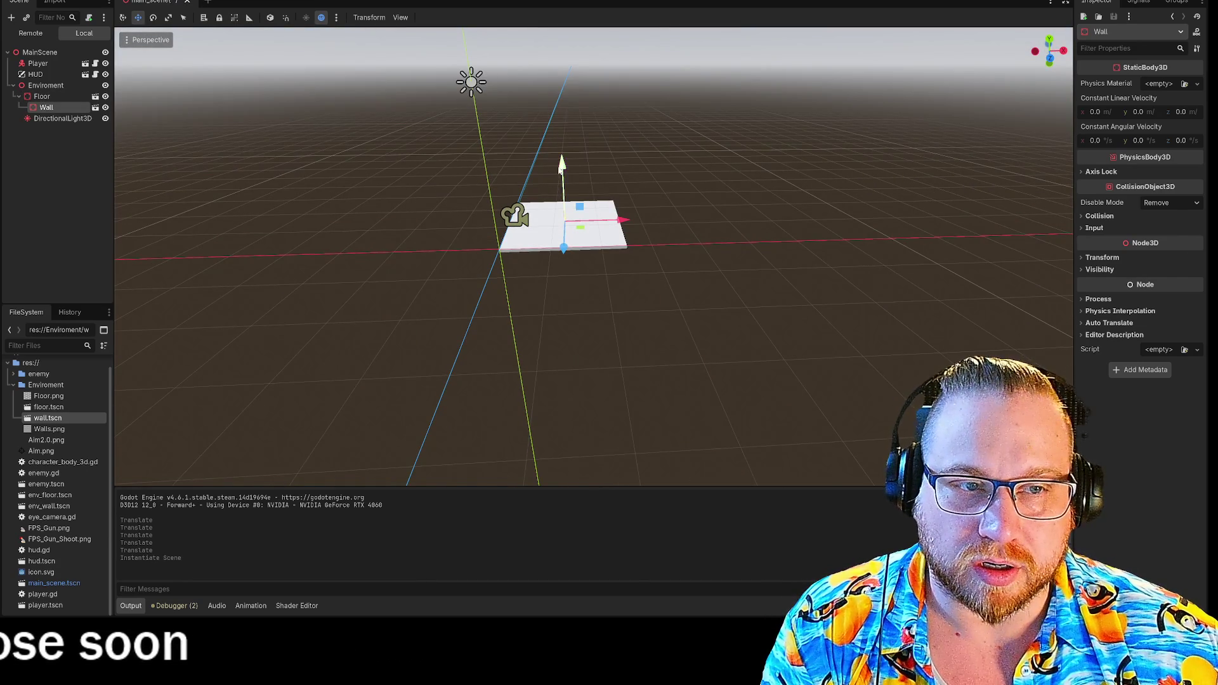
pyautogui.moveTo(578, 143); pyautogui.dragTo(638, 180)
pyautogui.scroll(5, 638, 180)
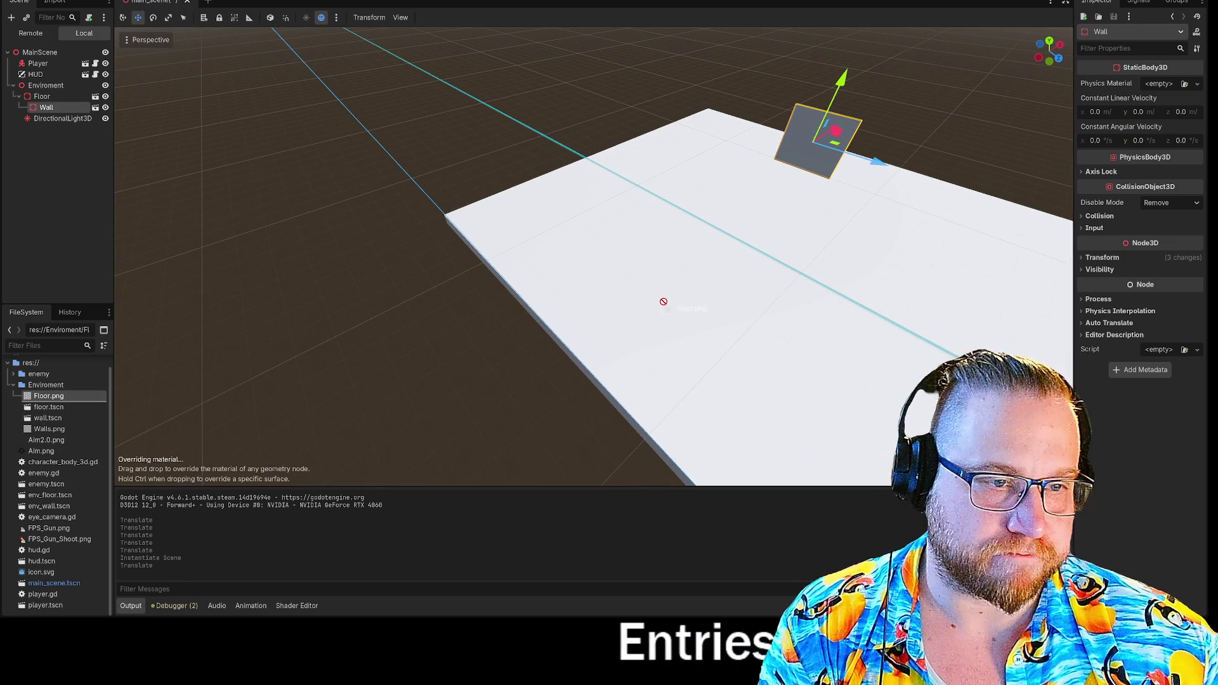
pyautogui.click(40, 119)
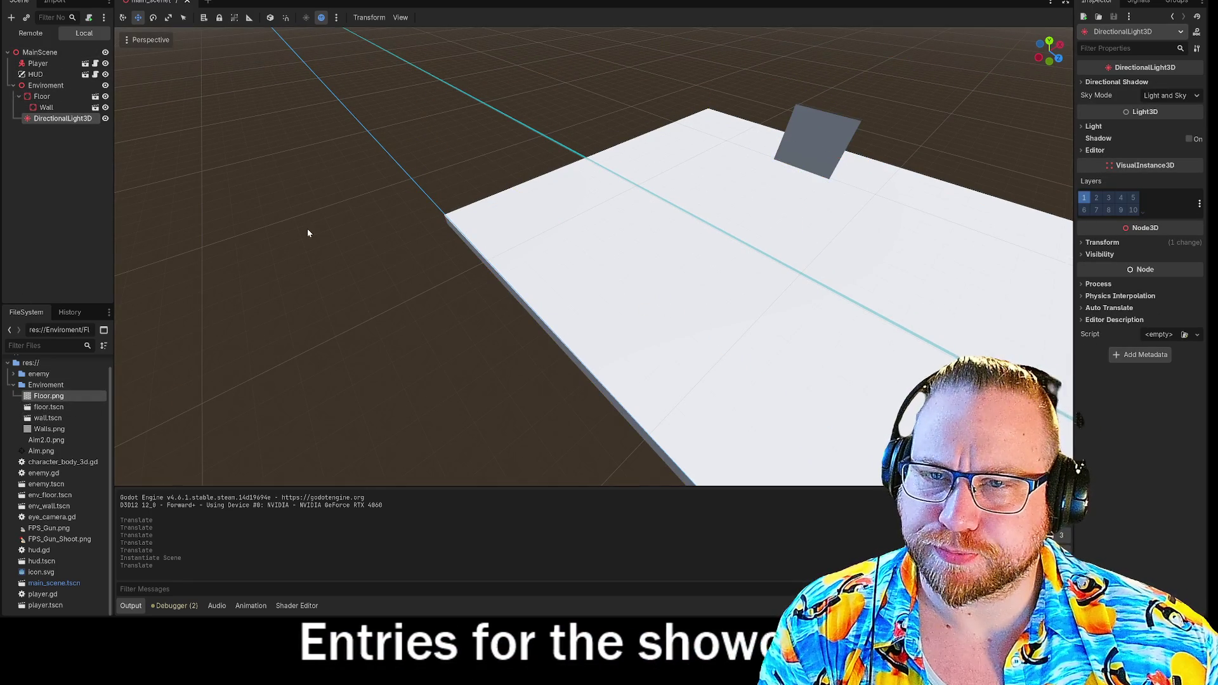
pyautogui.moveTo(307, 233); pyautogui.dragTo(209, 215)
# - Reparent the Wall under Enviroment instead of Floor and frame it in view
pyautogui.moveTo(40, 81); pyautogui.dragTo(40, 85)
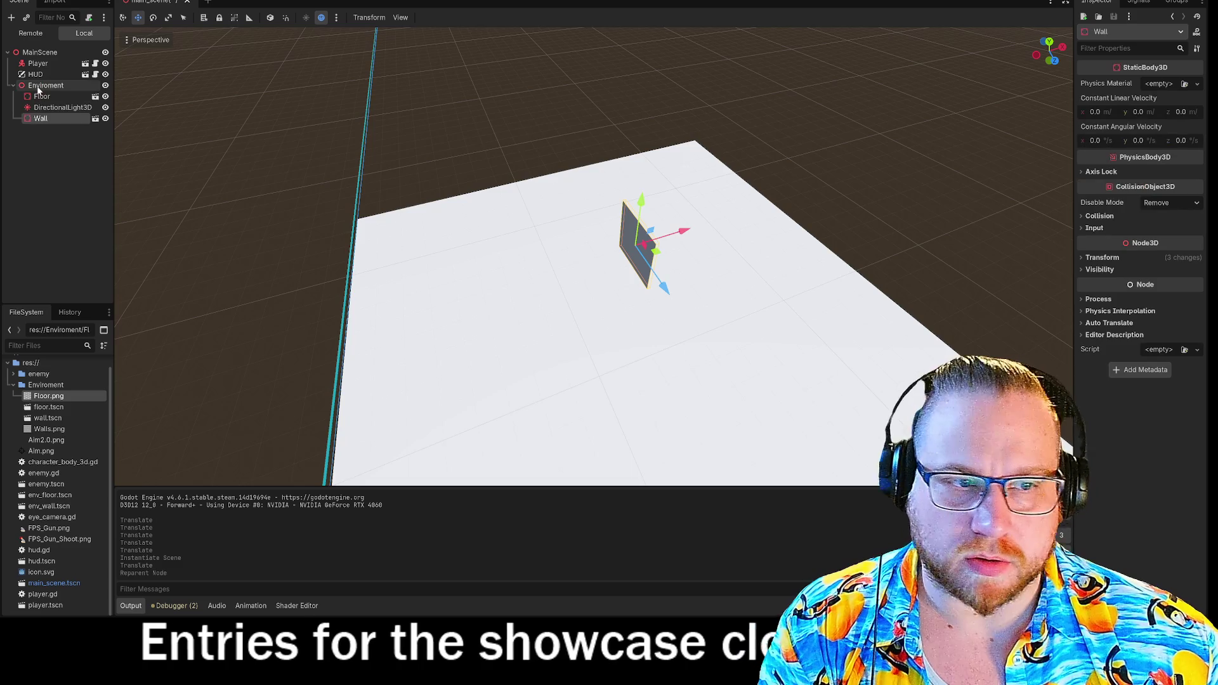
pyautogui.scroll(-3, 190, 250)
pyautogui.scroll(-2, 187, 255)
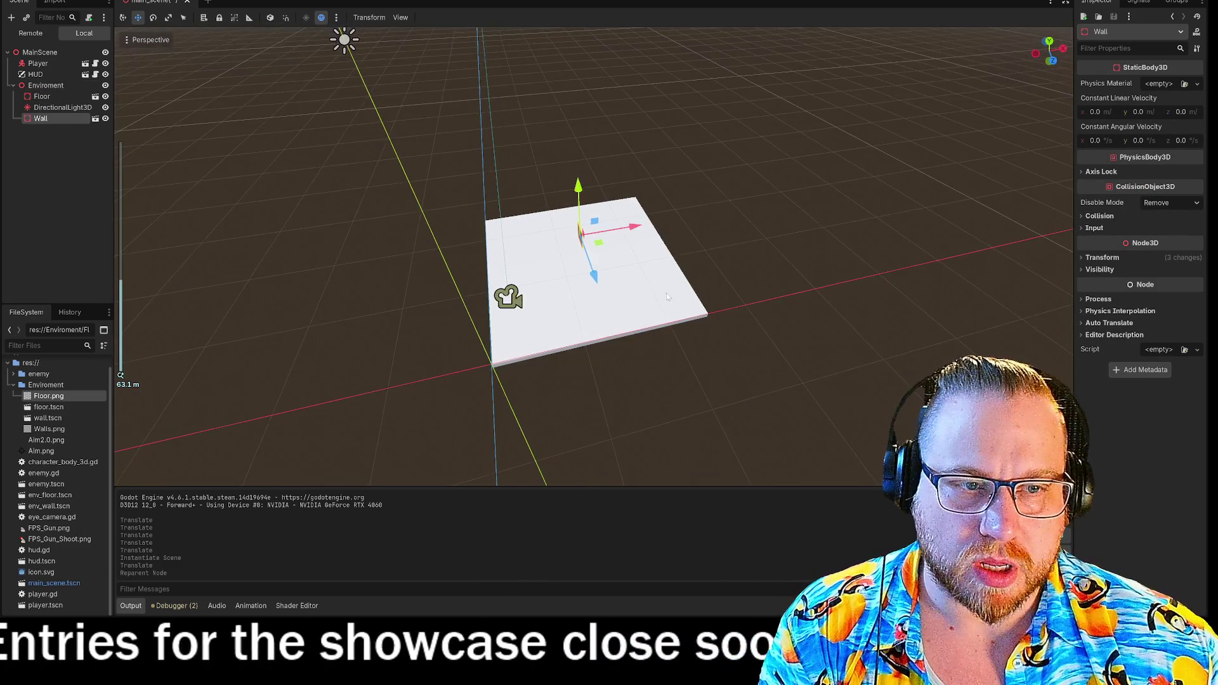
pyautogui.moveTo(343, 38)
pyautogui.mouseDown()
pyautogui.moveTo(696, 271)
pyautogui.moveTo(769, 288)
pyautogui.moveTo(636, 329)
pyautogui.moveTo(743, 288)
pyautogui.moveTo(744, 312)
pyautogui.mouseUp()
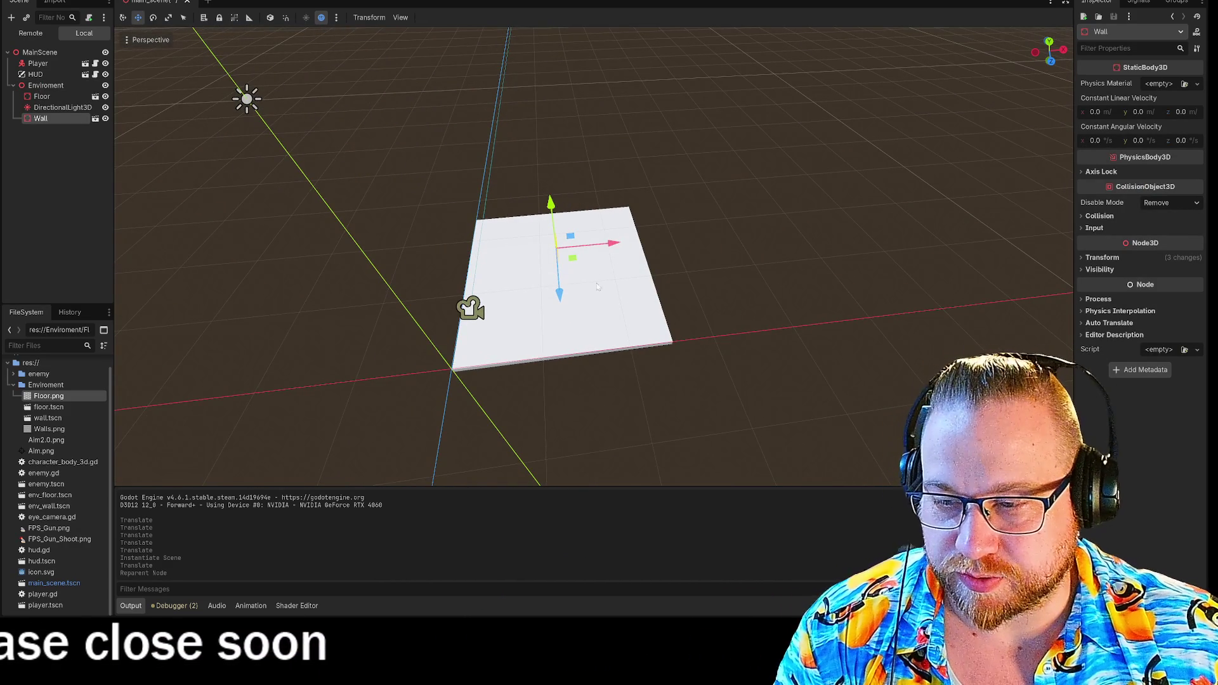
pyautogui.moveTo(267, 311); pyautogui.dragTo(293, 313)
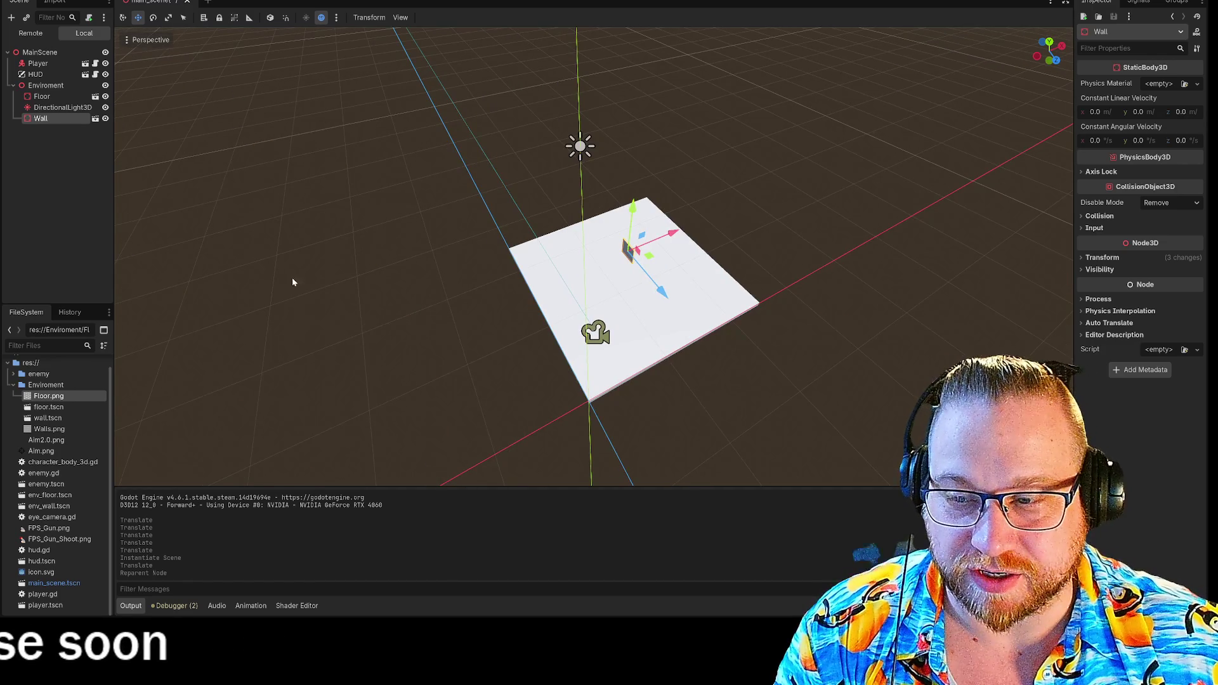
pyautogui.scroll(-3, 292, 277)
pyautogui.moveTo(345, 267); pyautogui.dragTo(462, 278)
pyautogui.moveTo(741, 253); pyautogui.dragTo(762, 247)
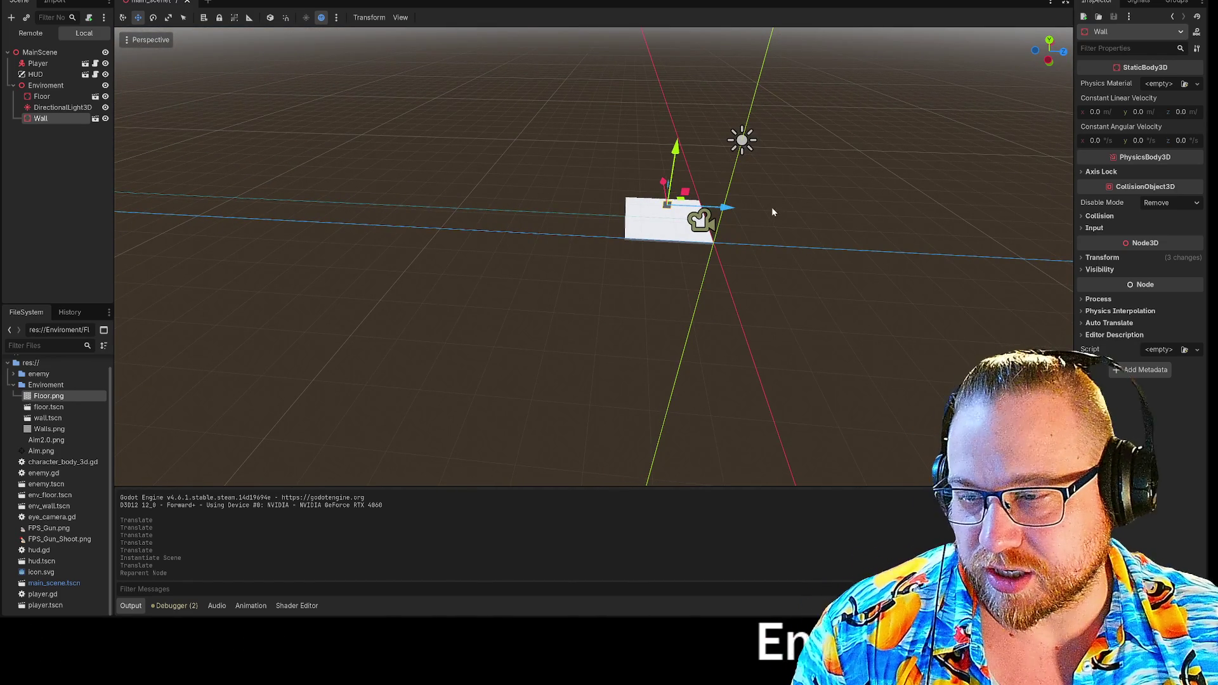
pyautogui.moveTo(772, 210); pyautogui.dragTo(575, 252)
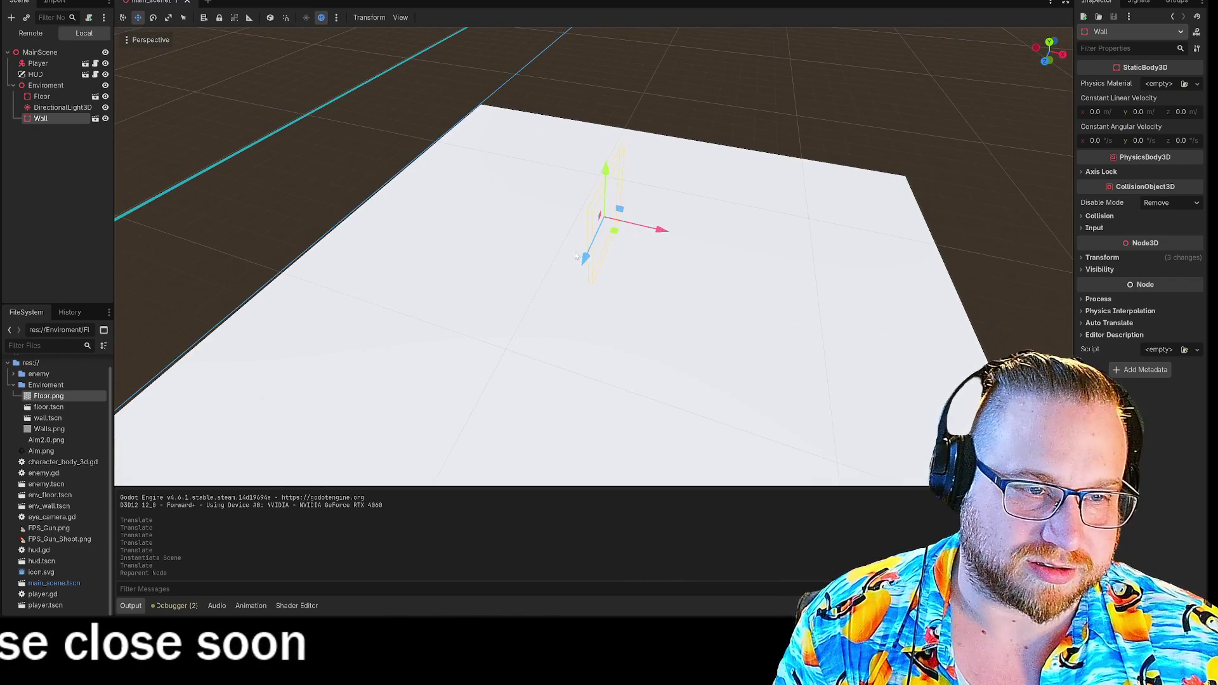
# - Slide the wall along X until it stands upright at the floor's edge
pyautogui.moveTo(658, 228); pyautogui.dragTo(1022, 267)
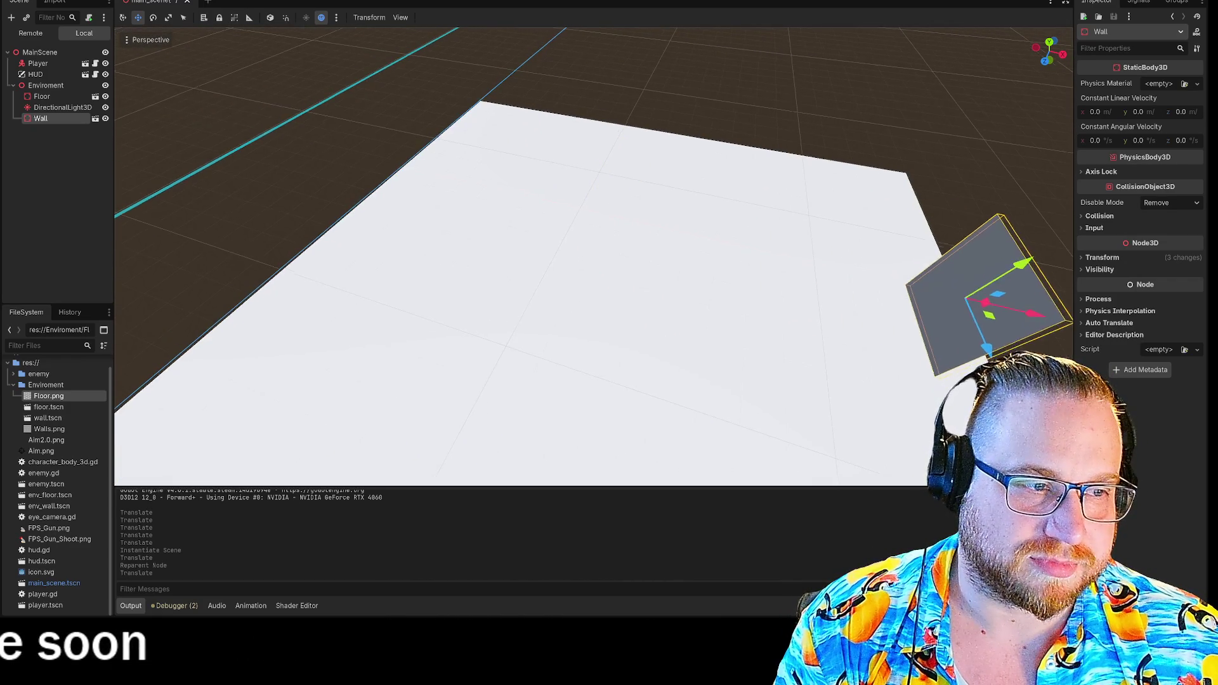
pyautogui.moveTo(651, 257); pyautogui.dragTo(651, 257)
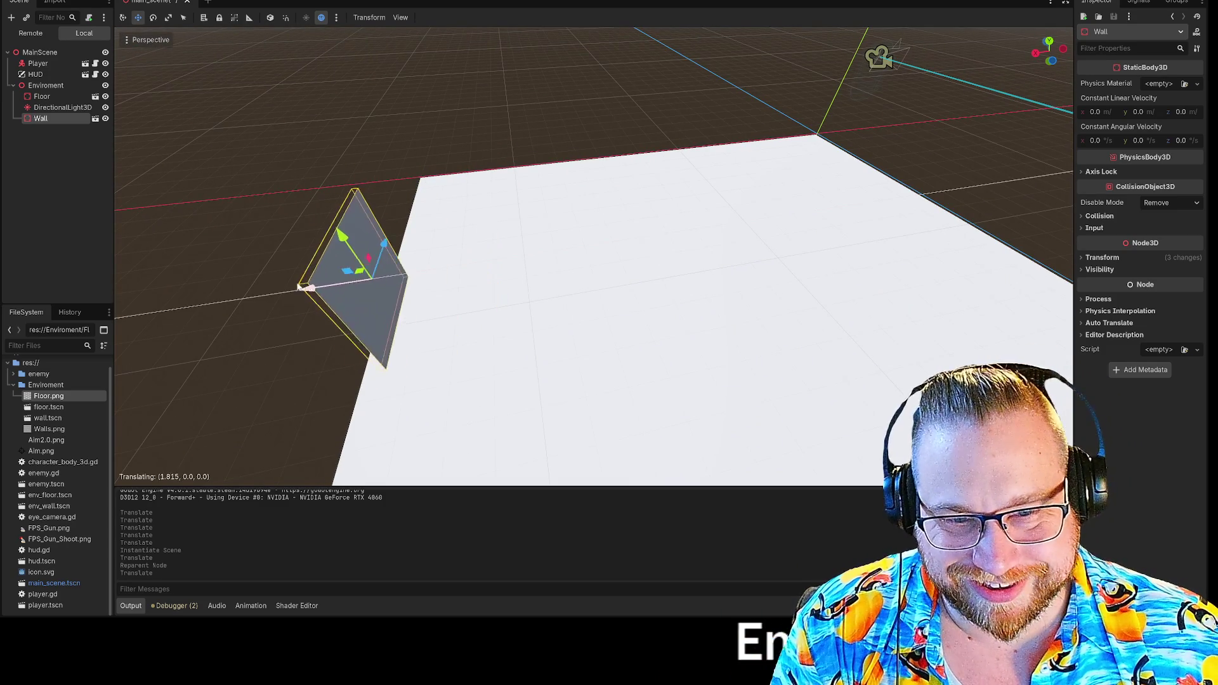
pyautogui.moveTo(299, 287)
pyautogui.mouseDown()
pyautogui.moveTo(230, 278)
pyautogui.moveTo(309, 342)
pyautogui.moveTo(305, 355)
pyautogui.mouseUp()
pyautogui.moveTo(617, 292); pyautogui.dragTo(617, 291)
pyautogui.moveTo(614, 238); pyautogui.dragTo(600, 217)
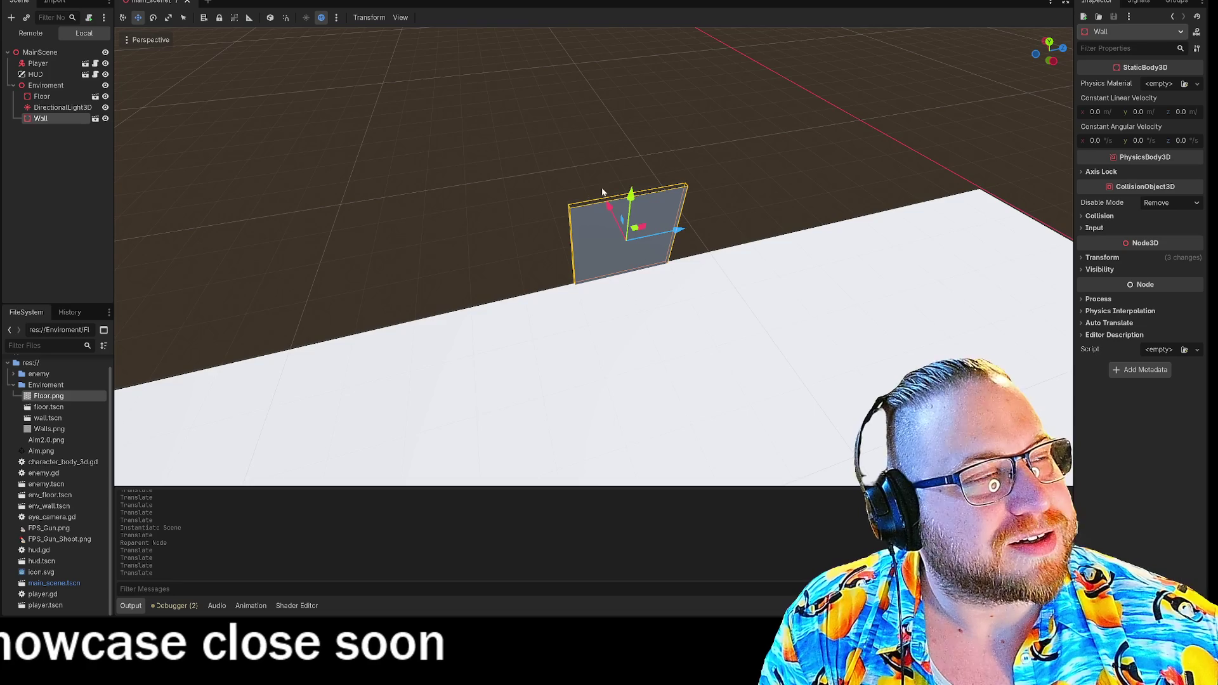
pyautogui.moveTo(602, 188)
pyautogui.mouseDown()
pyautogui.moveTo(729, 177)
pyautogui.moveTo(599, 209)
pyautogui.mouseUp()
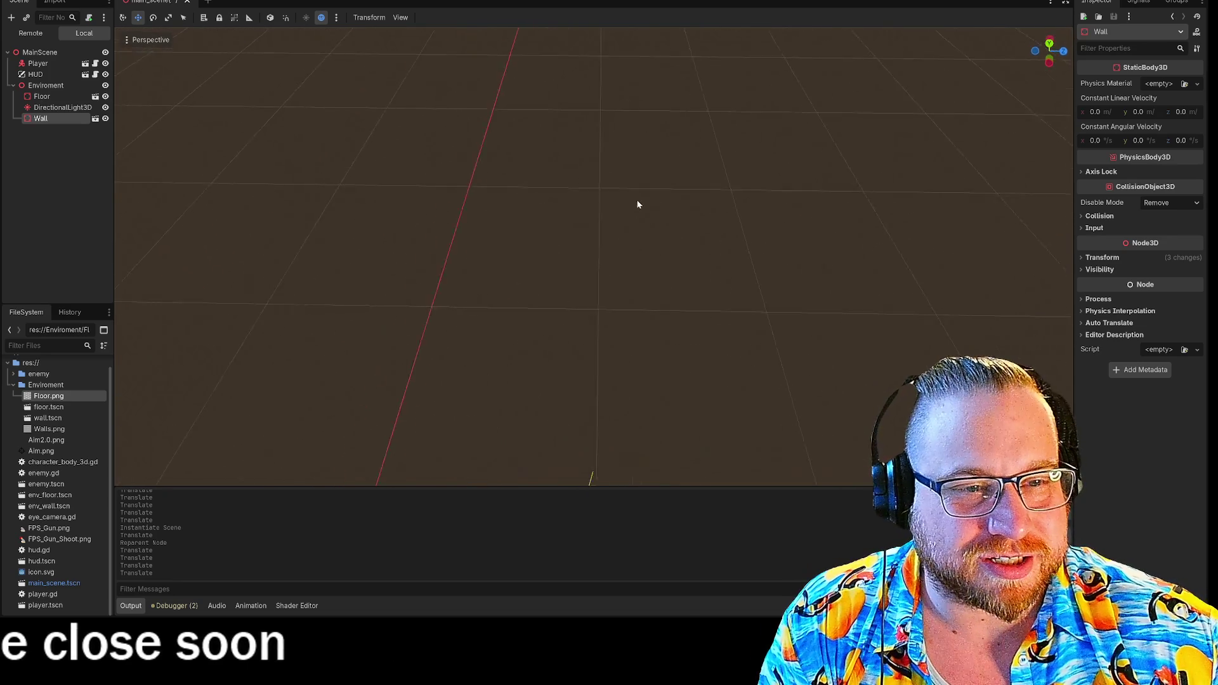
pyautogui.scroll(-5, 647, 192)
pyautogui.scroll(3, 656, 212)
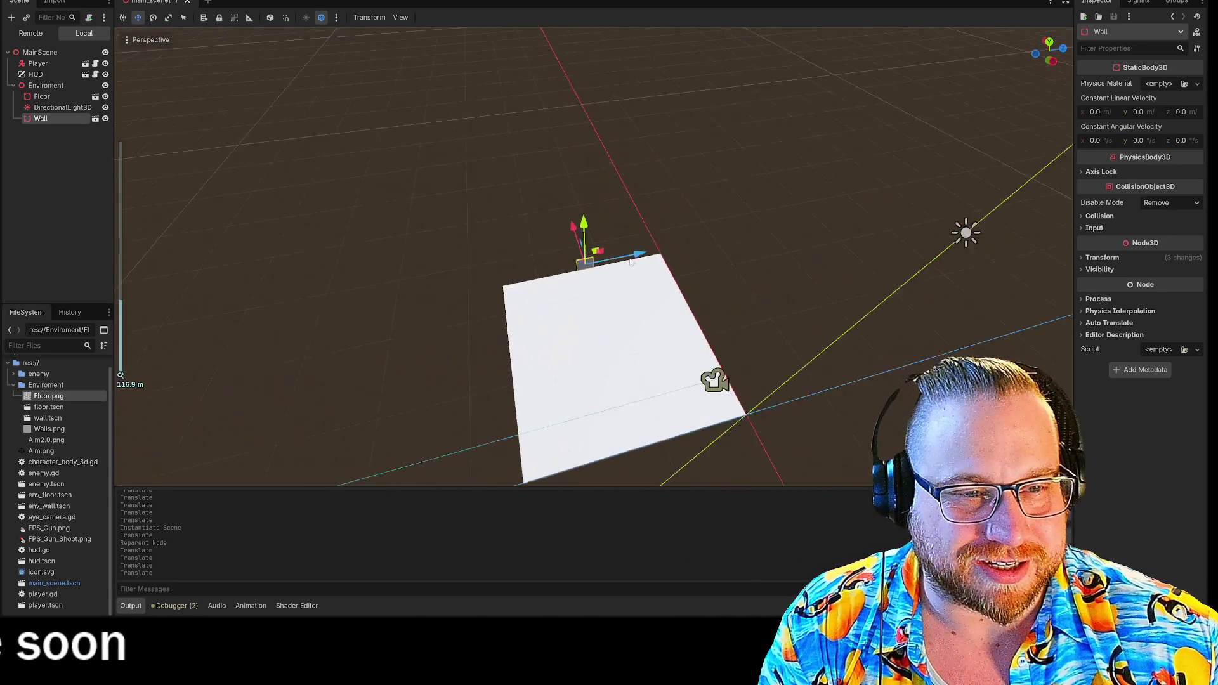
pyautogui.moveTo(631, 261)
pyautogui.mouseDown()
pyautogui.moveTo(685, 235)
pyautogui.moveTo(540, 226)
pyautogui.mouseUp()
pyautogui.moveTo(531, 185)
pyautogui.mouseDown()
pyautogui.moveTo(975, 204)
pyautogui.moveTo(952, 216)
pyautogui.moveTo(570, 195)
pyautogui.moveTo(589, 237)
pyautogui.mouseUp()
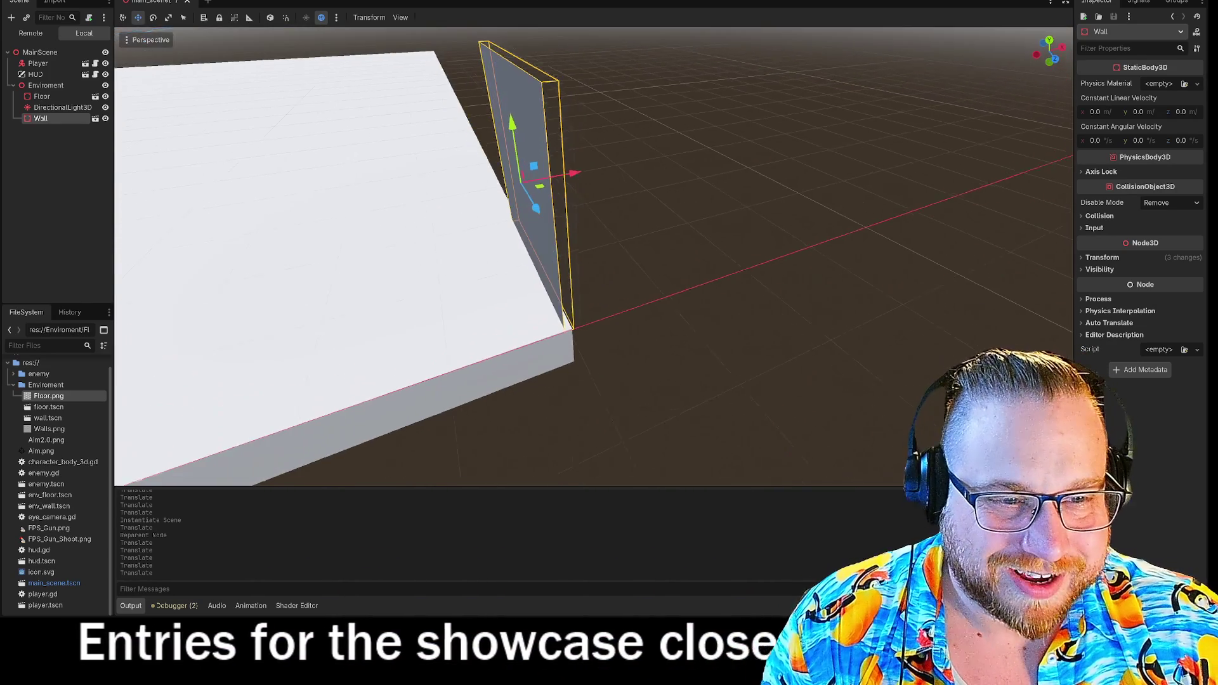
# - Nudge the Wall along X toward the floor edge, deselect, then reselect it
pyautogui.moveTo(574, 173); pyautogui.dragTo(539, 203)
pyautogui.moveTo(444, 244); pyautogui.dragTo(486, 234)
pyautogui.click(721, 210)
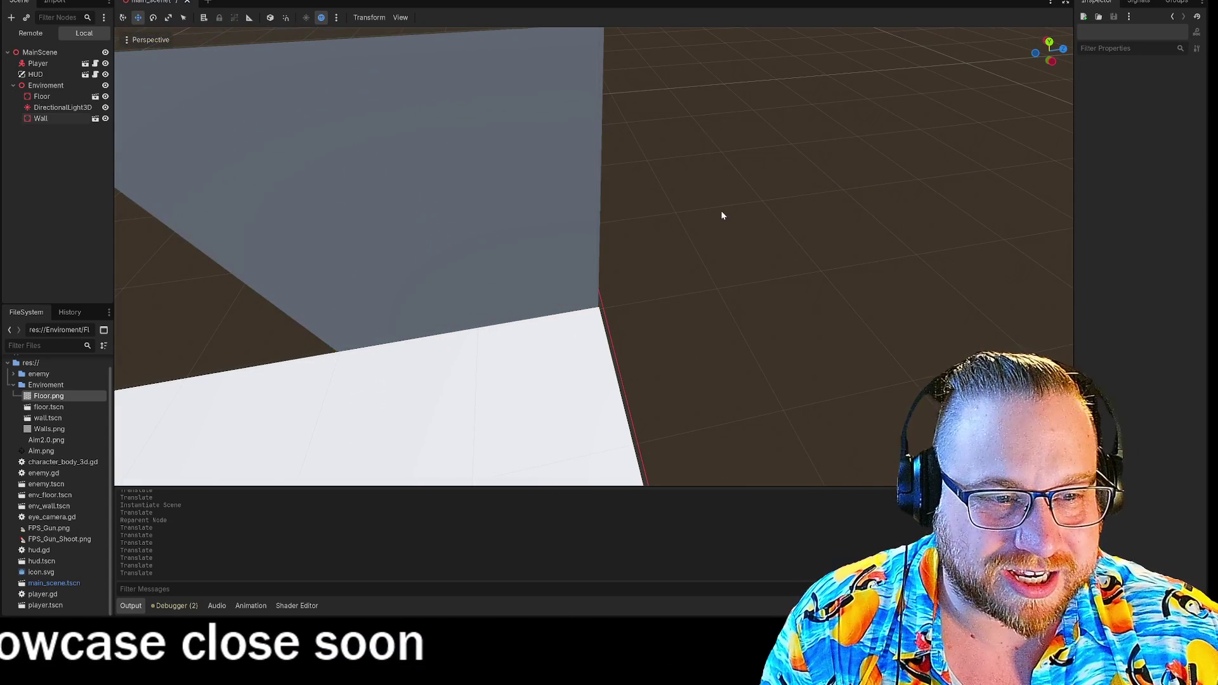
pyautogui.scroll(-10, 657, 257)
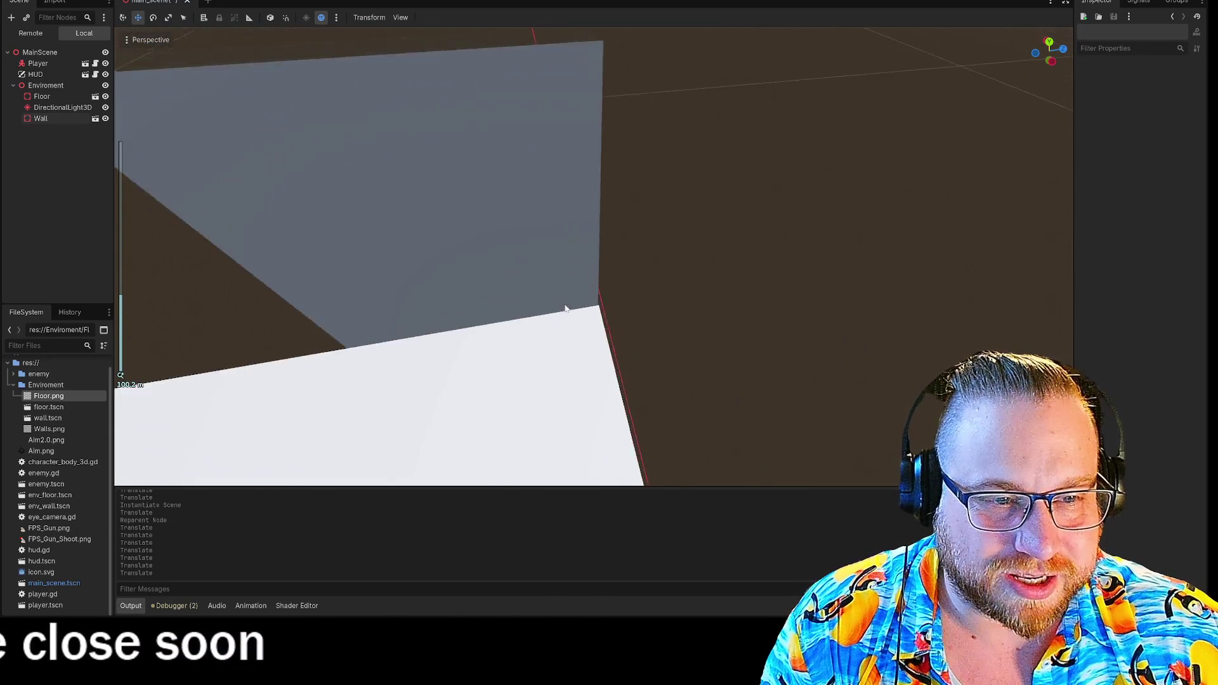
pyautogui.scroll(10, 649, 311)
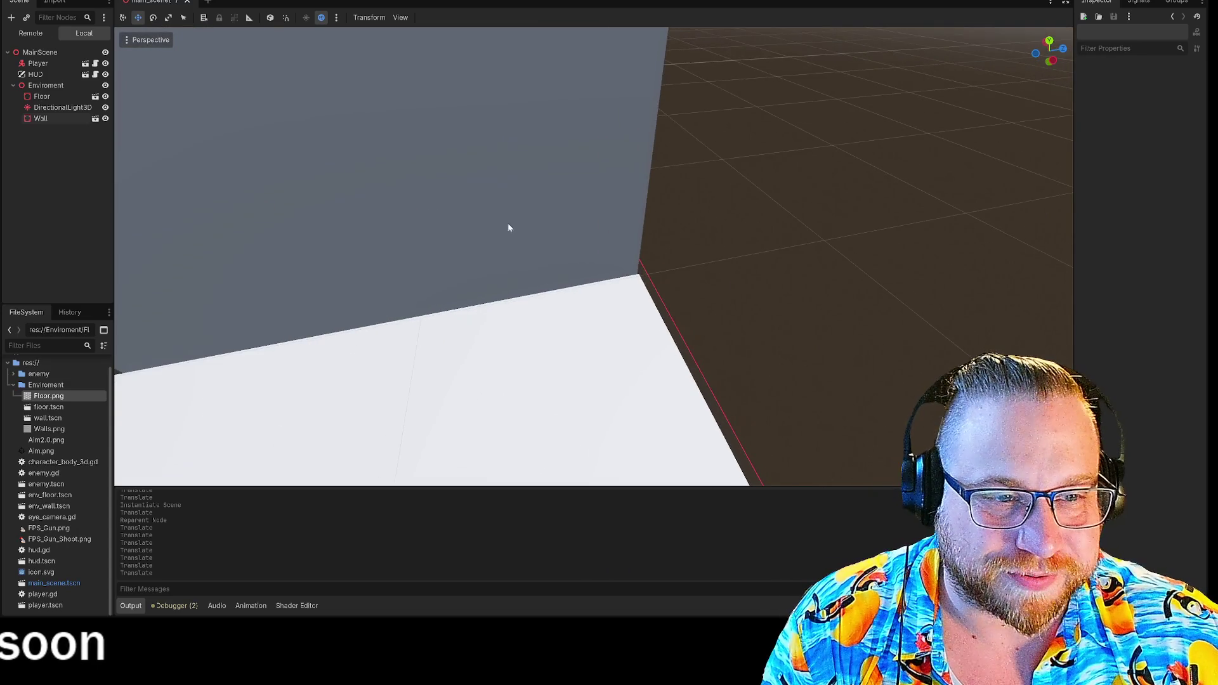
pyautogui.click(507, 223)
pyautogui.scroll(-5, 666, 212)
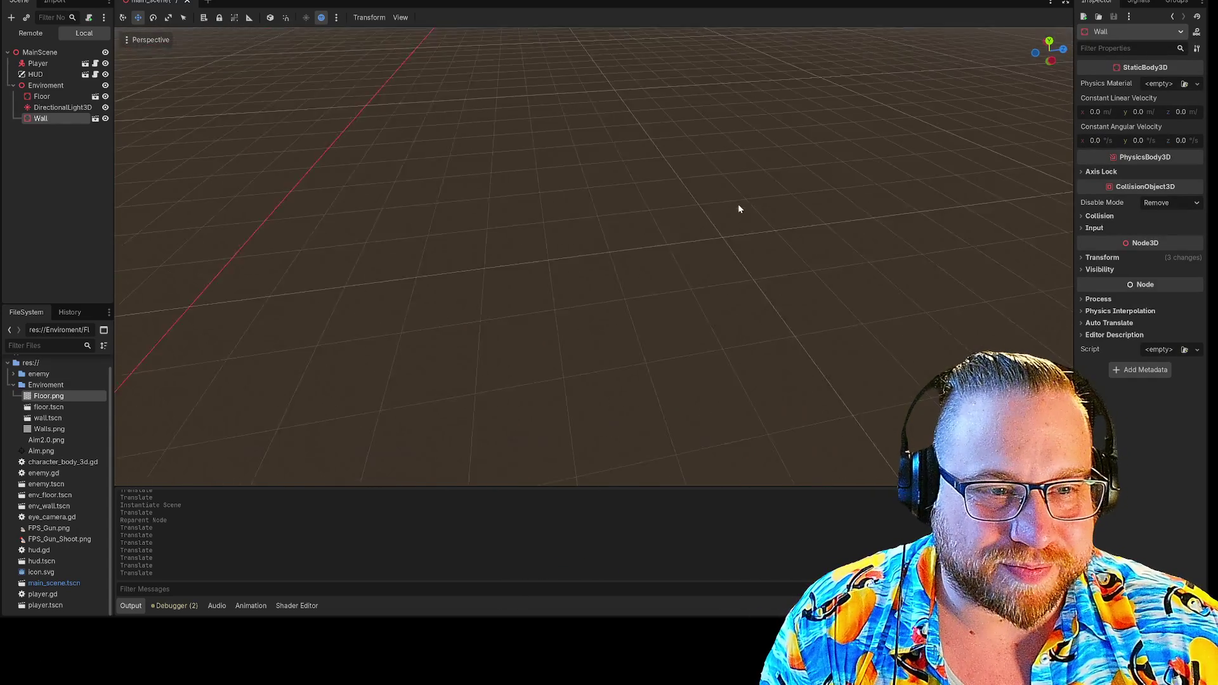
pyautogui.scroll(-3, 749, 218)
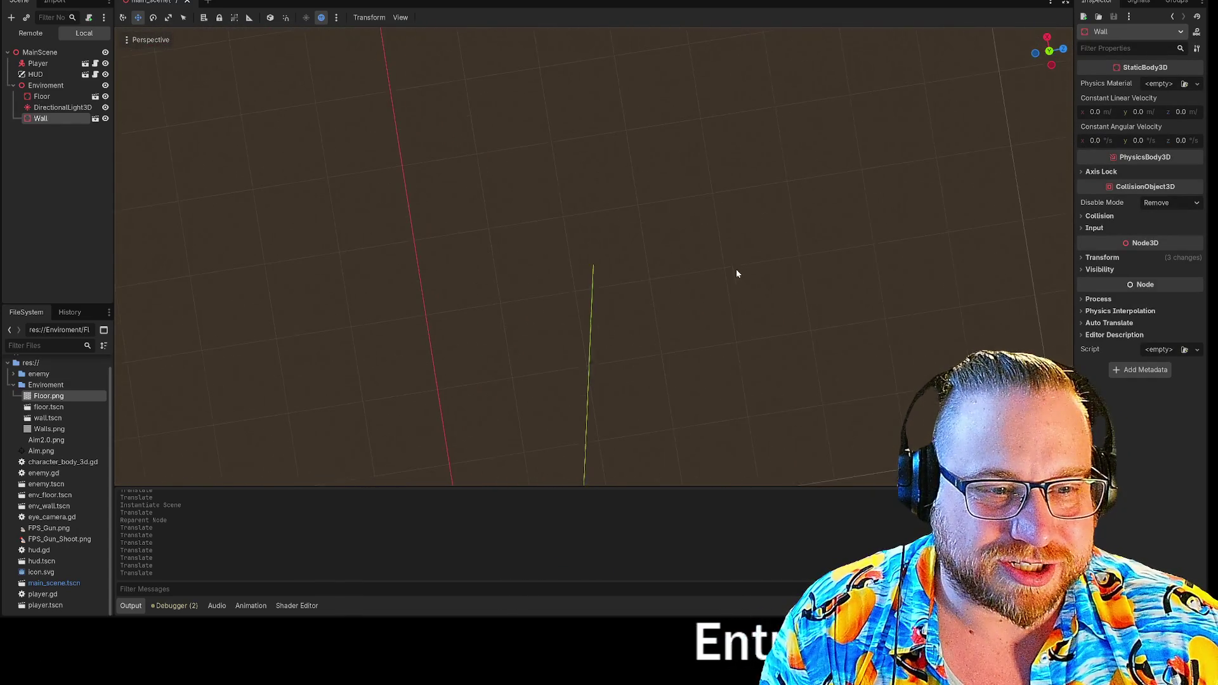
pyautogui.scroll(8, 742, 219)
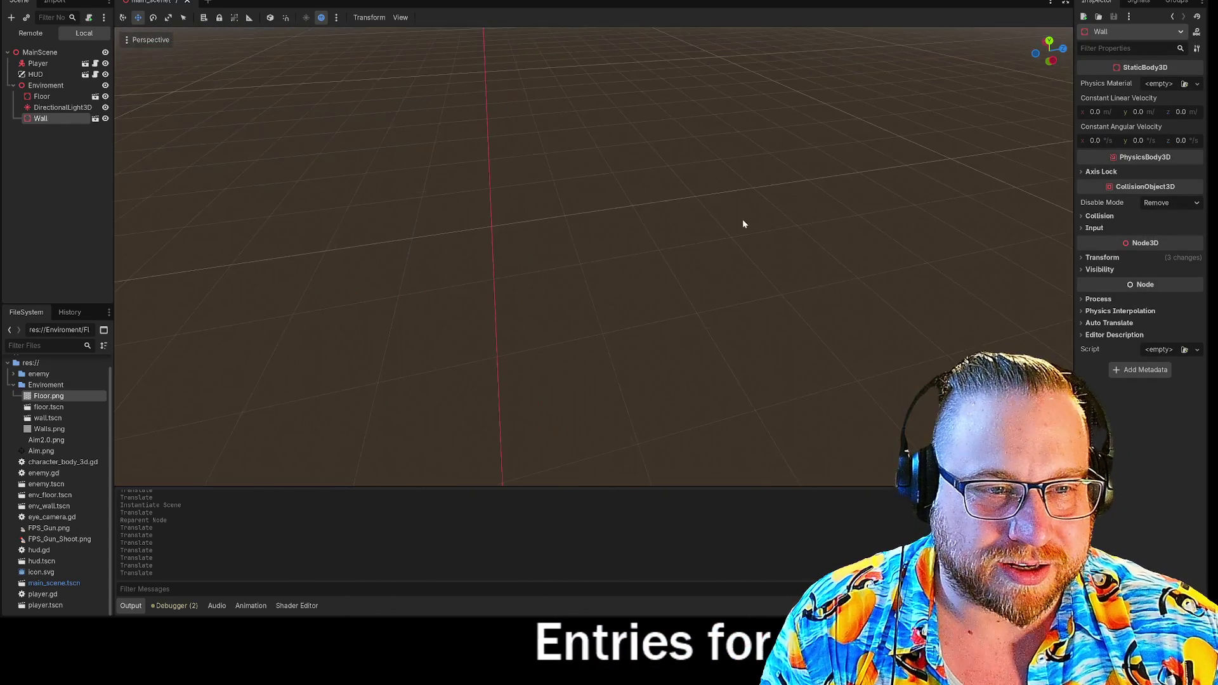
pyautogui.scroll(5, 638, 311)
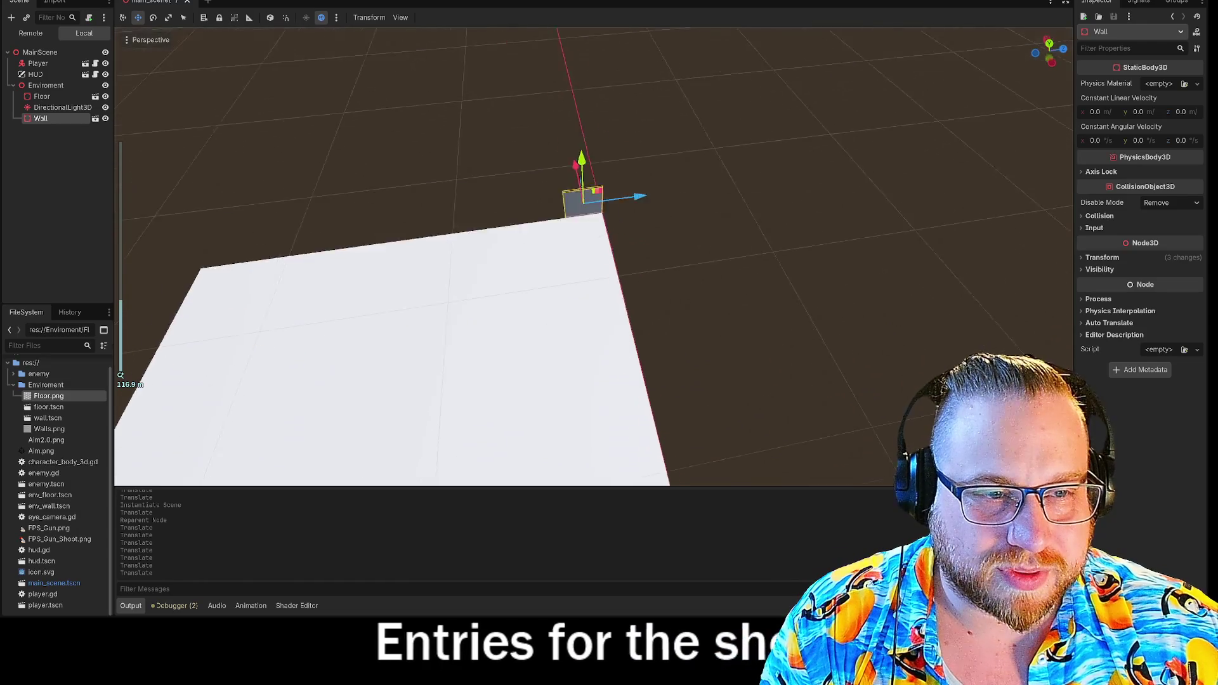
# - Nudge the Wall flush with the slab and orbit around to check its fit
pyautogui.moveTo(604, 294); pyautogui.dragTo(603, 295)
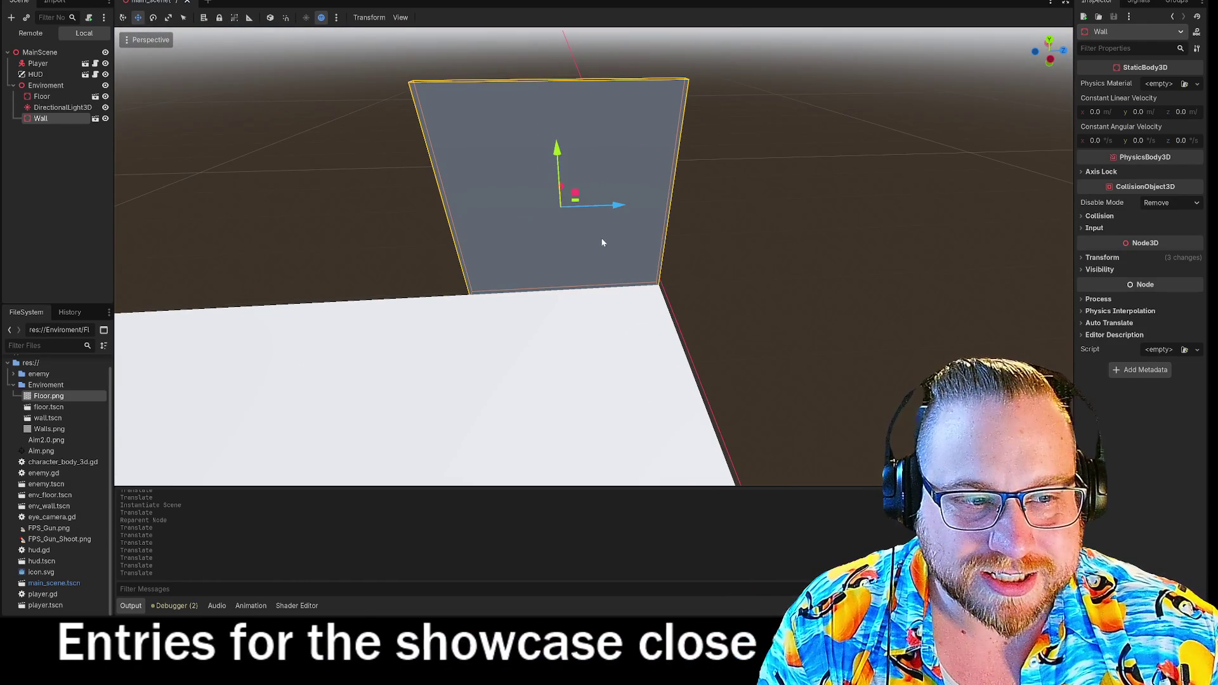
pyautogui.scroll(3, 717, 256)
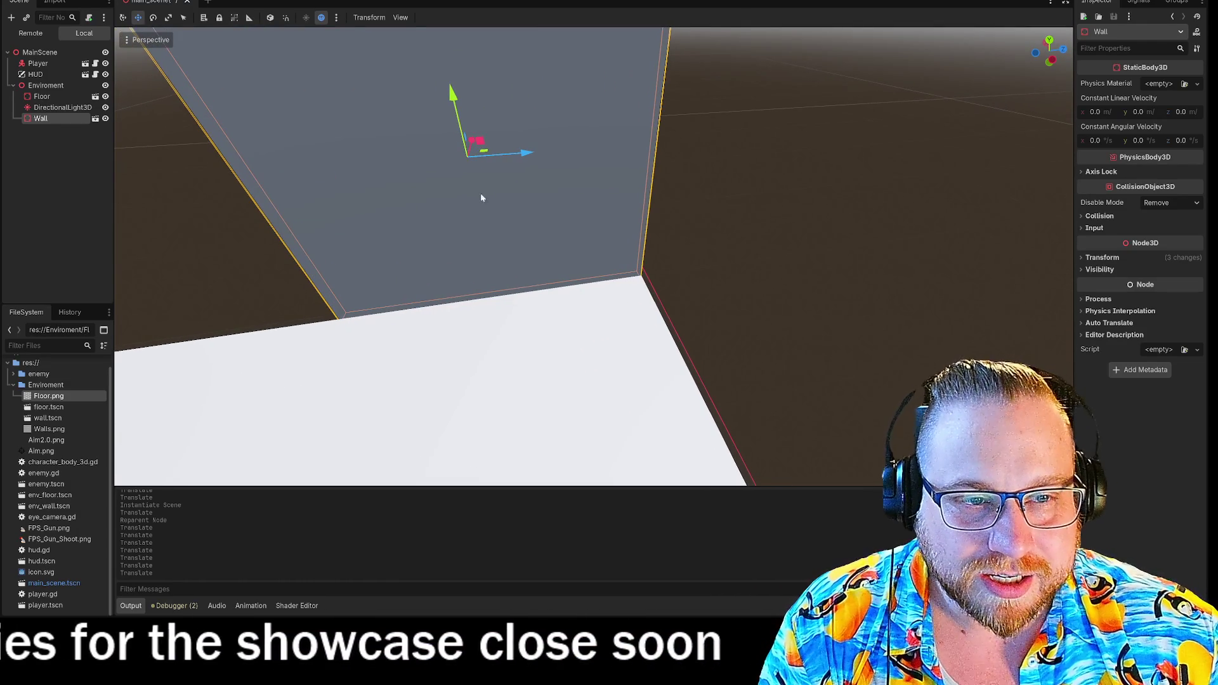
pyautogui.moveTo(519, 154); pyautogui.dragTo(529, 155)
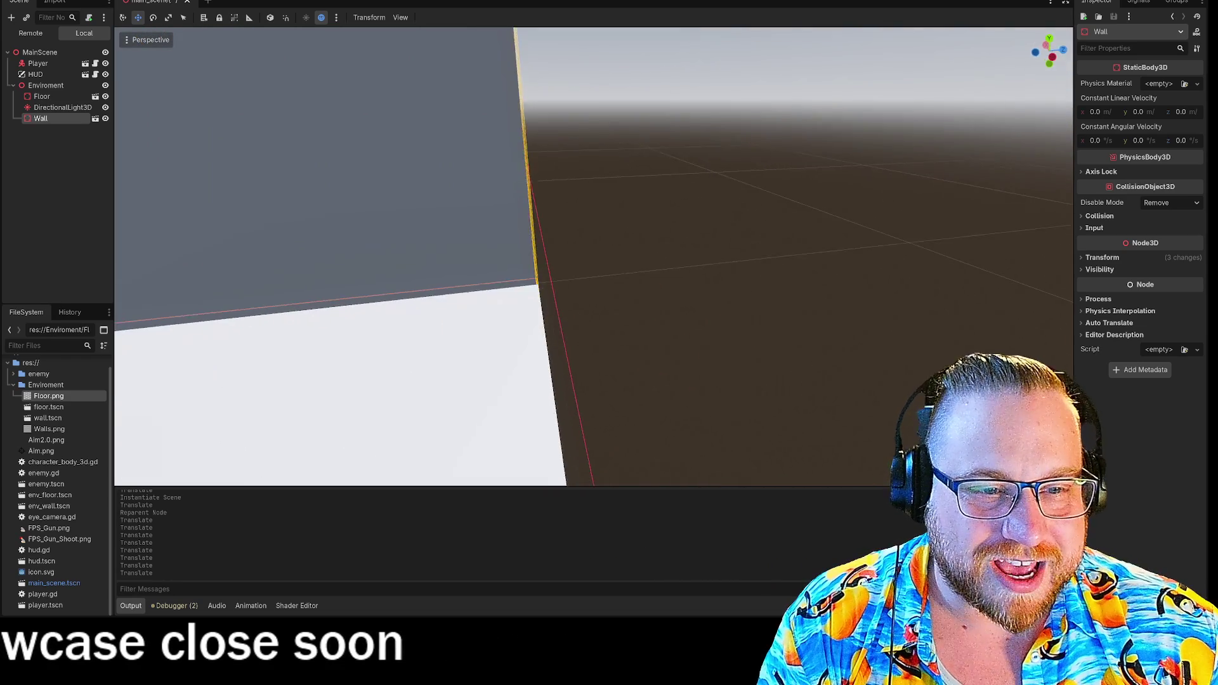
pyautogui.moveTo(605, 299); pyautogui.dragTo(605, 299)
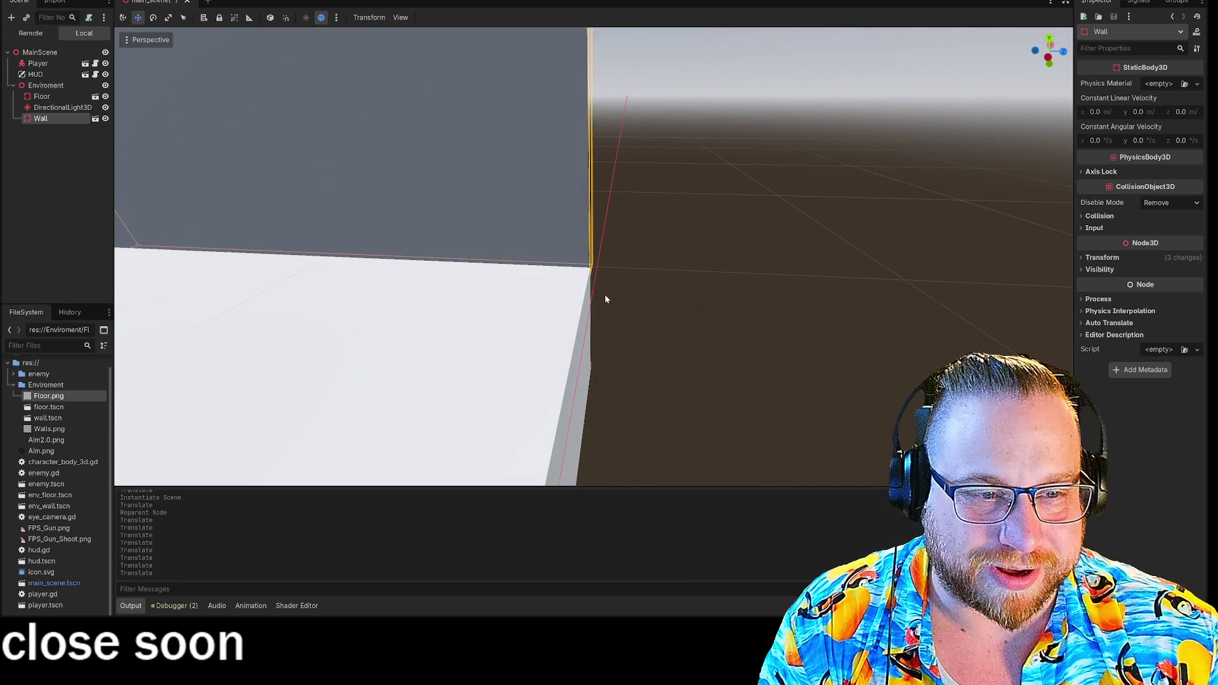
pyautogui.click(605, 299)
pyautogui.click(536, 202)
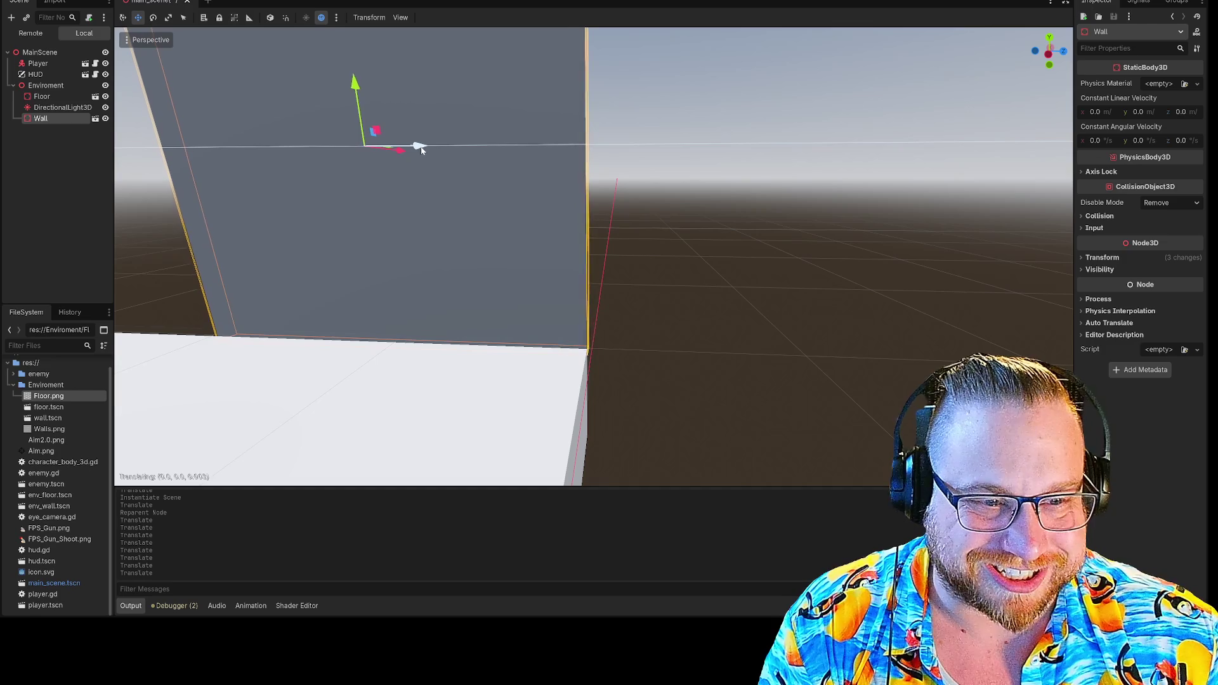
pyautogui.moveTo(686, 209); pyautogui.dragTo(609, 279)
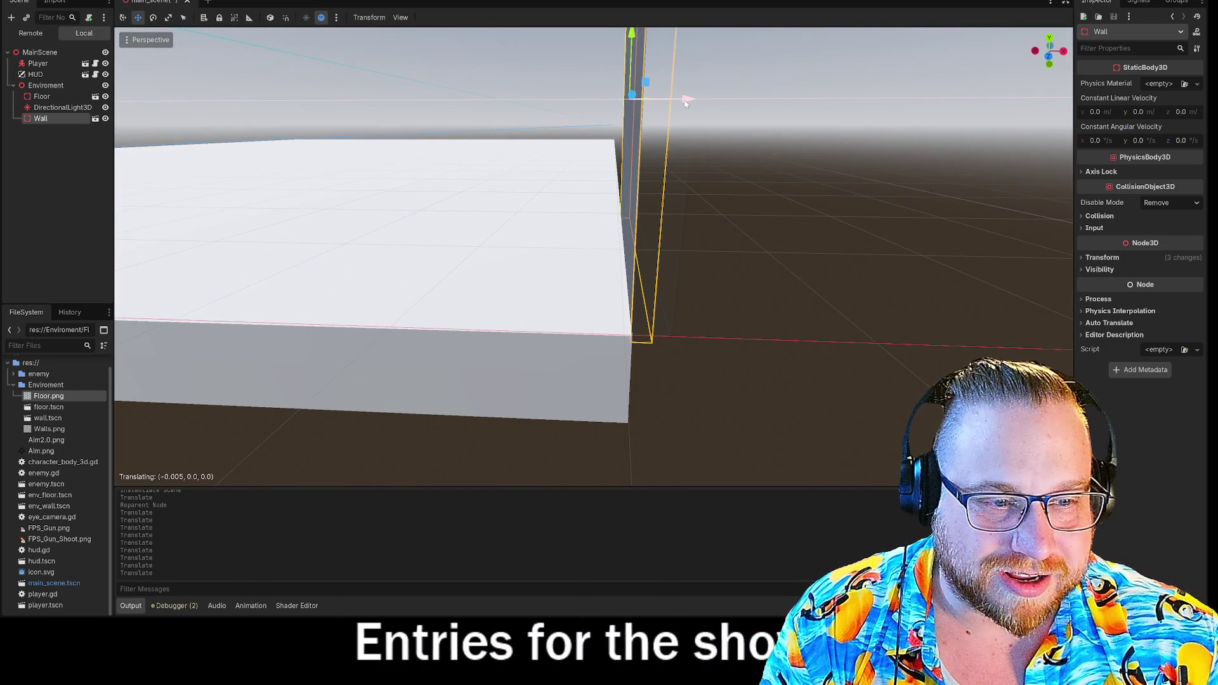
pyautogui.click(760, 190)
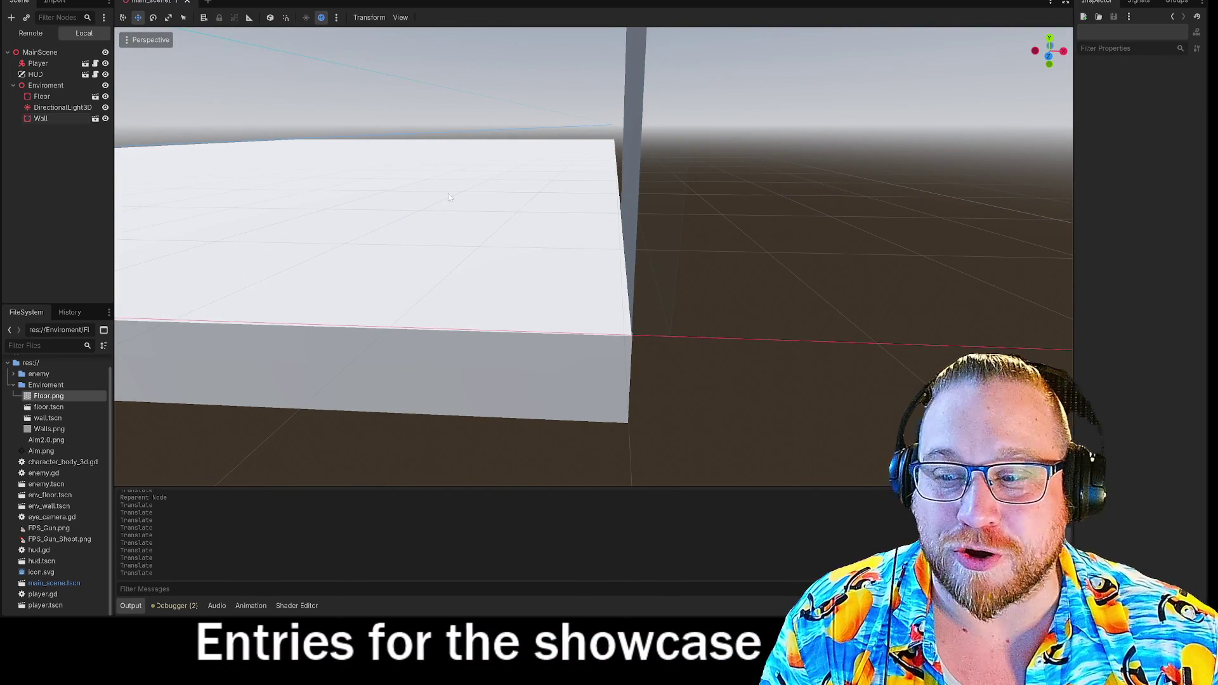
pyautogui.moveTo(312, 257); pyautogui.dragTo(311, 257)
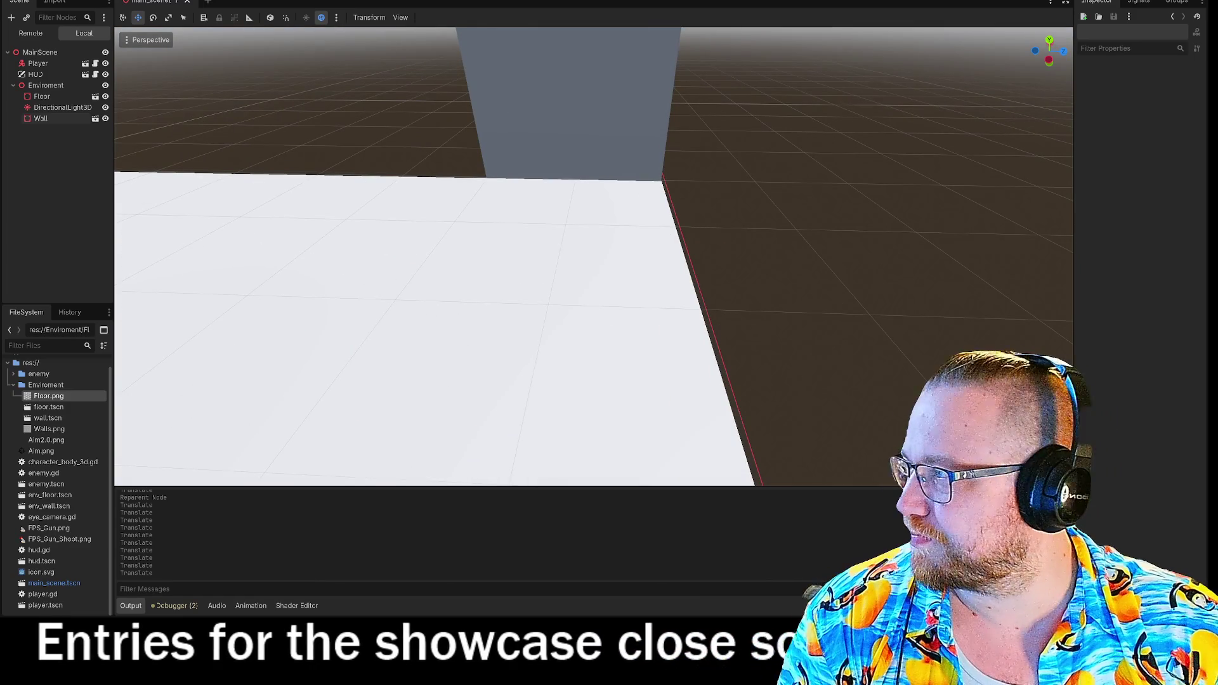
pyautogui.moveTo(686, 241); pyautogui.dragTo(896, 29)
# - Run the game with F5, walk the player forward to the wall, then stop it
pyautogui.press('F5')
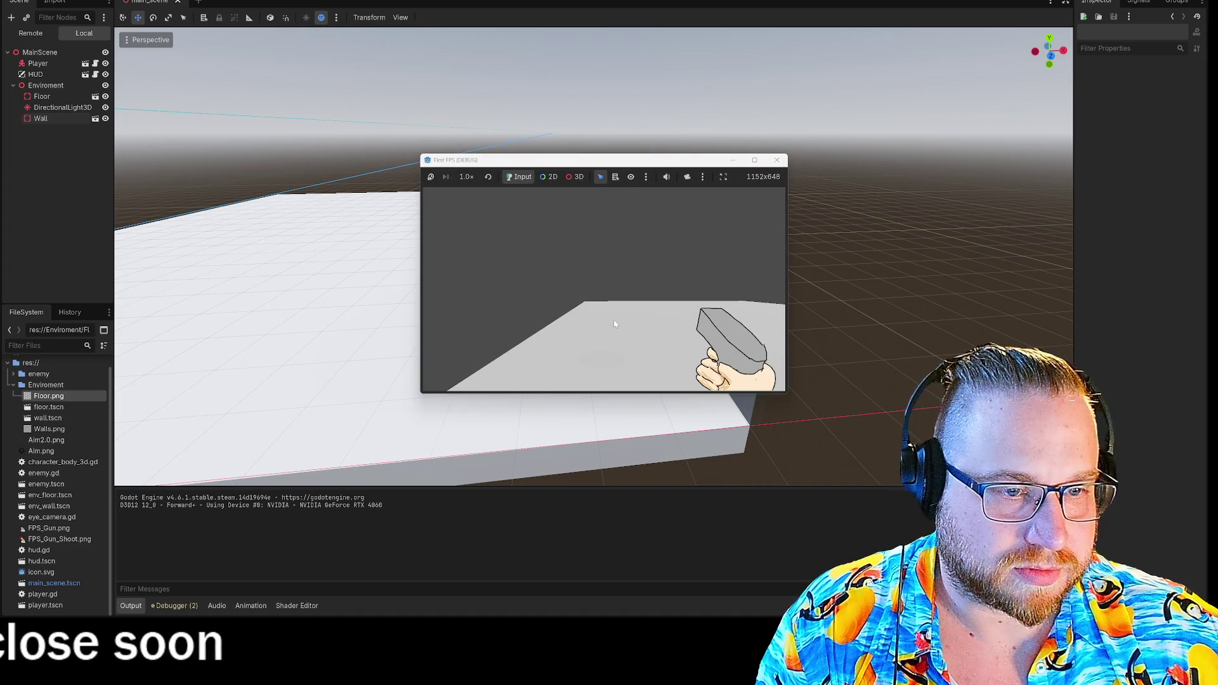
pyautogui.click(612, 305)
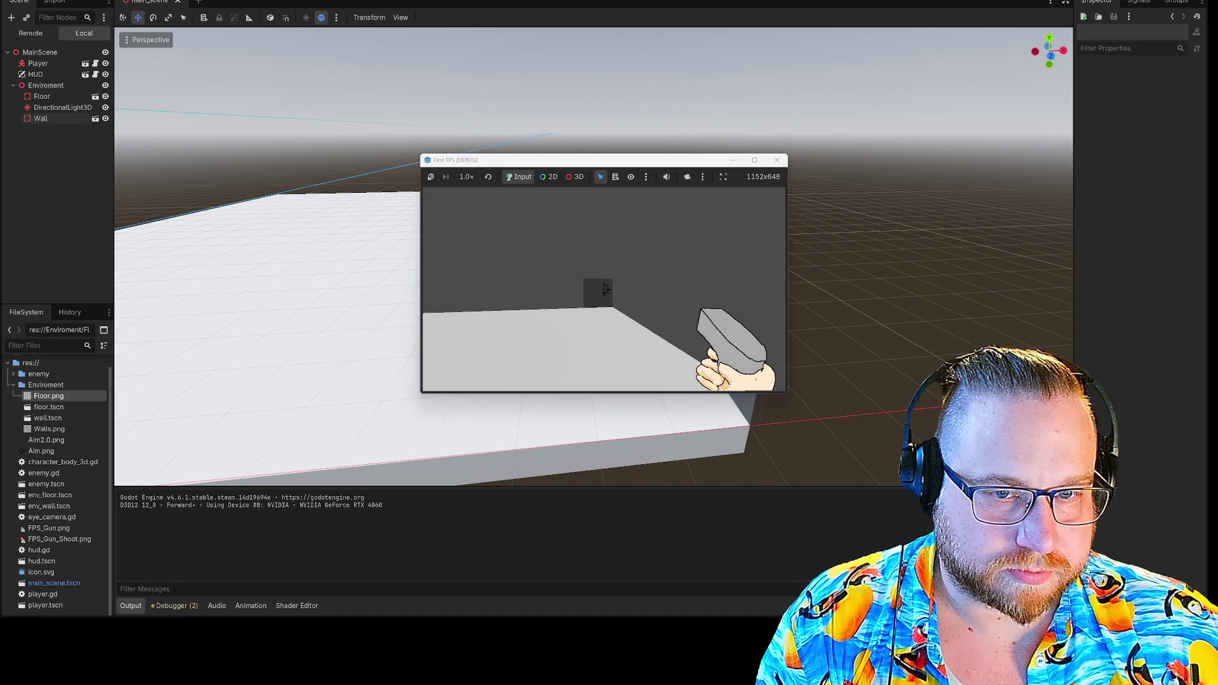
pyautogui.press('w')
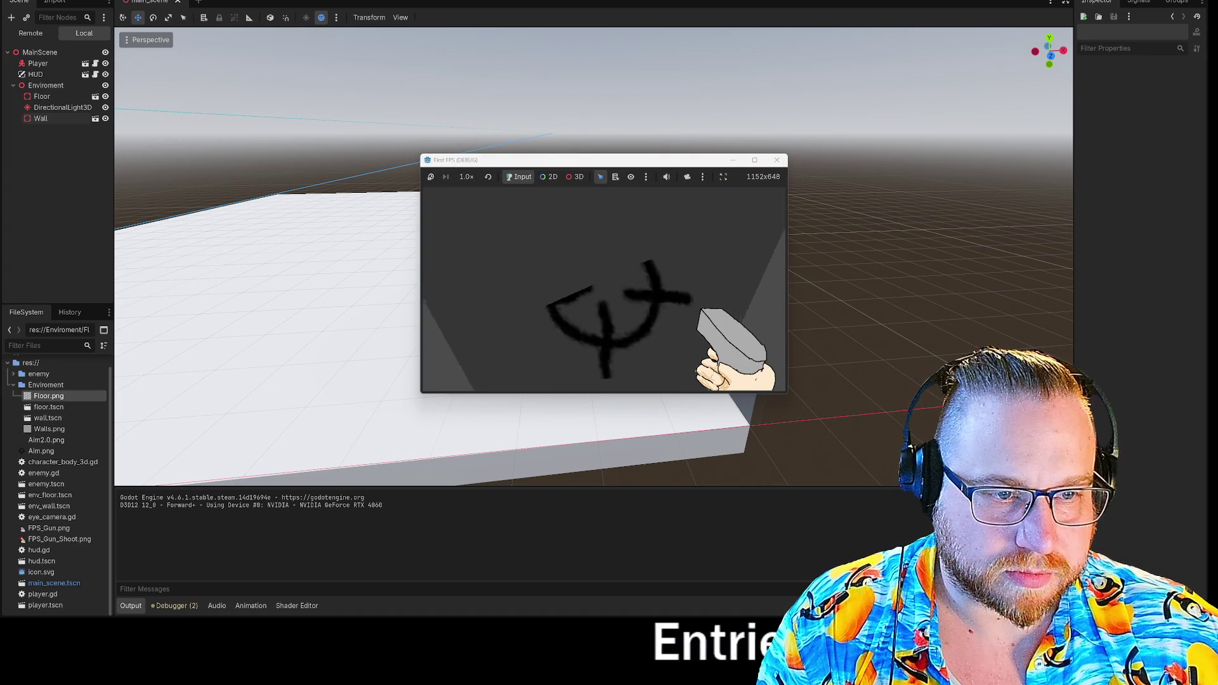
pyautogui.moveTo(604, 290)
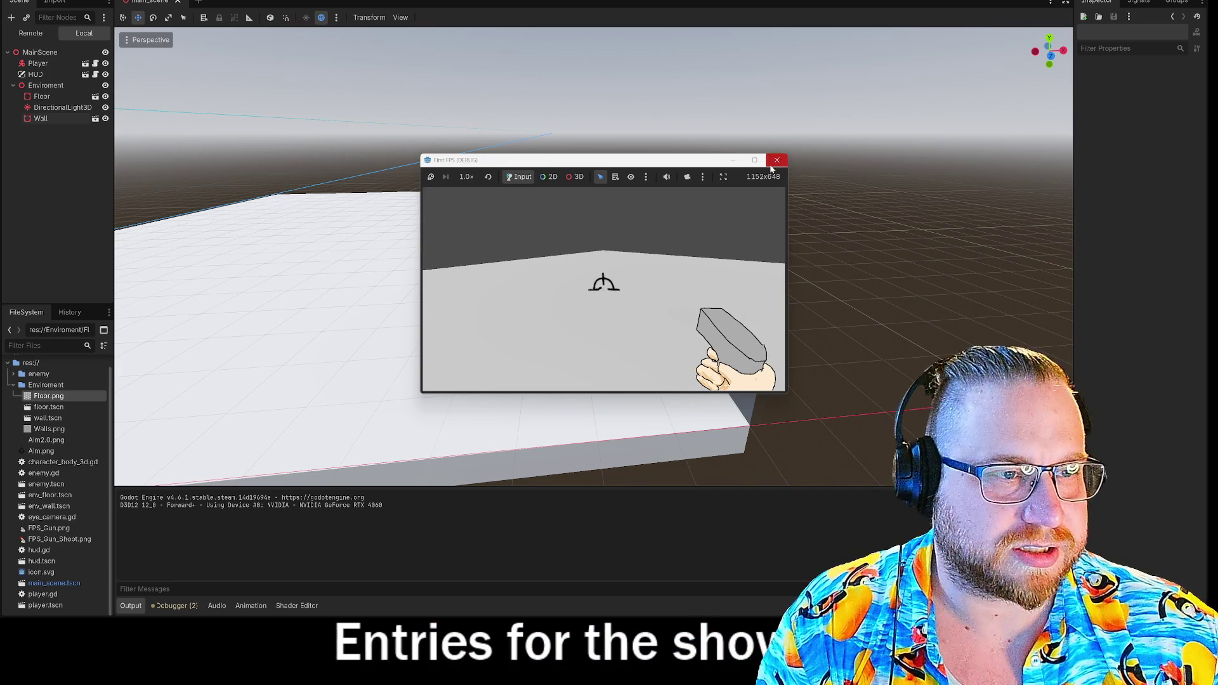
pyautogui.click(775, 162)
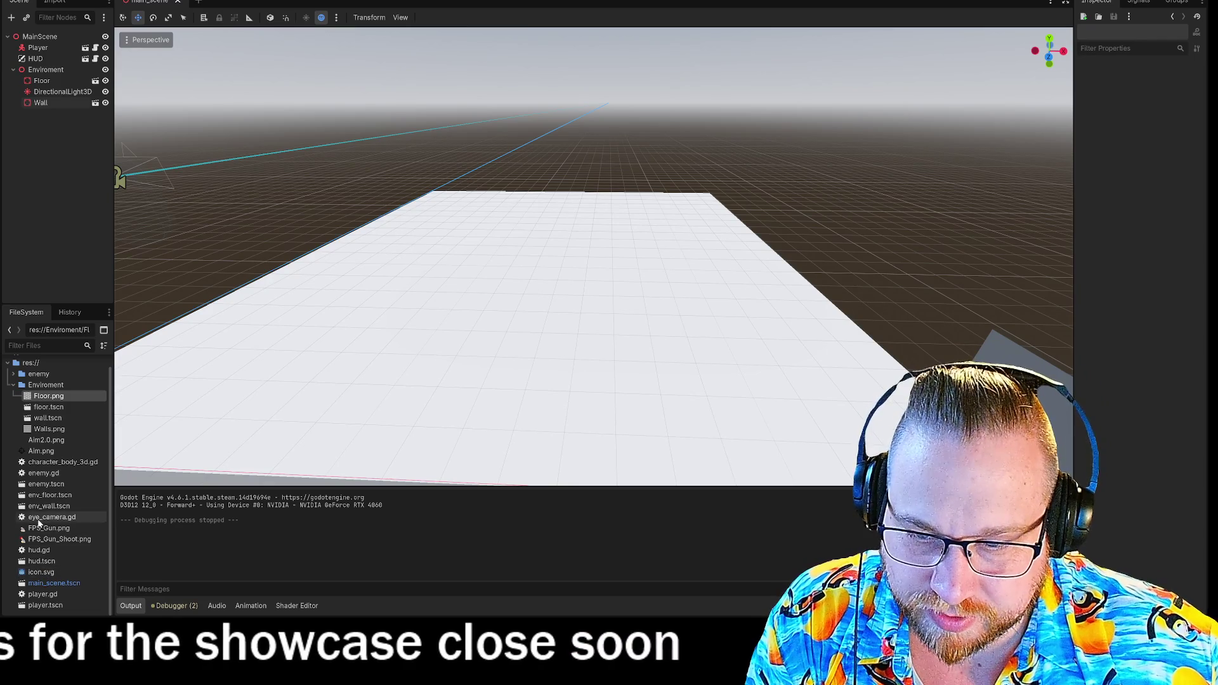
# - Drag enemy.tscn from the FileSystem onto the far end of the floor to place enemies
pyautogui.click(60, 476)
pyautogui.moveTo(330, 376)
pyautogui.mouseDown()
pyautogui.moveTo(41, 488)
pyautogui.moveTo(62, 491)
pyautogui.mouseUp()
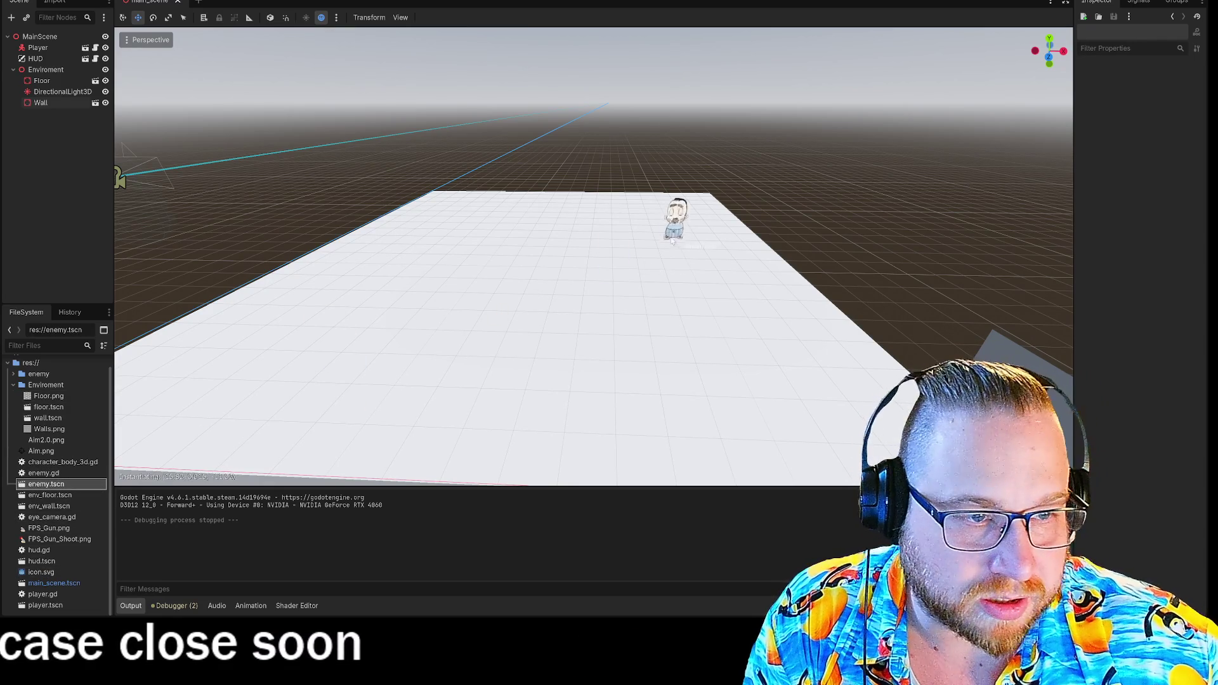
pyautogui.moveTo(695, 211); pyautogui.dragTo(694, 210)
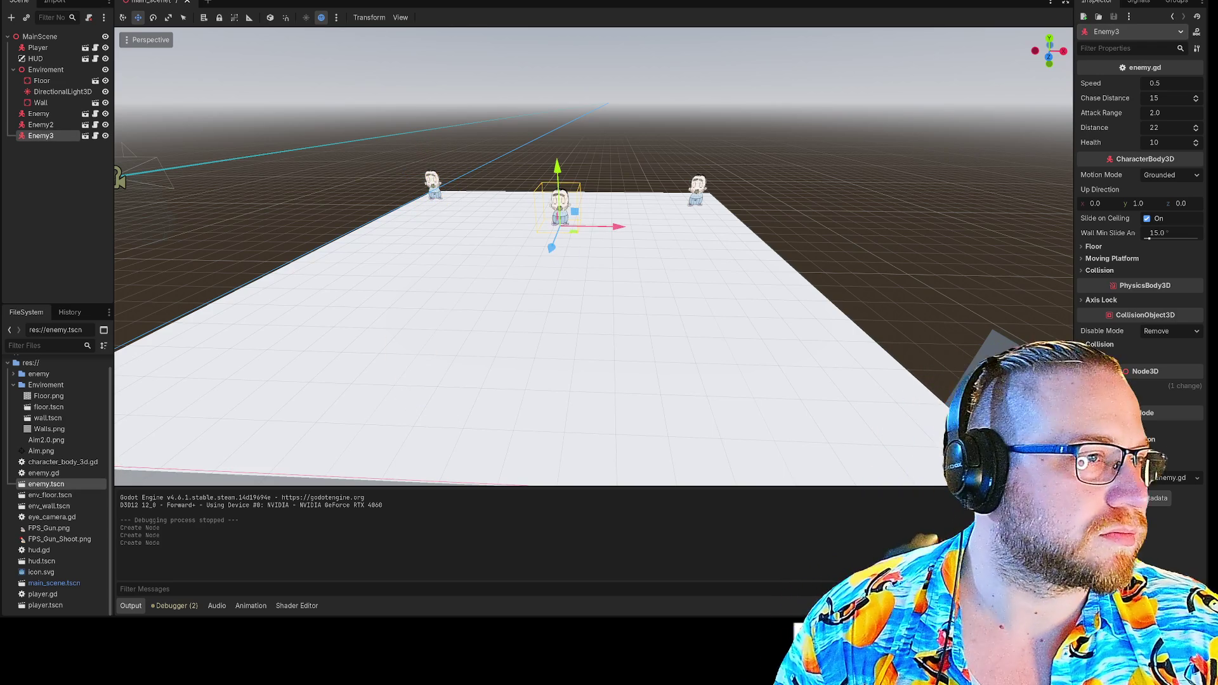
# - Move the game window to the upper left, enlarge it, and shoot at the approaching enemies
pyautogui.moveTo(686, 163)
pyautogui.mouseDown()
pyautogui.moveTo(536, 127)
pyautogui.moveTo(374, 55)
pyautogui.moveTo(330, 5)
pyautogui.mouseUp()
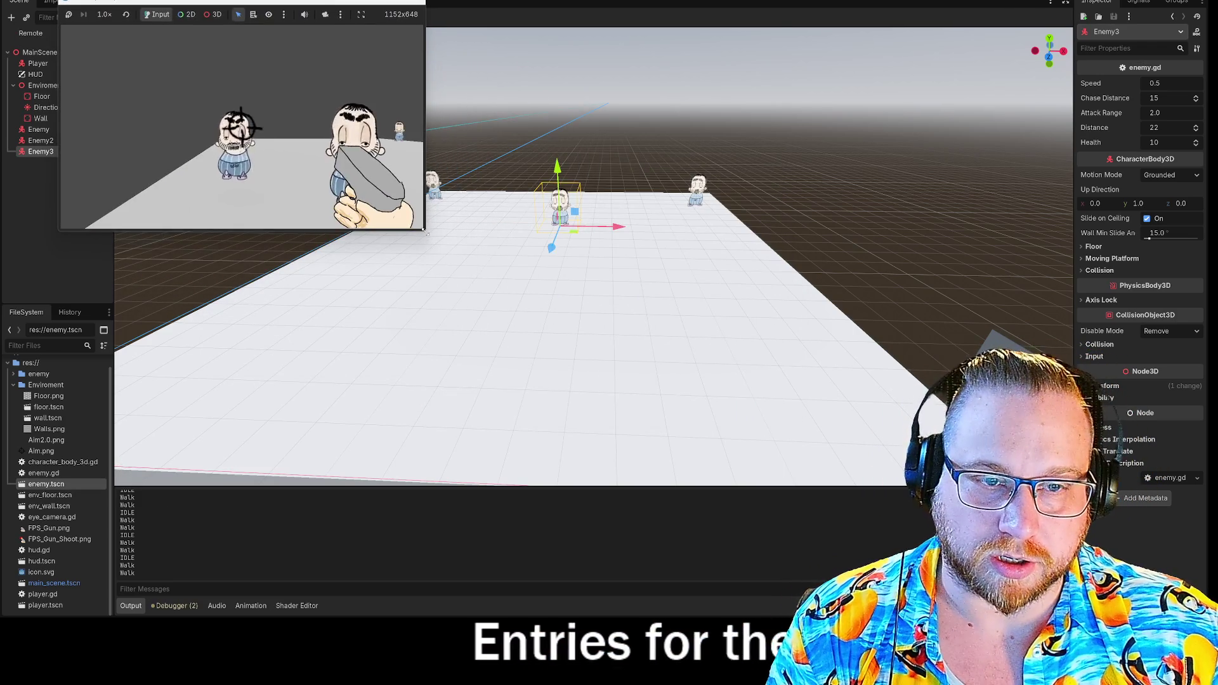
pyautogui.moveTo(424, 233); pyautogui.dragTo(814, 463)
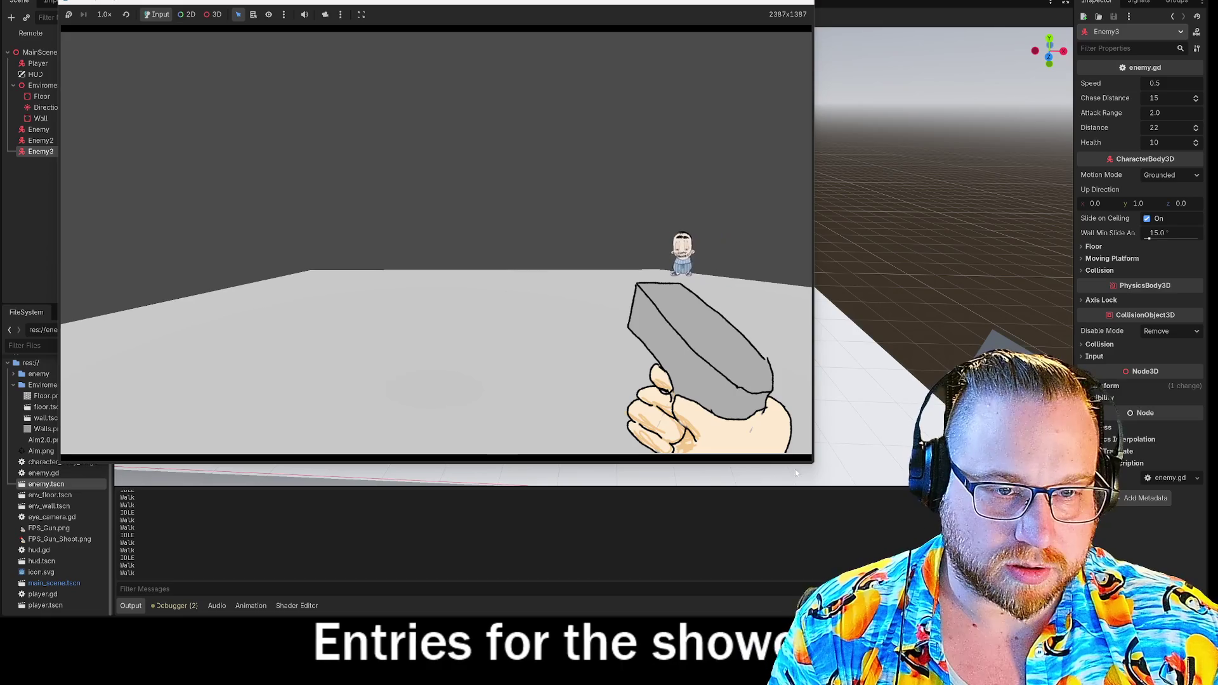
pyautogui.click(434, 242)
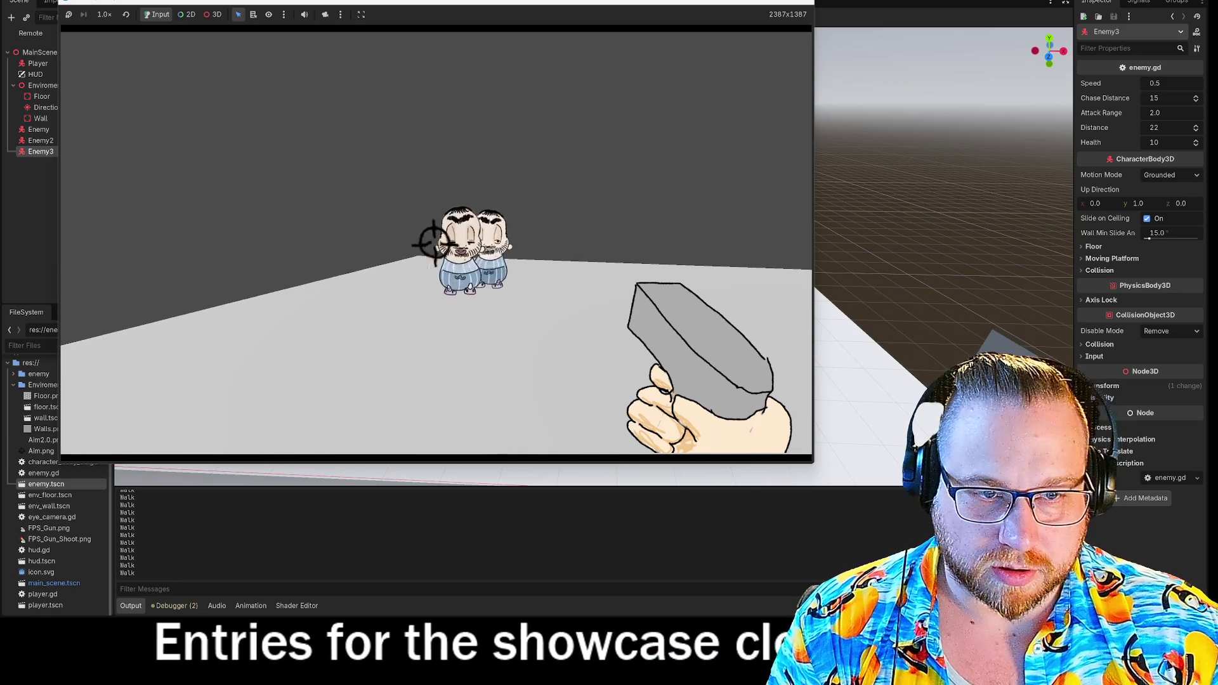
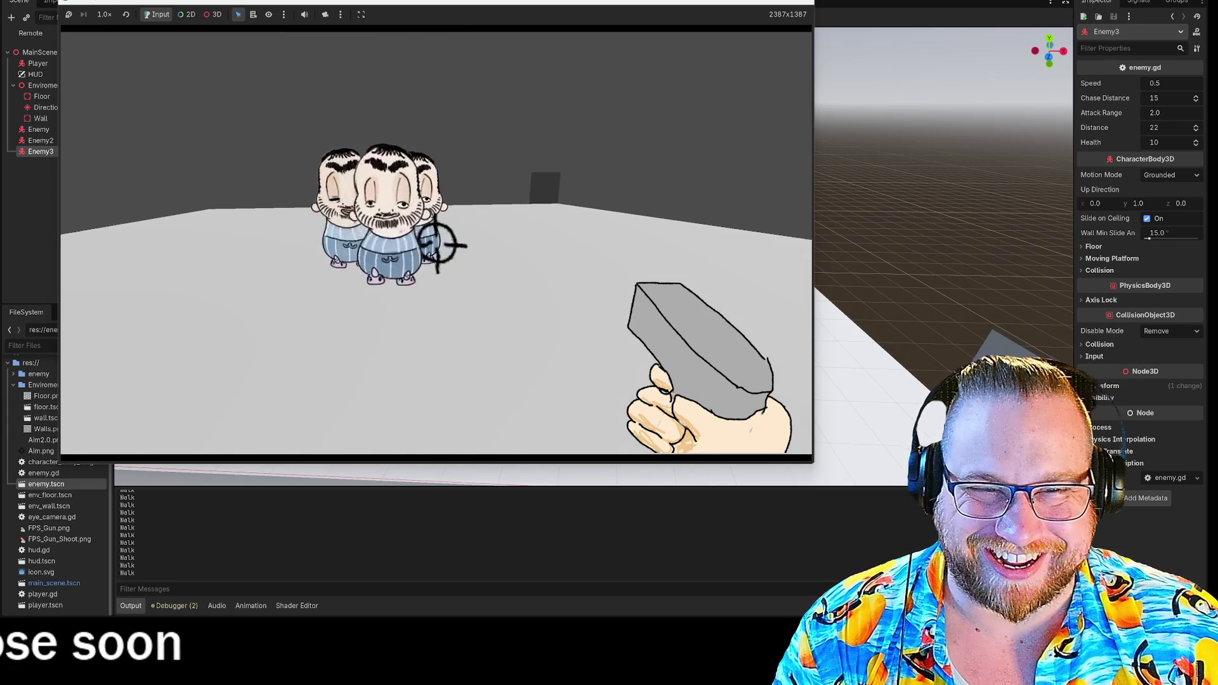
# - Shoot at the enemies until the one near the crosshair dies, then stop the playtest
pyautogui.click(436, 248)
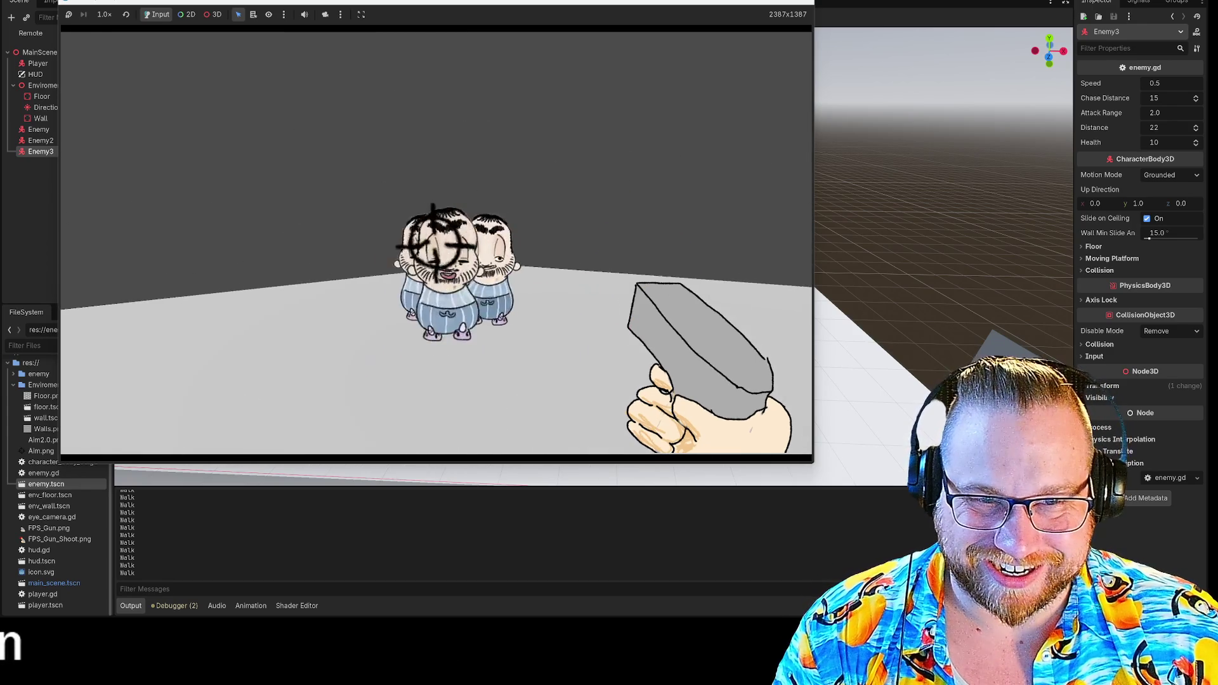
pyautogui.click(437, 244)
pyautogui.click(436, 244)
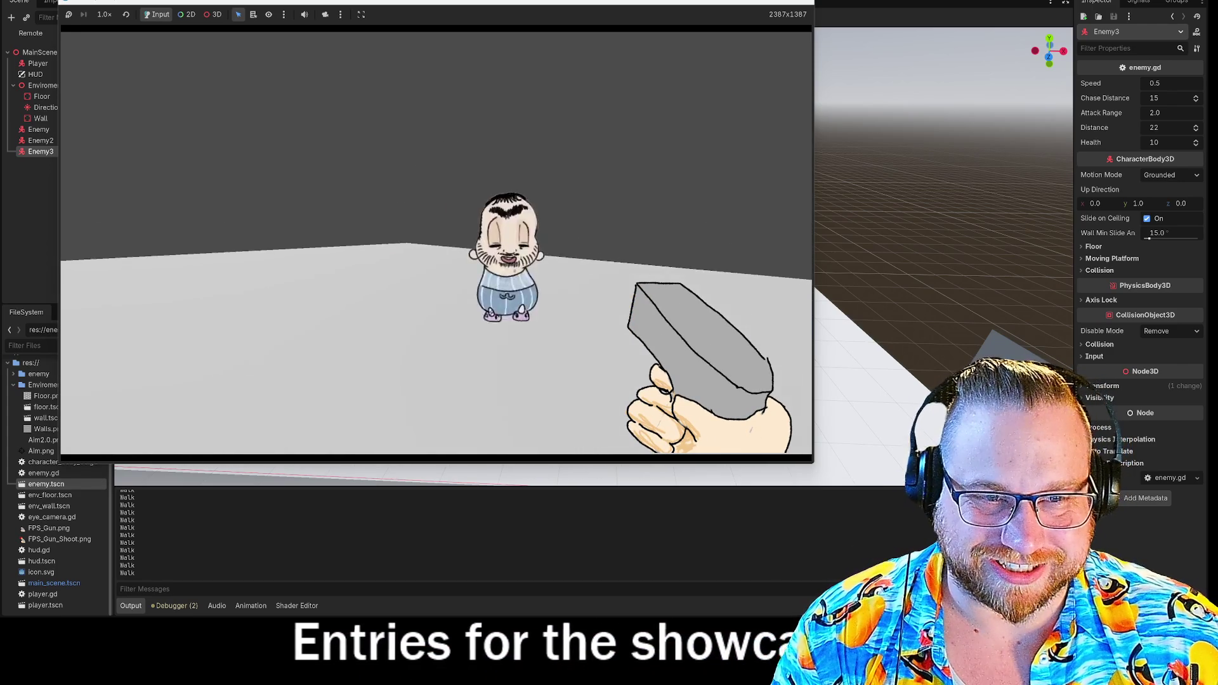
pyautogui.click(435, 245)
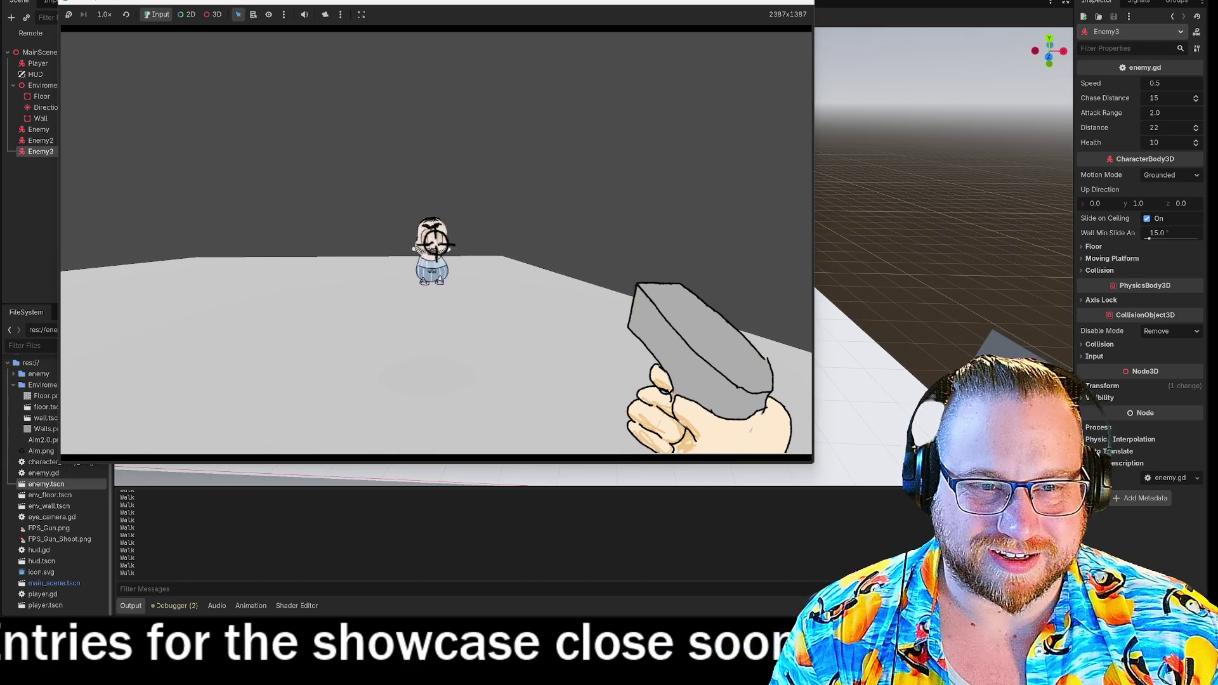
pyautogui.click(435, 245)
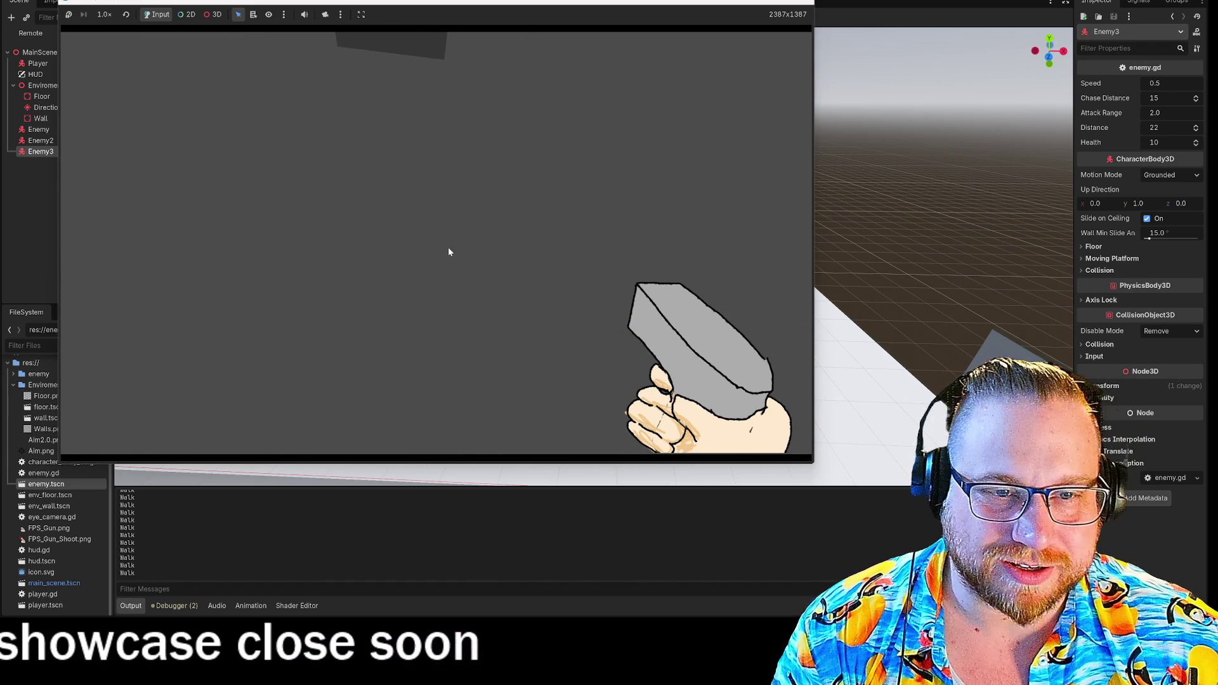
pyautogui.click(808, 6)
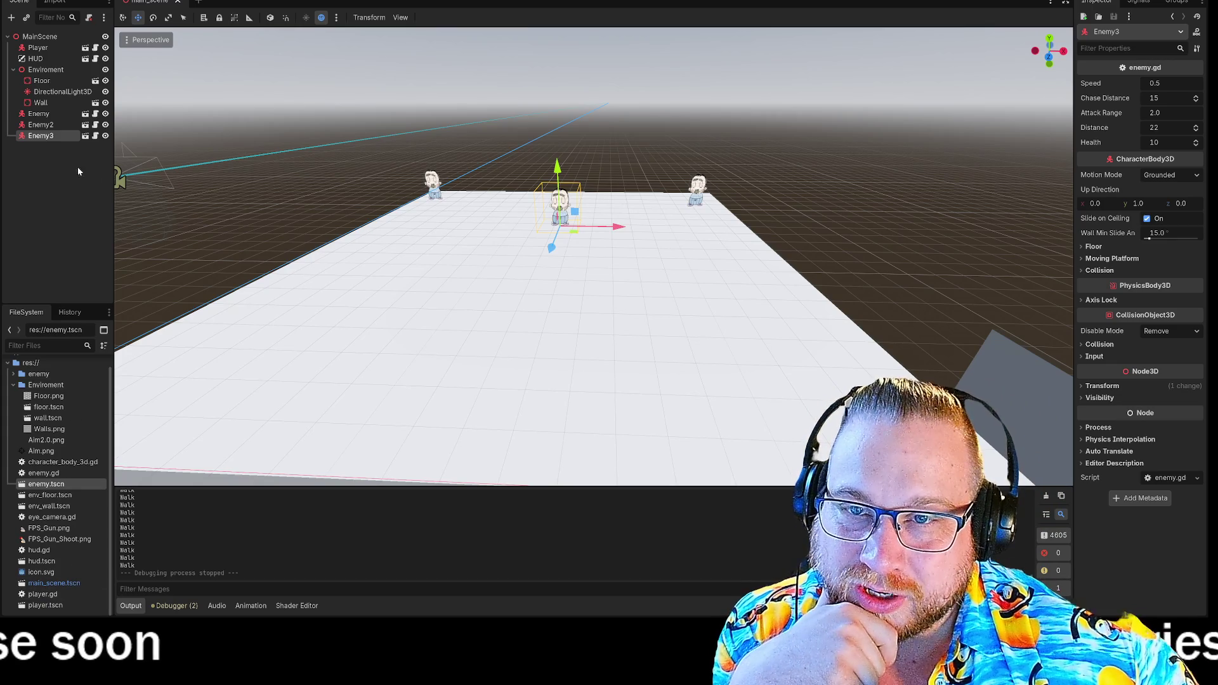
# - Delete the old Floor and Wall nodes from the main scene
pyautogui.click(41, 83)
pyautogui.press('Delete')
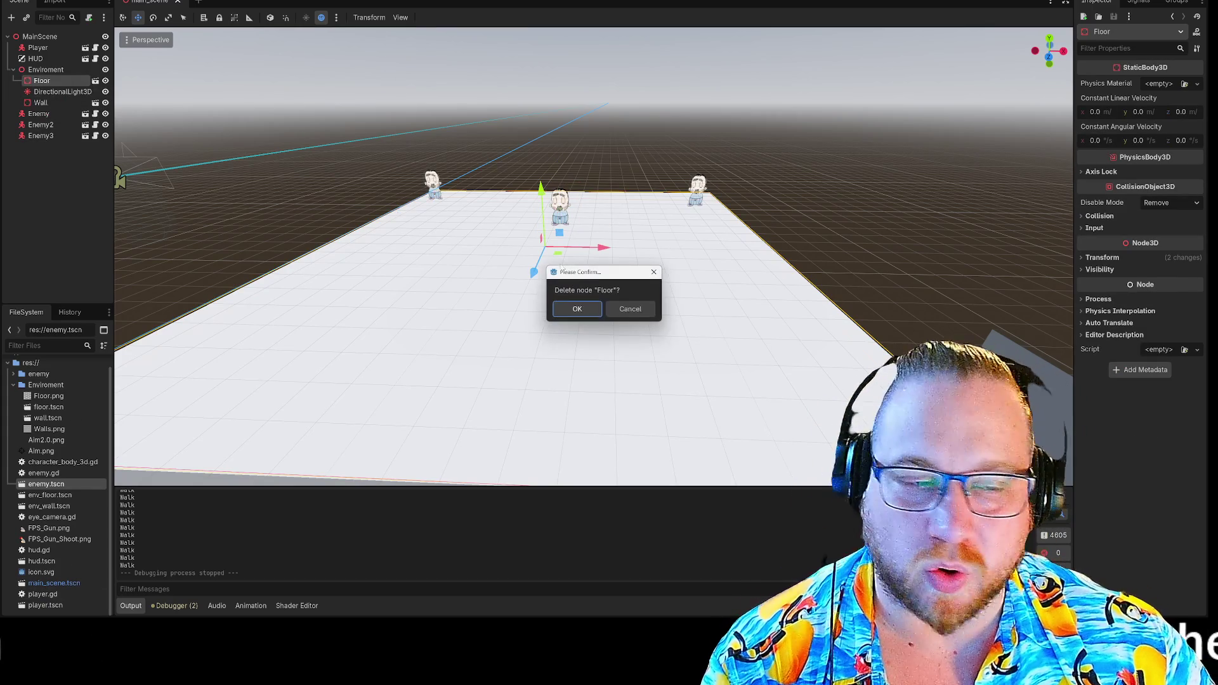
pyautogui.click(579, 311)
pyautogui.click(46, 92)
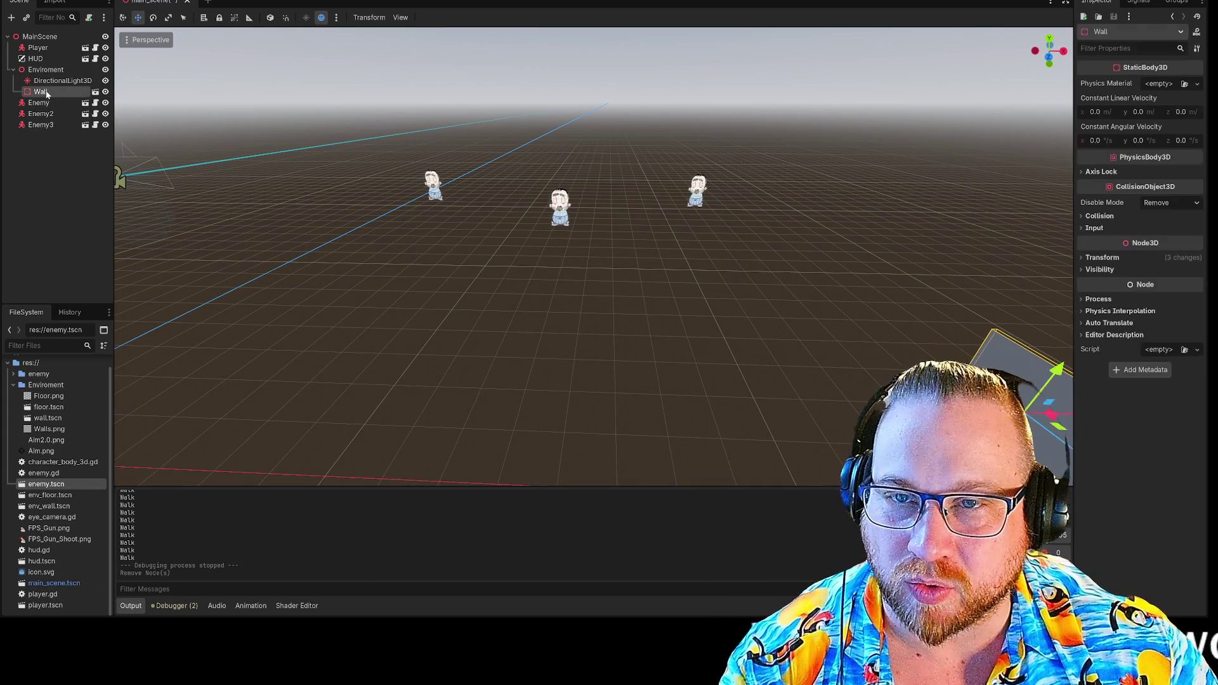
pyautogui.click(587, 314)
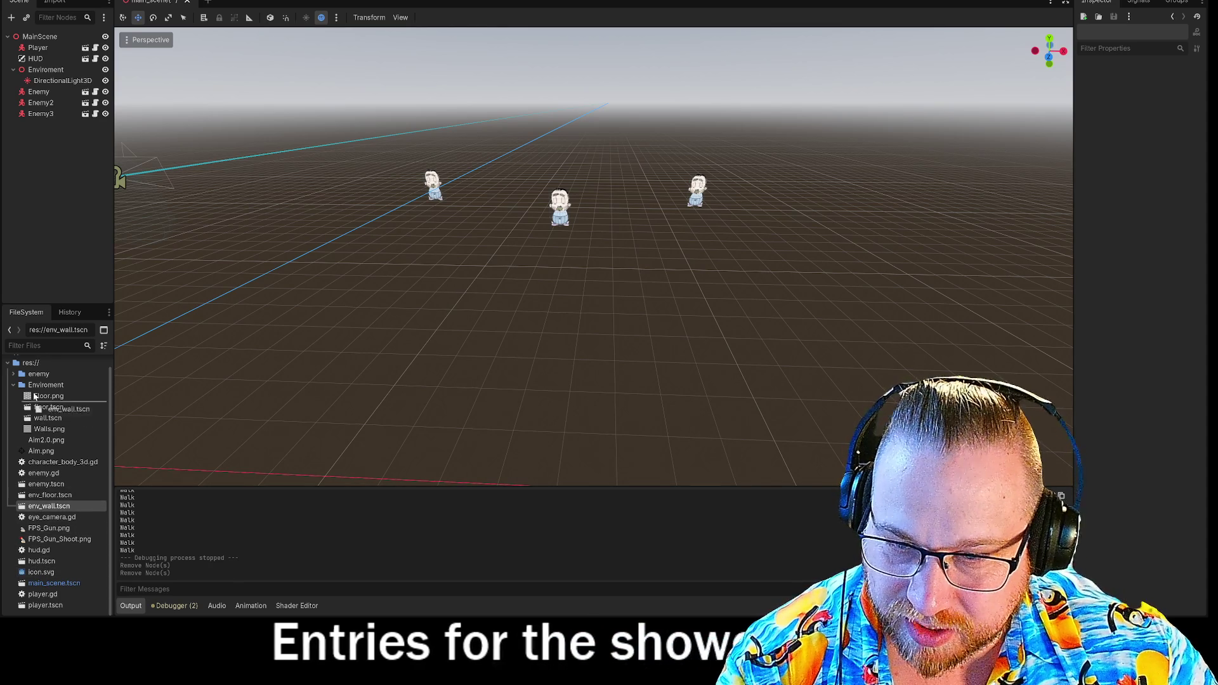
# - Move env_wall.tscn and env_floor.tscn into the Enviroment folder
pyautogui.moveTo(34, 390); pyautogui.dragTo(33, 388)
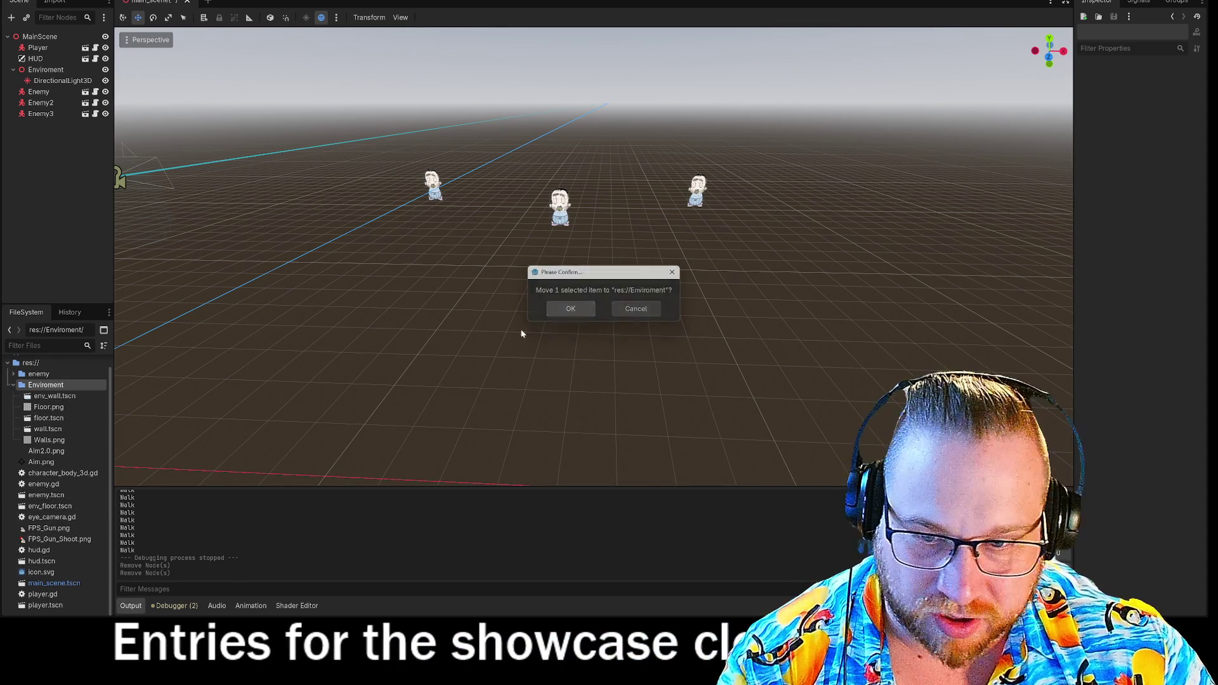
pyautogui.click(573, 309)
pyautogui.moveTo(47, 506)
pyautogui.mouseDown()
pyautogui.moveTo(39, 384)
pyautogui.moveTo(438, 330)
pyautogui.moveTo(437, 314)
pyautogui.moveTo(330, 279)
pyautogui.moveTo(321, 312)
pyautogui.moveTo(247, 377)
pyautogui.mouseUp()
pyautogui.click(570, 309)
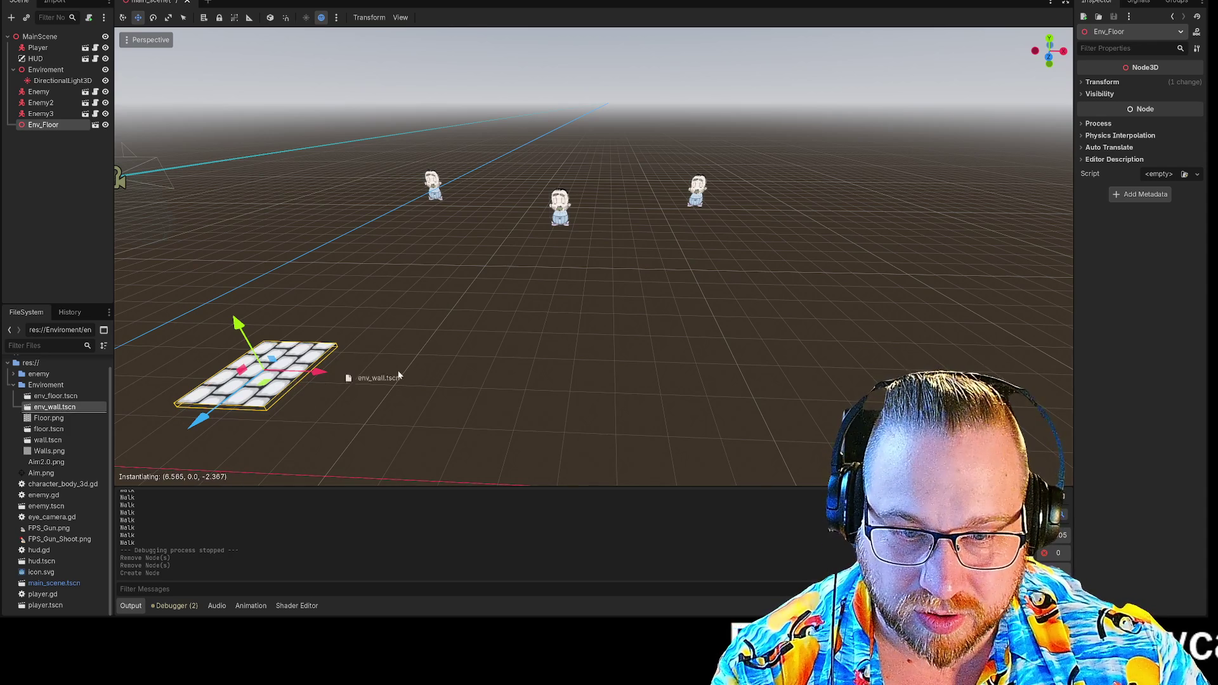
# - Fly up close to the wall and floor pieces, select Env_Wall, and open env_wall.tscn
pyautogui.press('w')
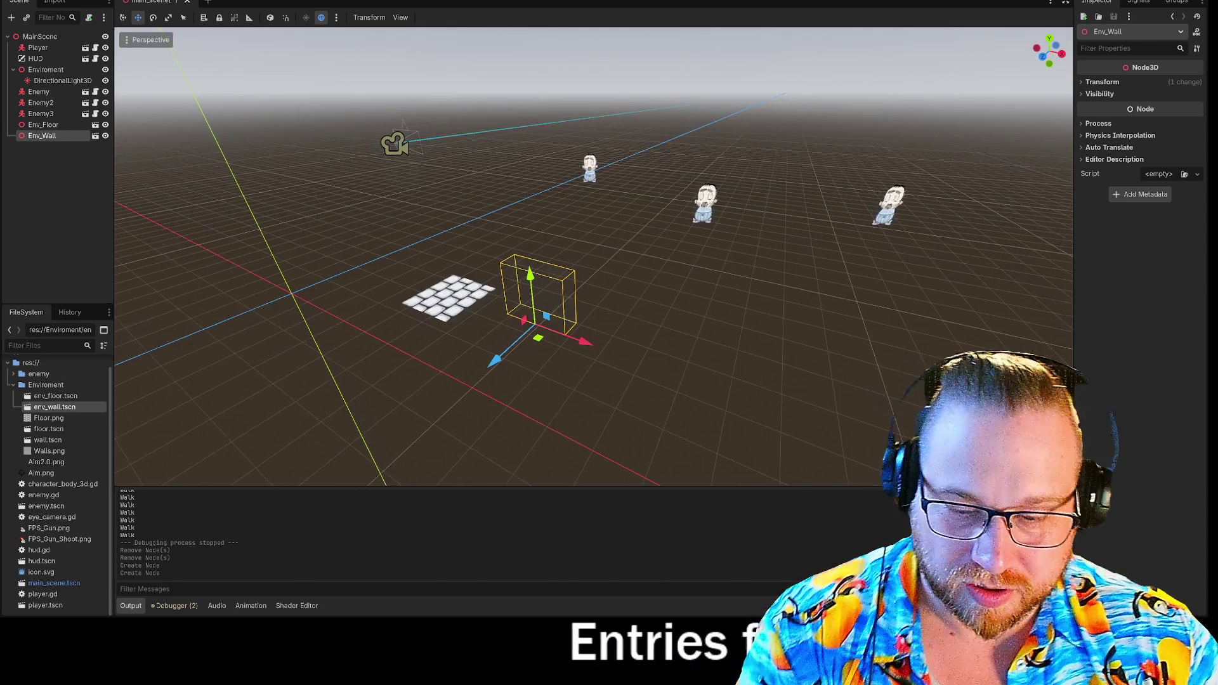
pyautogui.press('a')
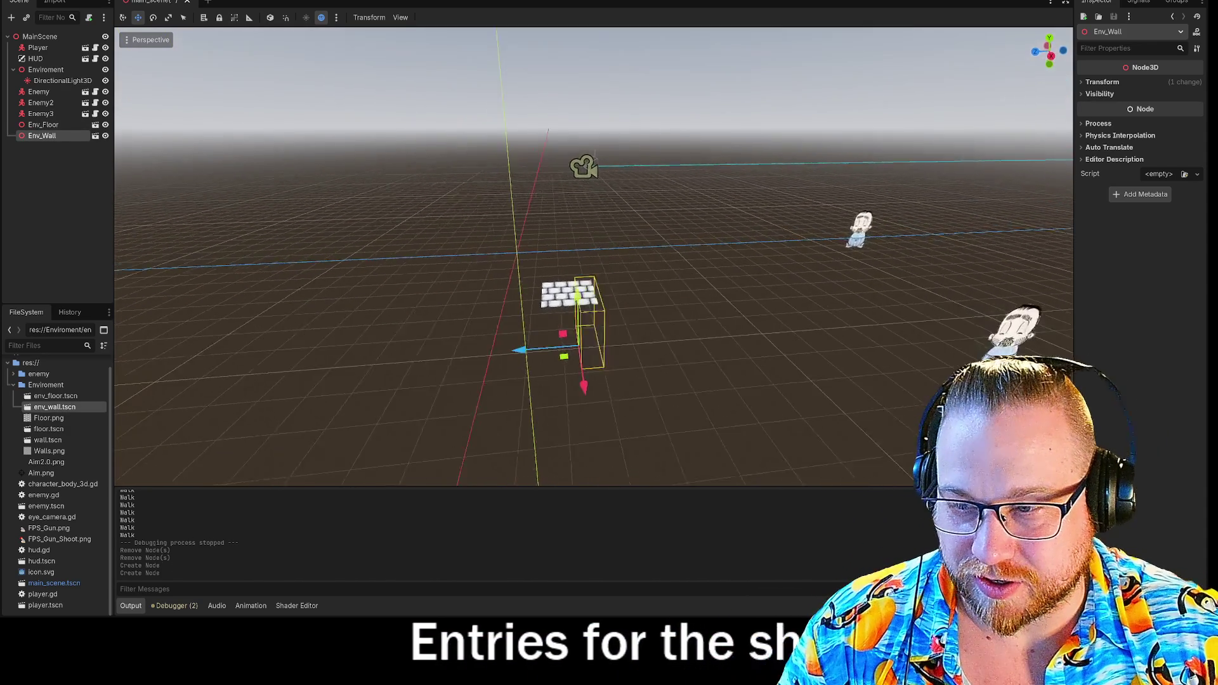
pyautogui.press('w')
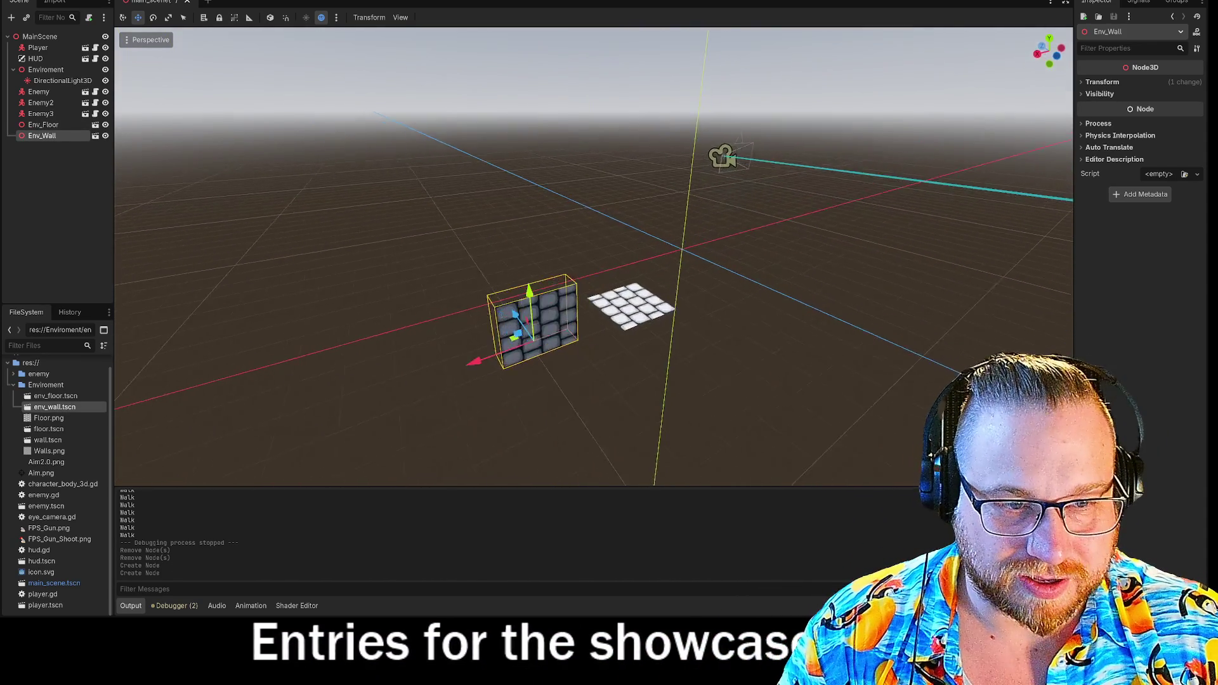
pyautogui.press('w')
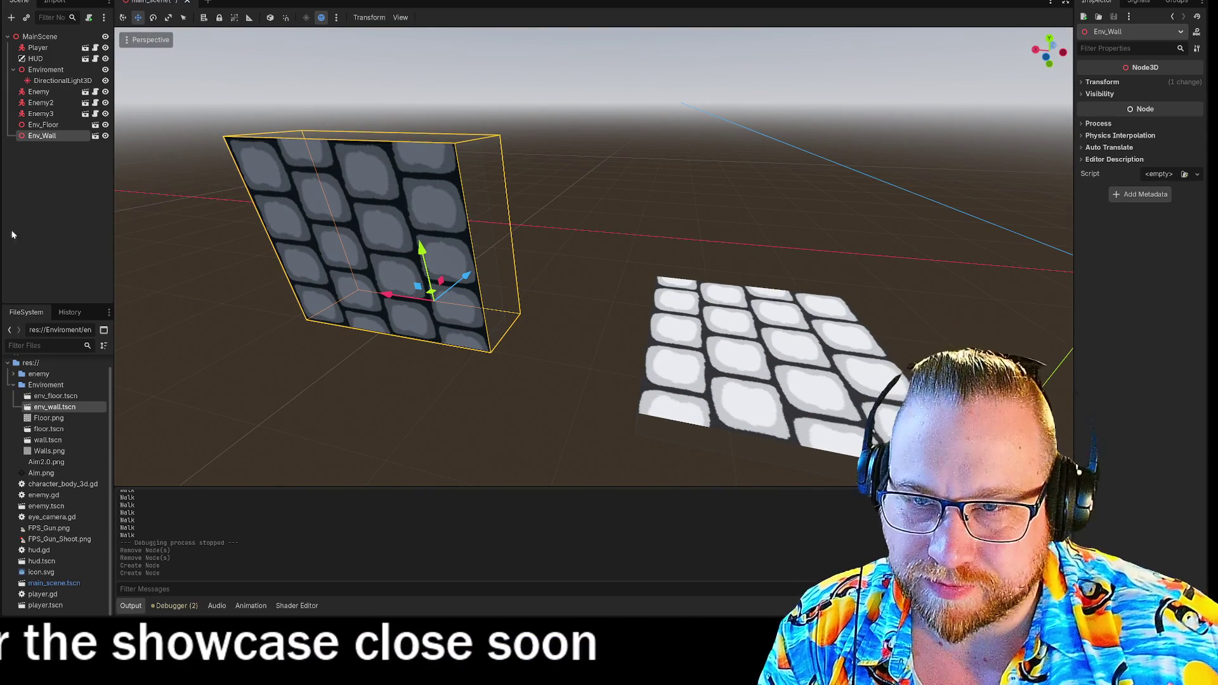
pyautogui.click(41, 136)
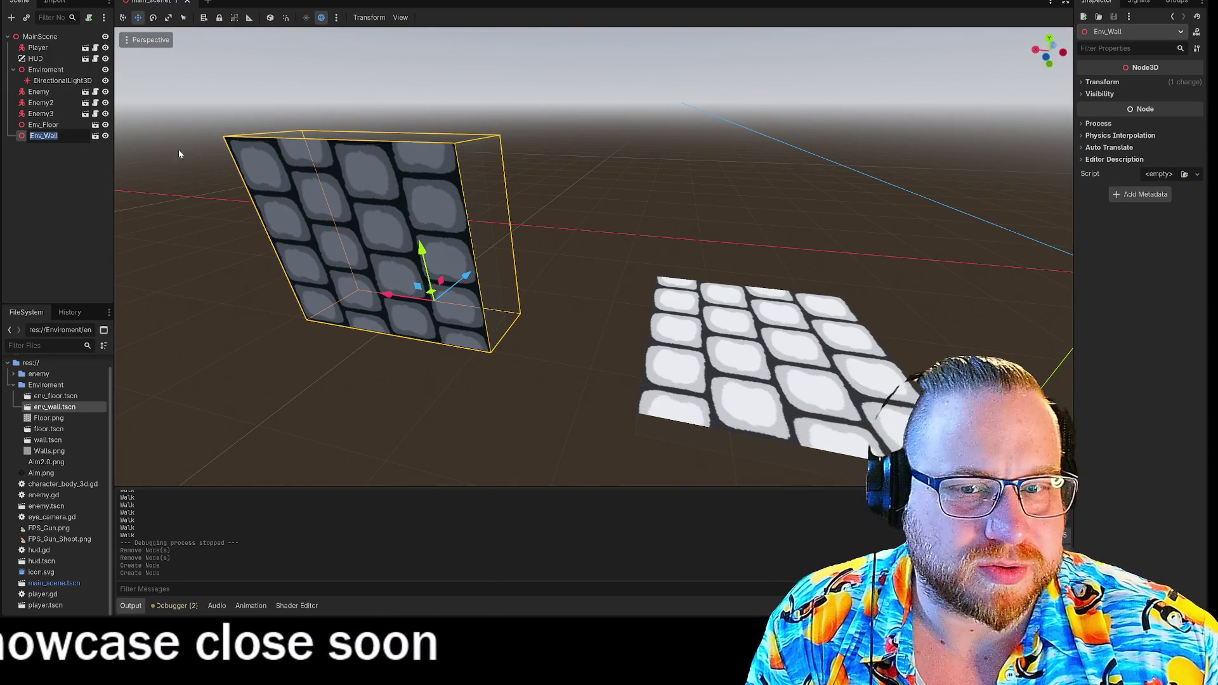
pyautogui.doubleClick(54, 408)
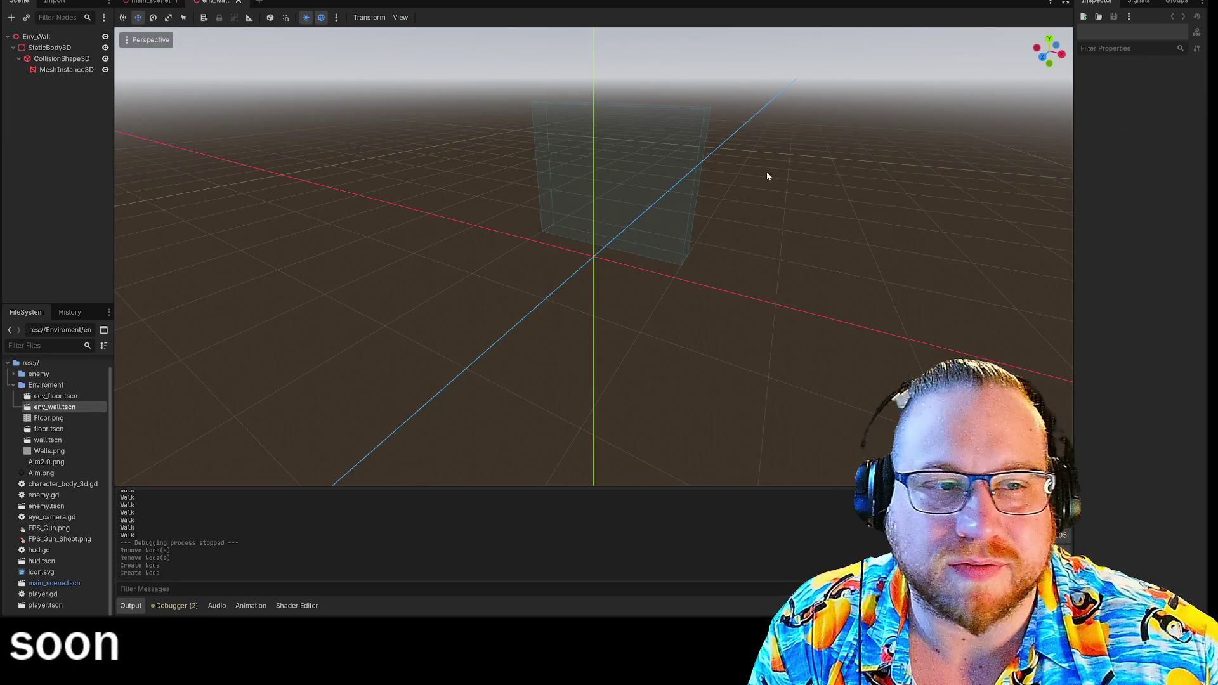
# - Apply the Walls.png texture to the wall mesh in env_wall
pyautogui.moveTo(951, 108)
pyautogui.mouseDown()
pyautogui.moveTo(888, 190)
pyautogui.moveTo(869, 286)
pyautogui.mouseUp()
pyautogui.press('f')
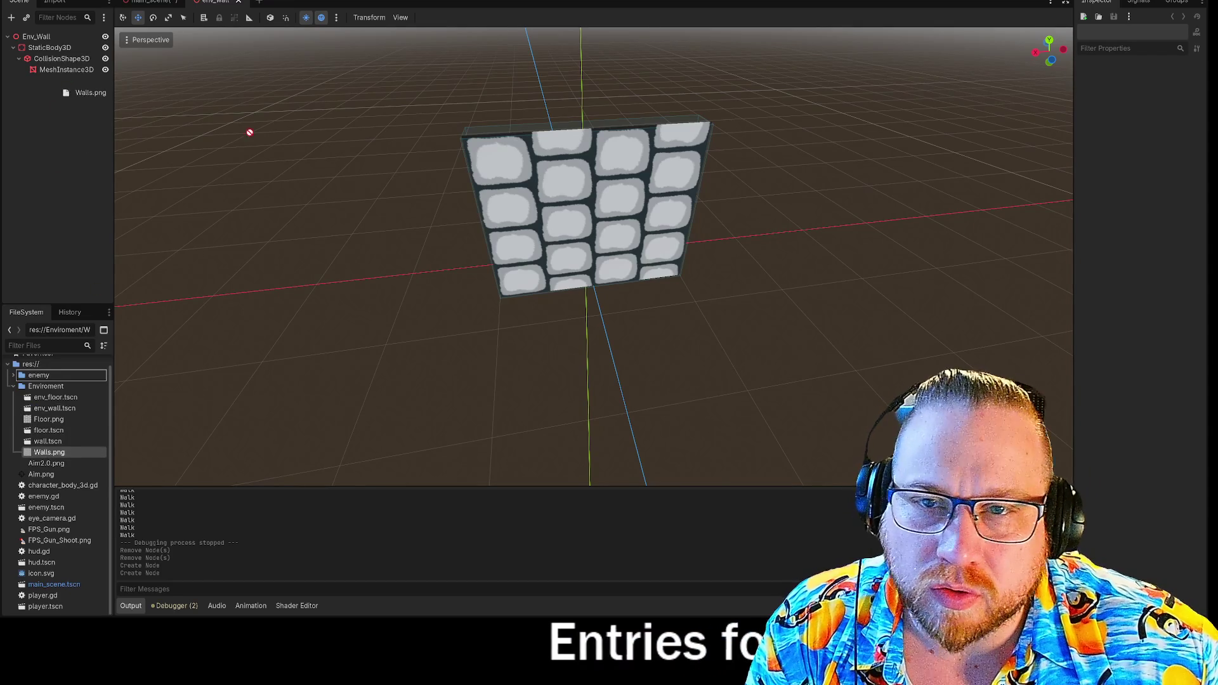
pyautogui.moveTo(250, 132); pyautogui.dragTo(550, 201)
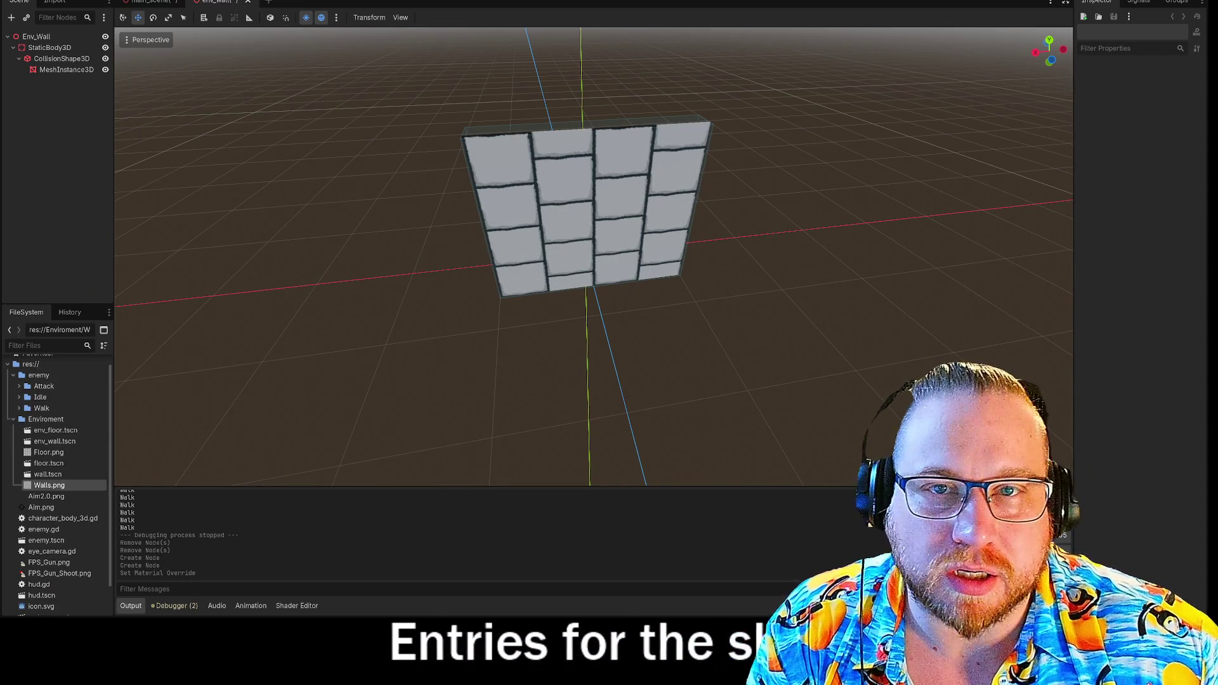
# - Save the Env_Wall scene and return to the main scene
pyautogui.click(151, 3)
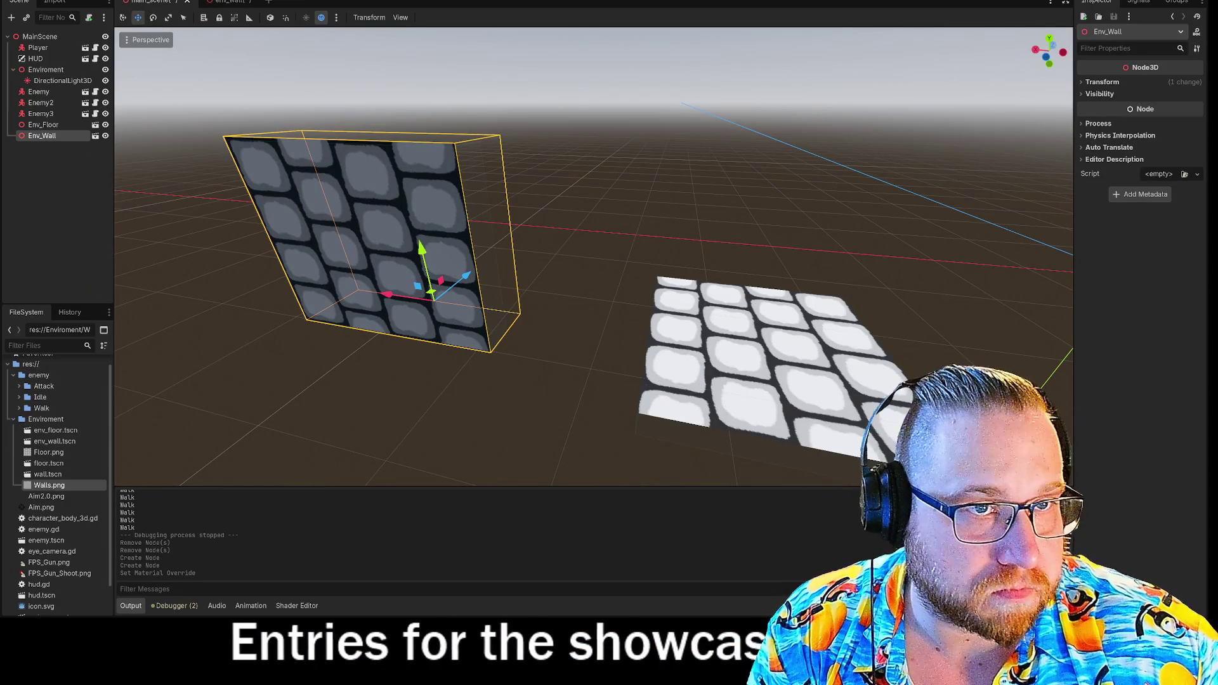
pyautogui.click(226, 2)
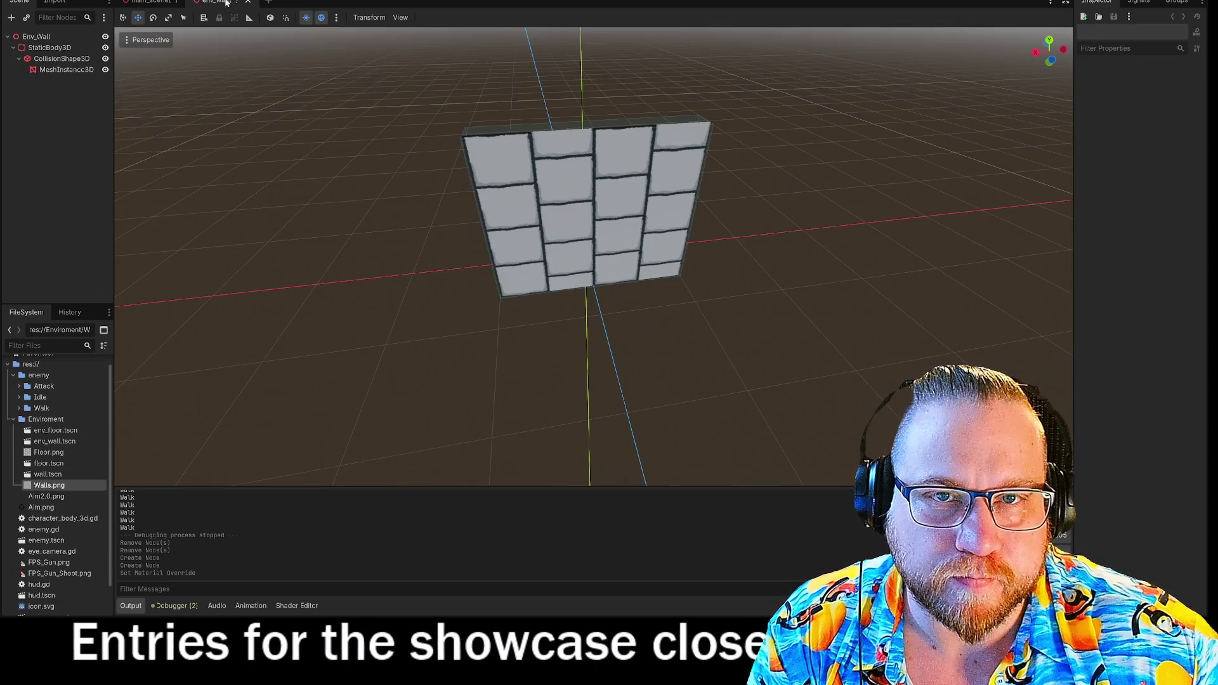
pyautogui.rightClick(226, 2)
pyautogui.click(267, 16)
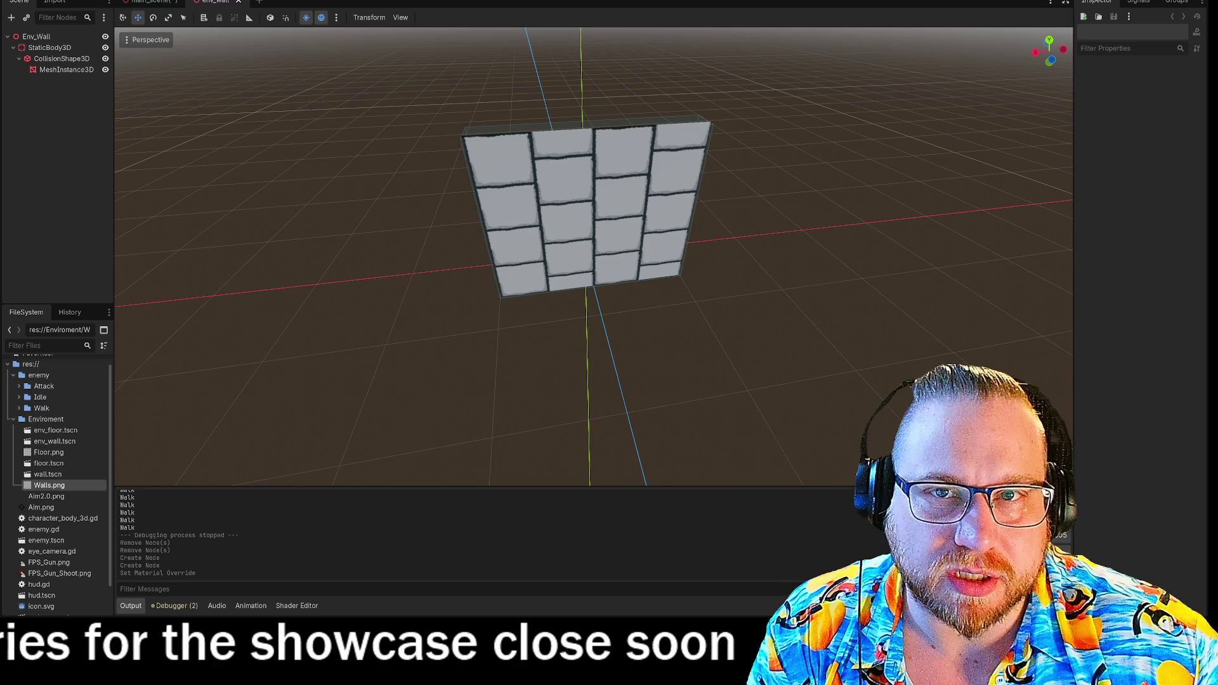
pyautogui.click(151, 3)
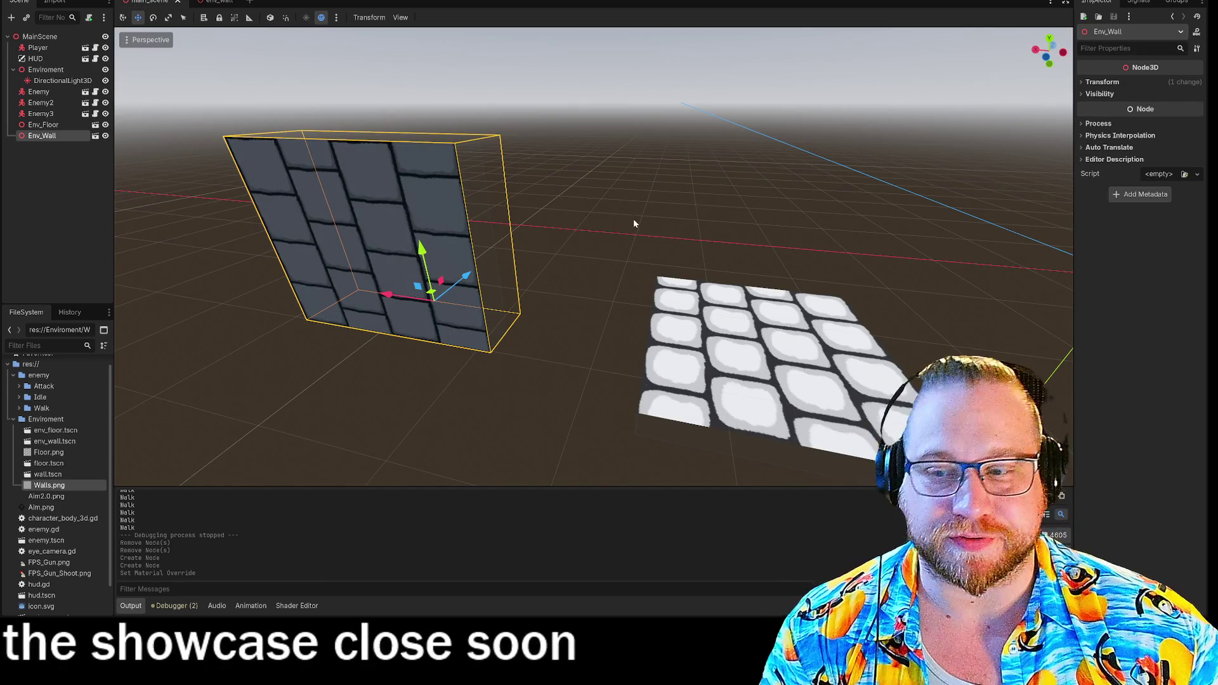
# - Select the Env_Floor tile and revert its Transform position to 0, 0, 0
pyautogui.moveTo(622, 179); pyautogui.dragTo(594, 328)
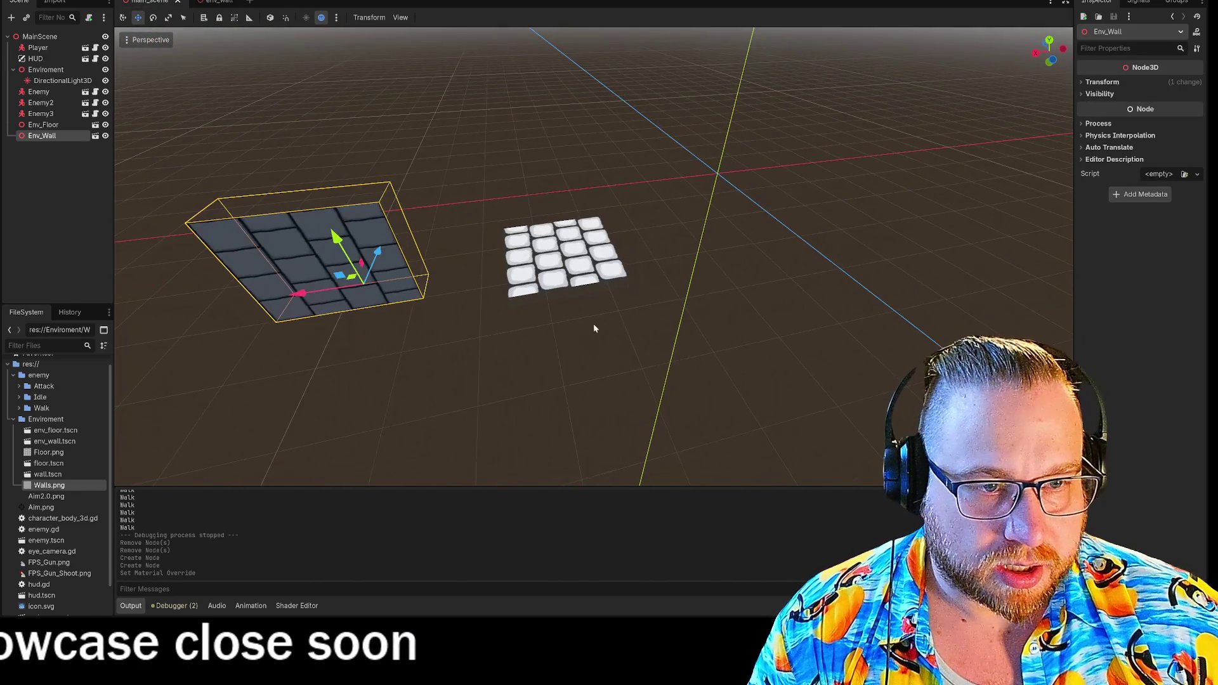
pyautogui.click(558, 257)
pyautogui.moveTo(558, 257); pyautogui.dragTo(413, 310)
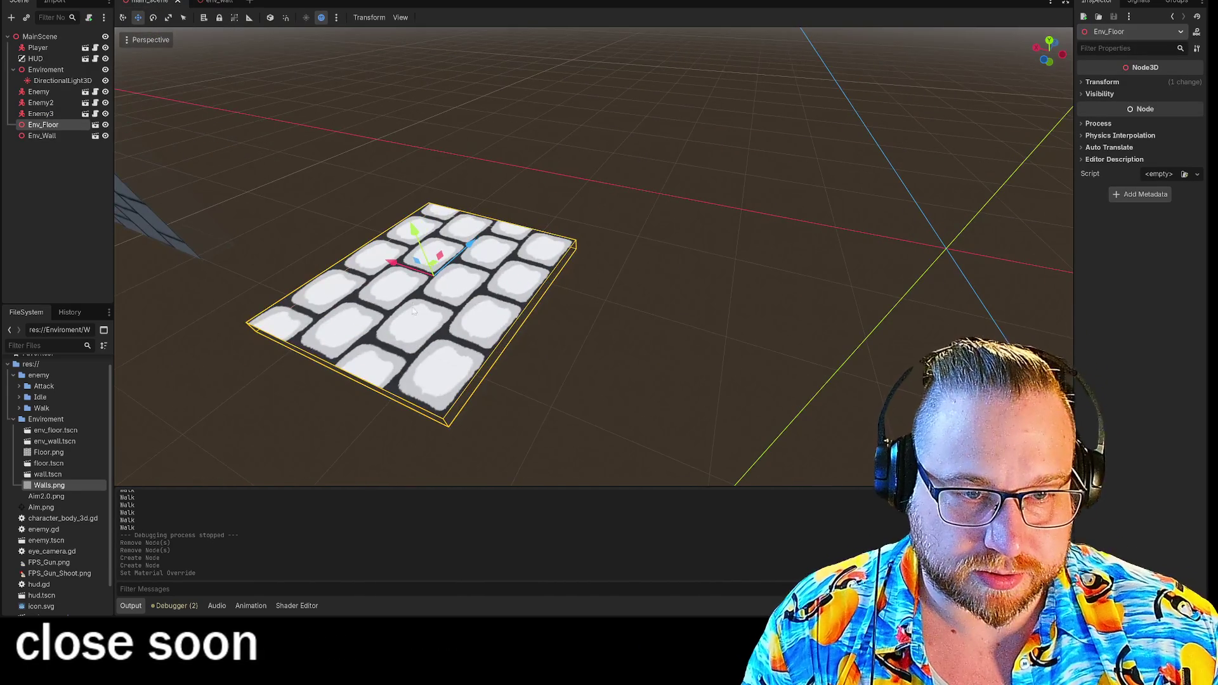
pyautogui.moveTo(431, 269)
pyautogui.mouseDown()
pyautogui.moveTo(798, 279)
pyautogui.moveTo(879, 254)
pyautogui.moveTo(854, 462)
pyautogui.mouseUp()
pyautogui.press('f')
pyautogui.scroll(5, 604, 275)
pyautogui.scroll(-5, 604, 275)
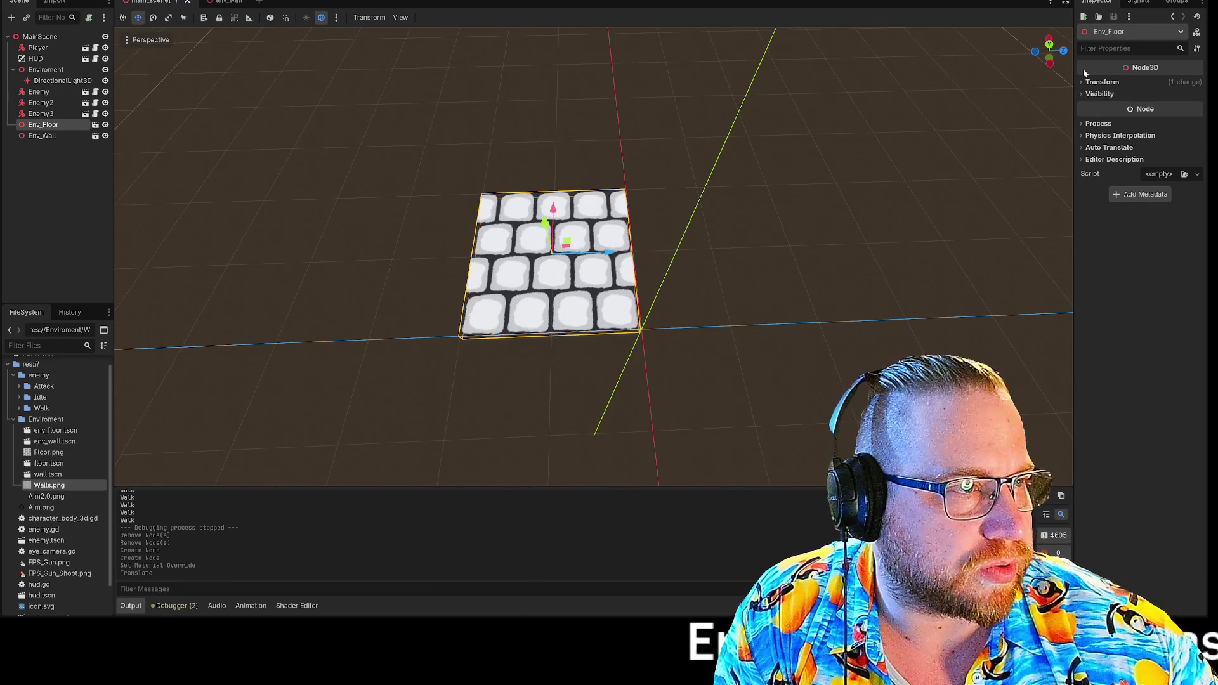
pyautogui.click(1097, 82)
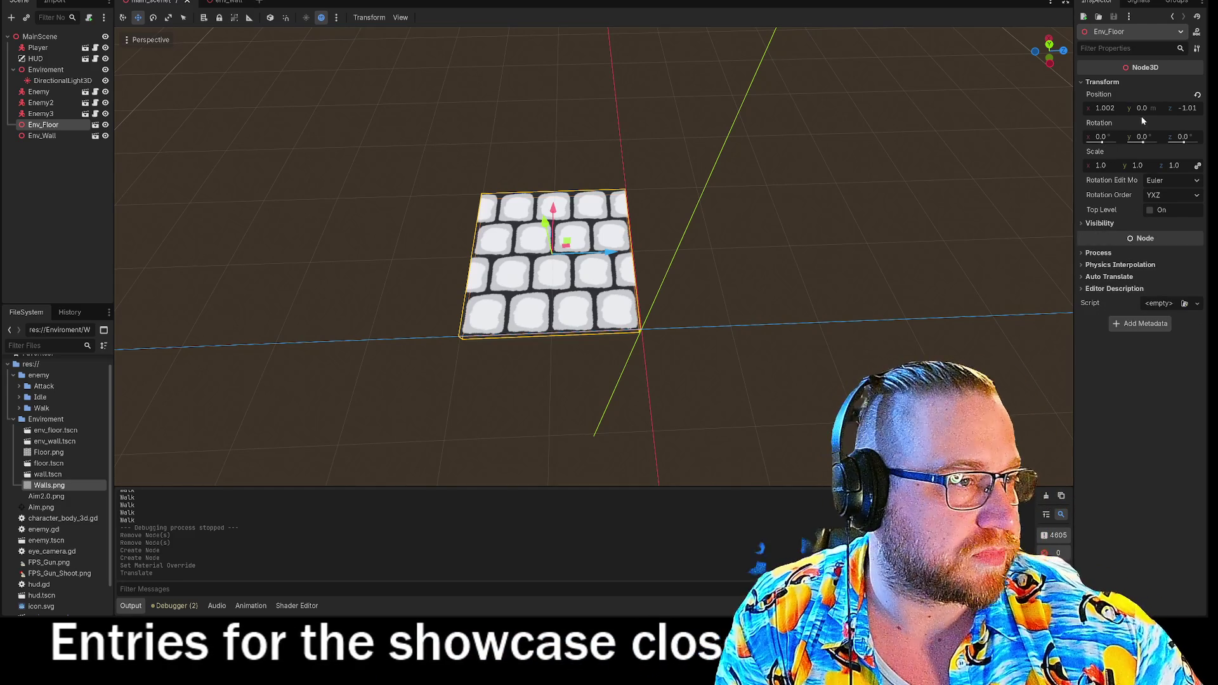
pyautogui.click(1197, 94)
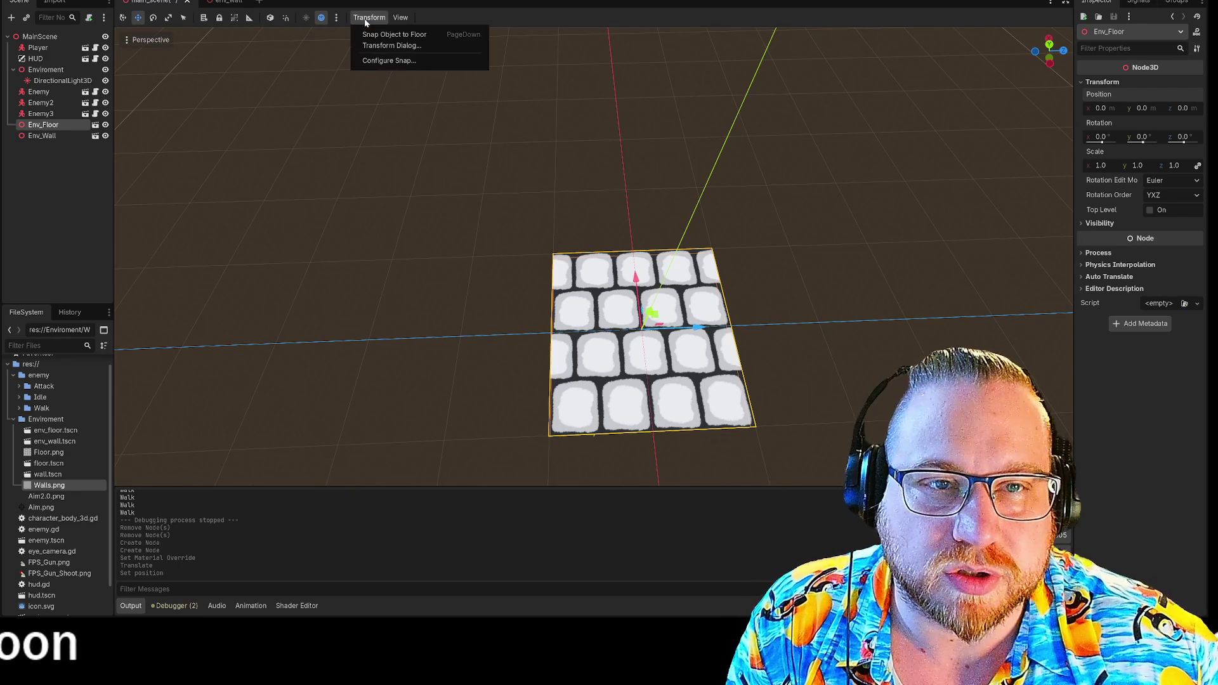
# - Try Snap Object to Floor, dismiss its warning, and enable Use Snap in the 3D toolbar
pyautogui.click(391, 35)
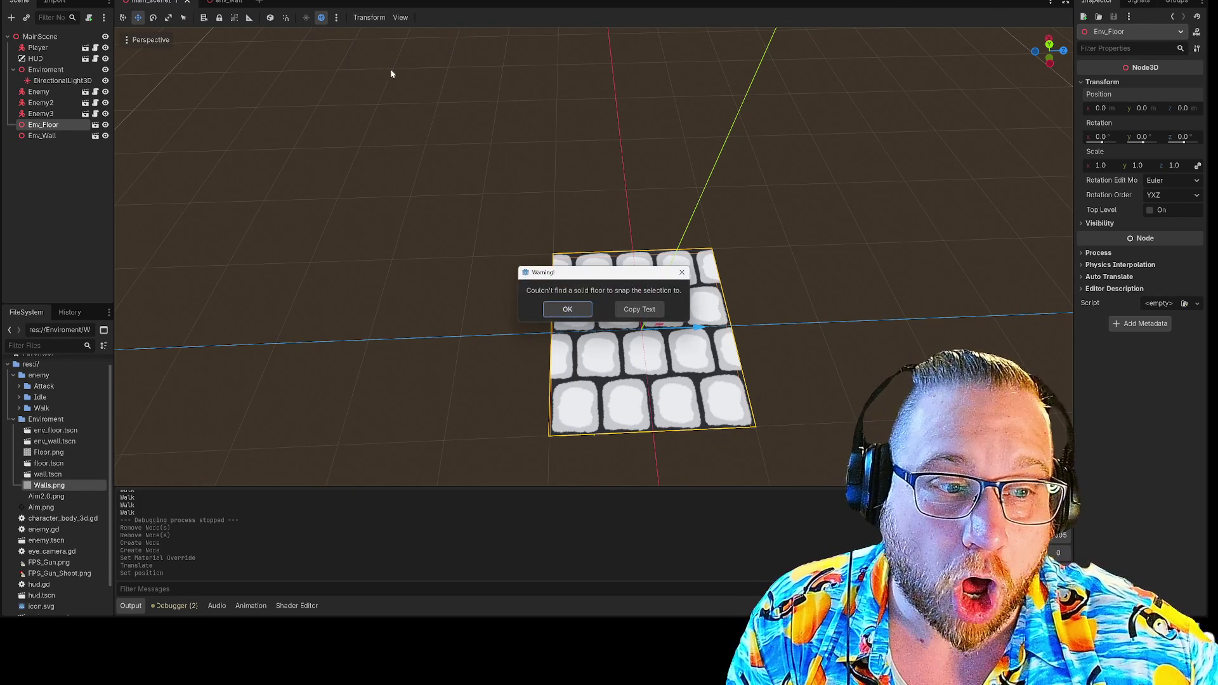
pyautogui.click(567, 310)
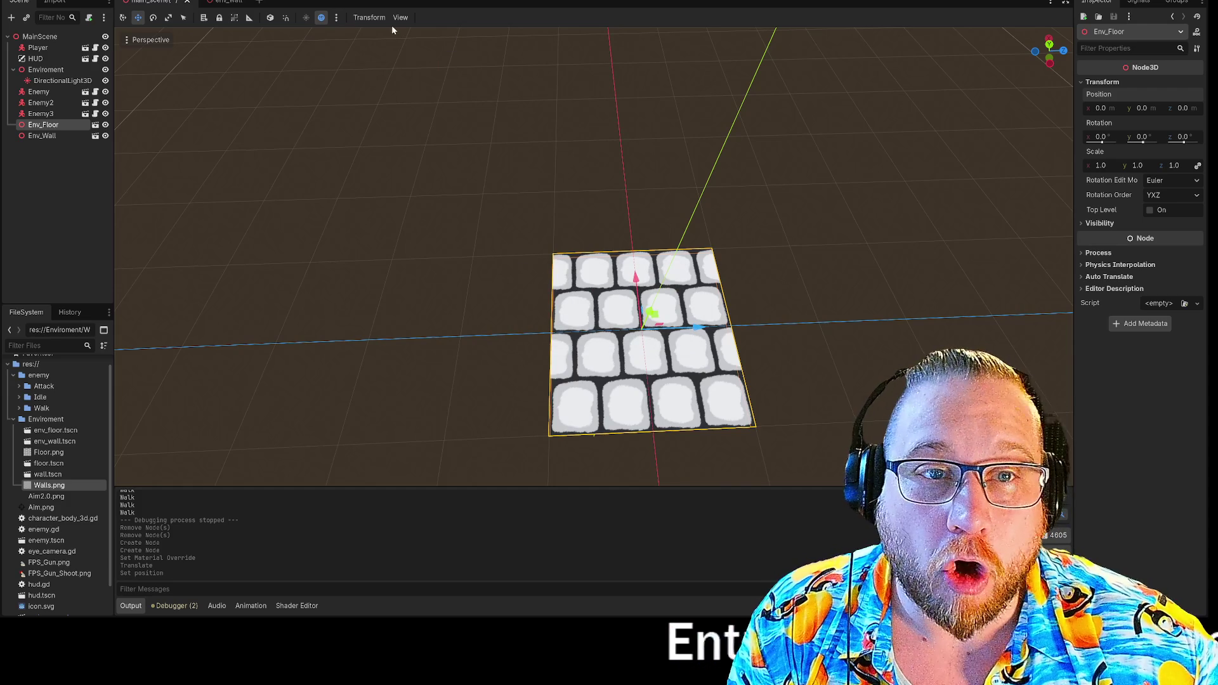
pyautogui.click(336, 19)
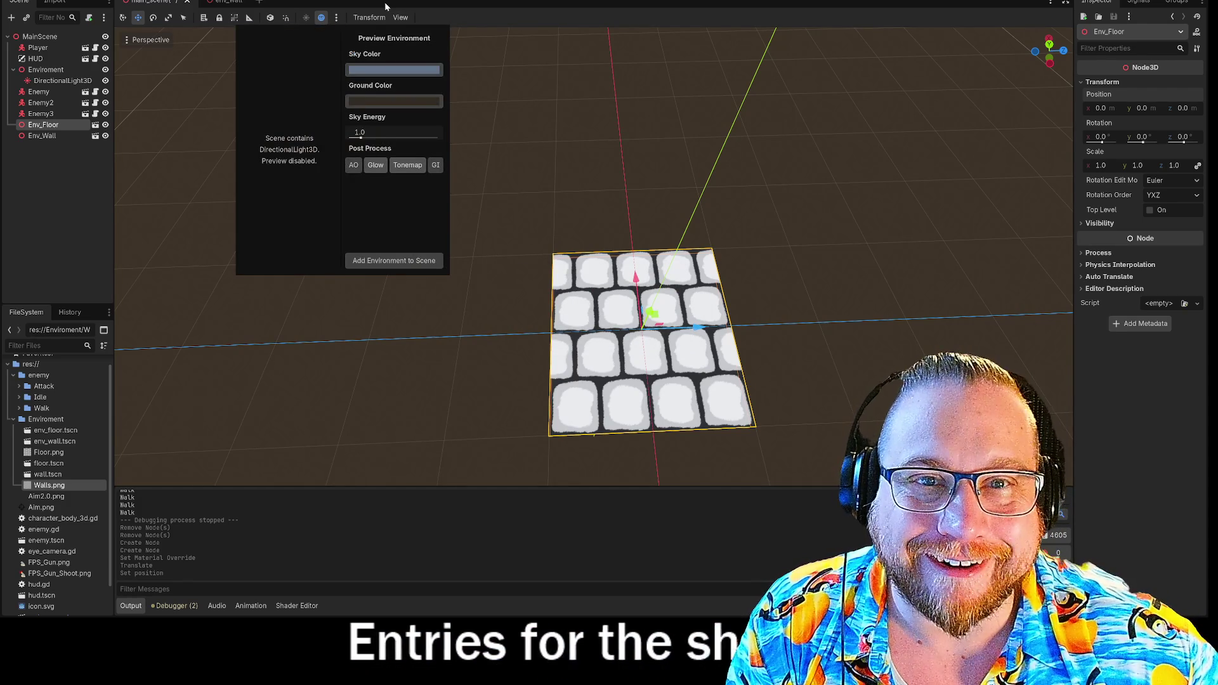
pyautogui.click(273, 20)
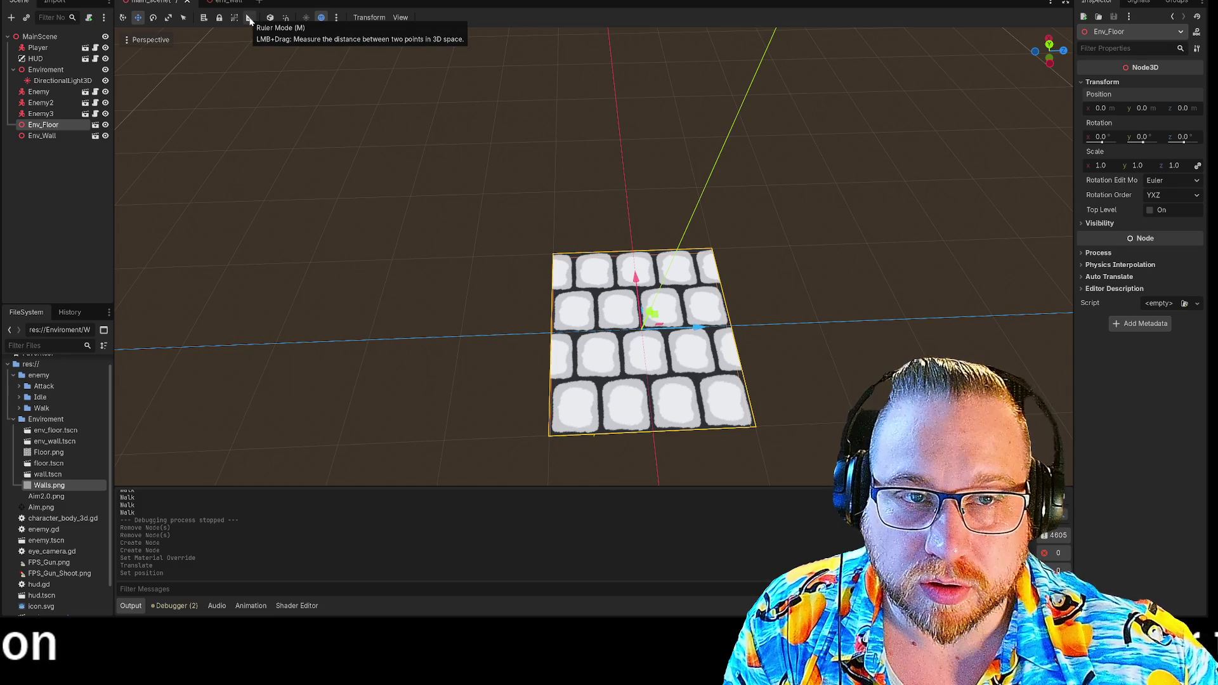
pyautogui.click(285, 18)
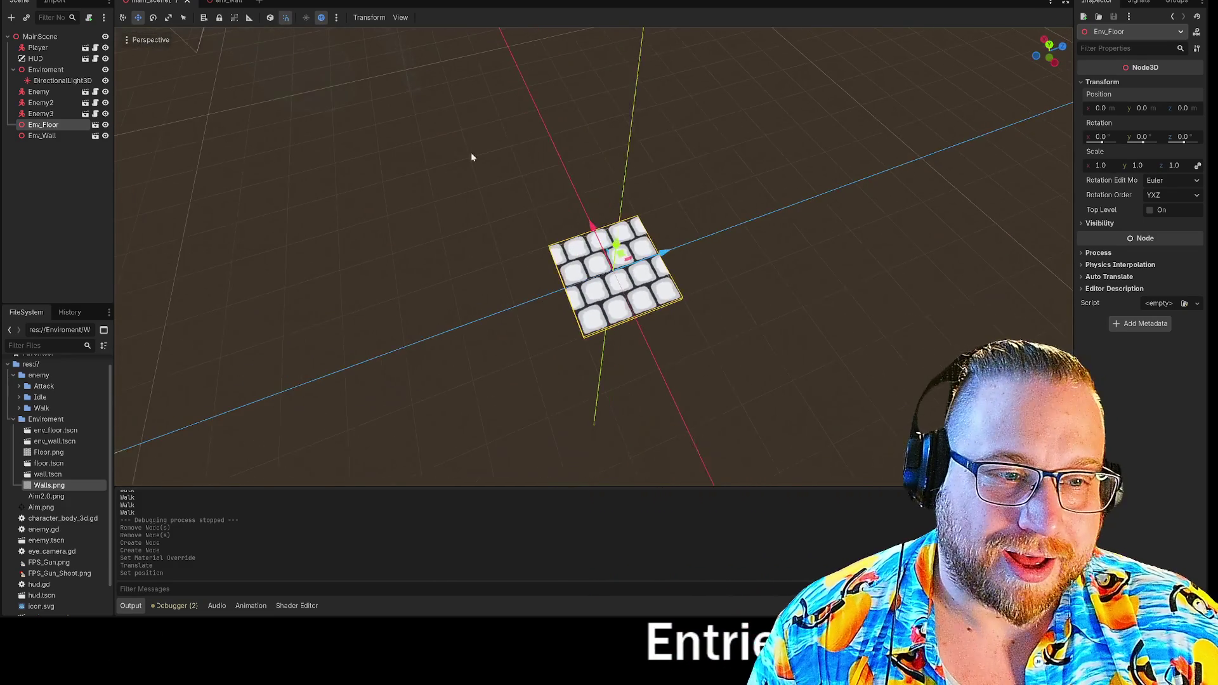
pyautogui.scroll(3, 703, 246)
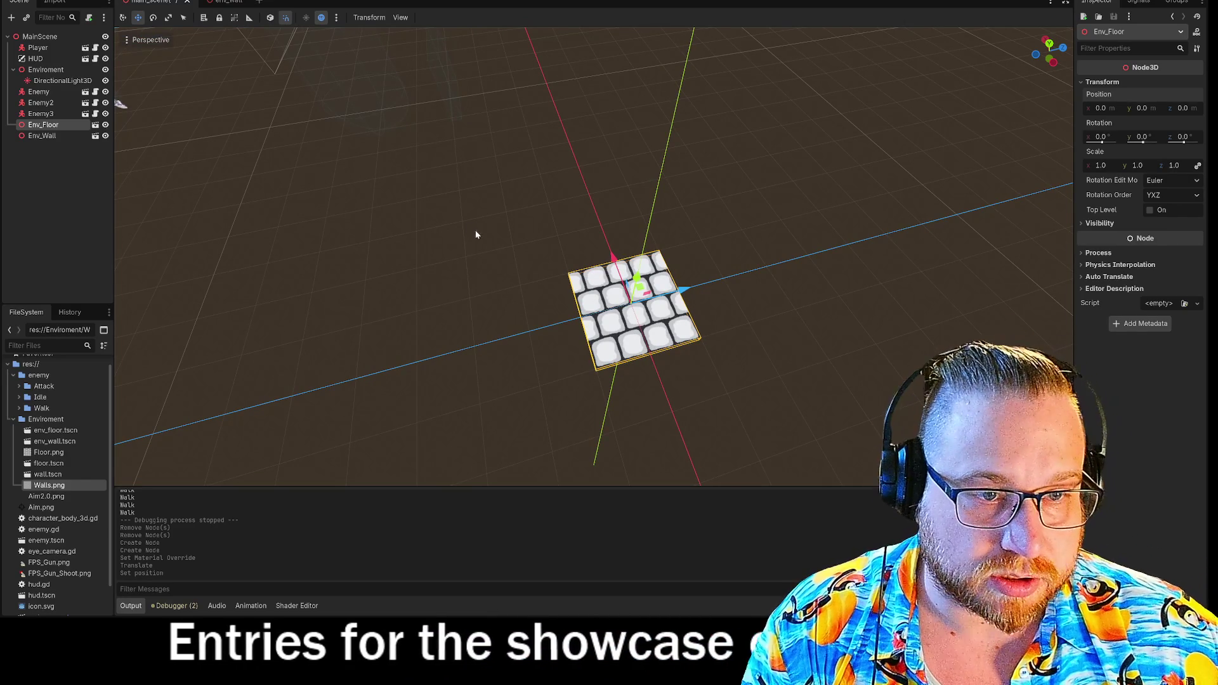
# - Paste a floor tile copy under Env_Floor and slide it 2 units along Z beside the original
pyautogui.hotkey('ctrl', 'v')
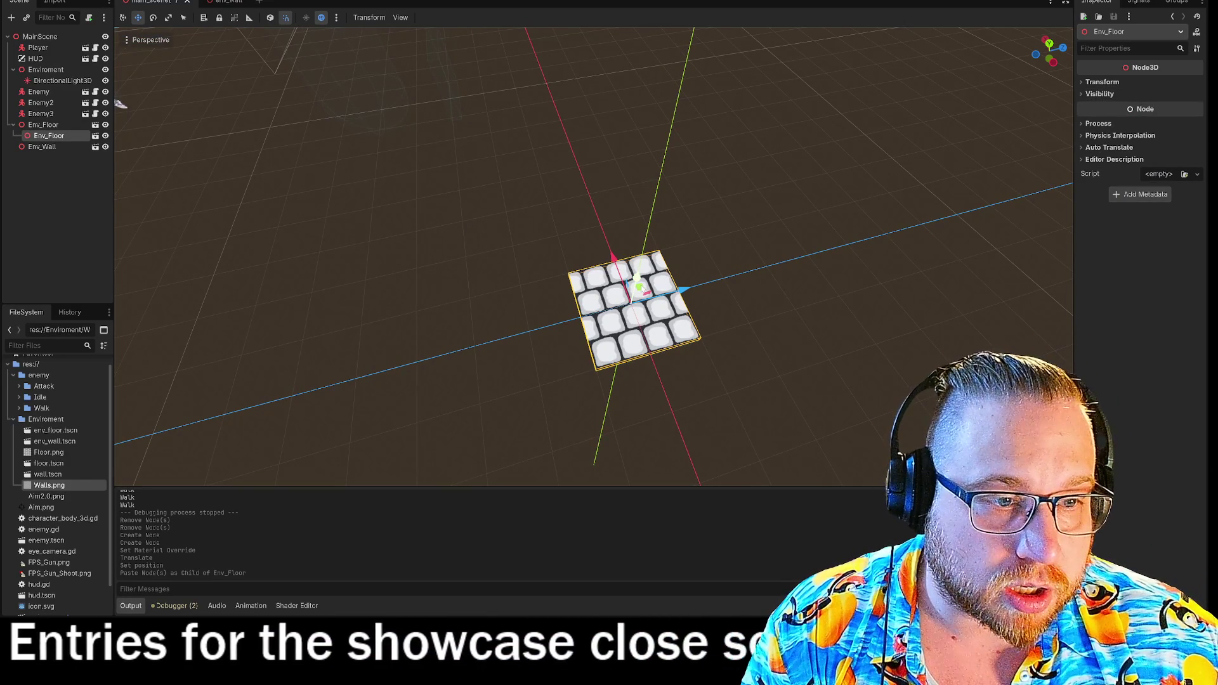
pyautogui.moveTo(683, 290); pyautogui.dragTo(683, 291)
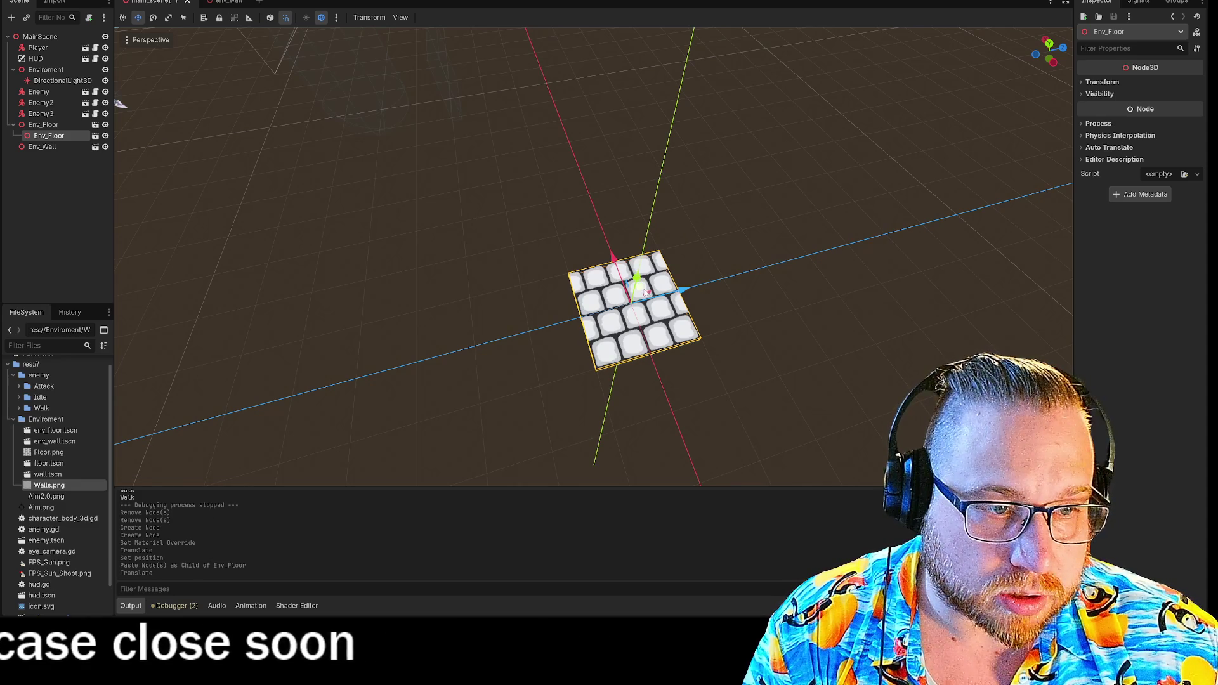
pyautogui.moveTo(618, 298); pyautogui.dragTo(553, 315)
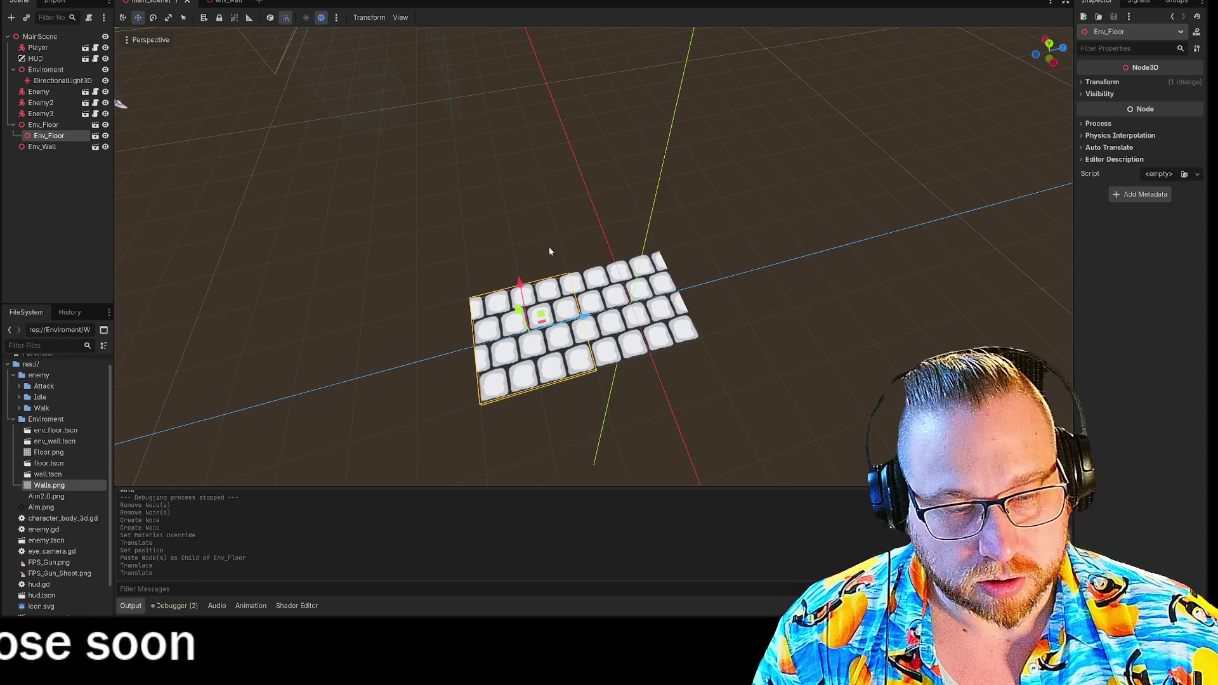